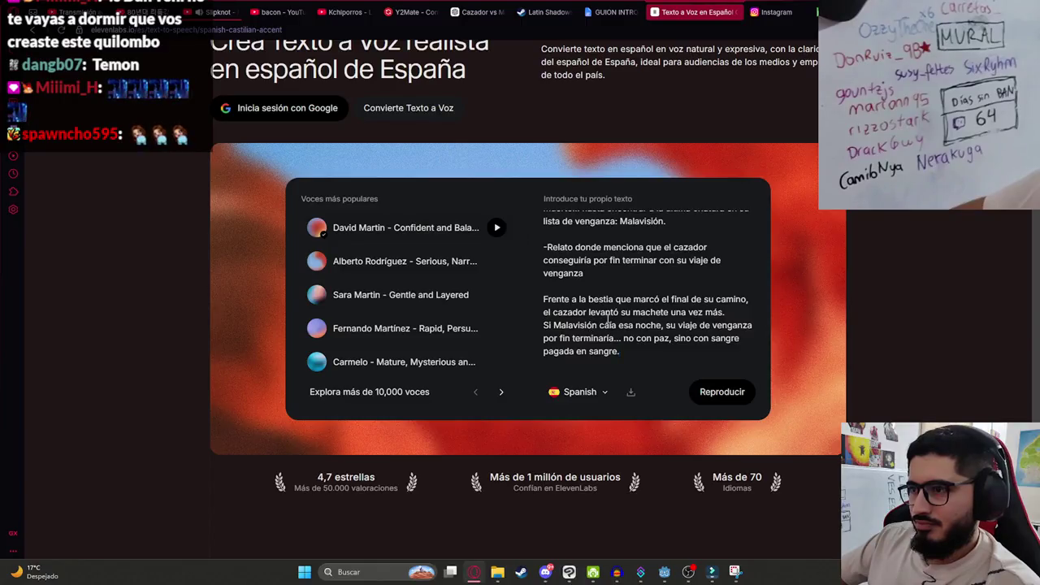
Replace the ElevenLabs sample text with the script's closing paragraph ending 'pagada en sangre.'.
scroll(626, 320, down, 2)
key(ctrl+a)
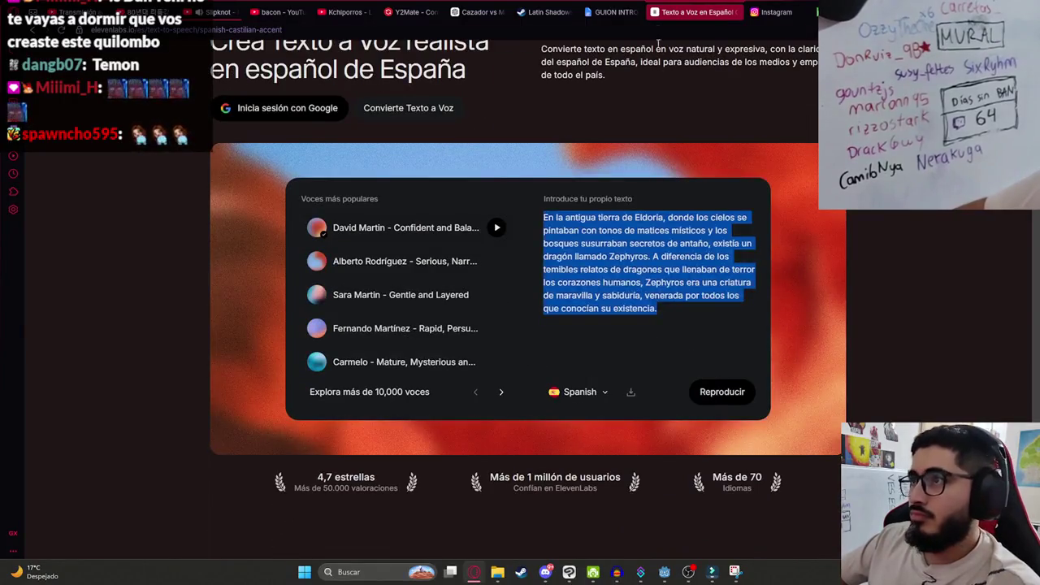
click(615, 11)
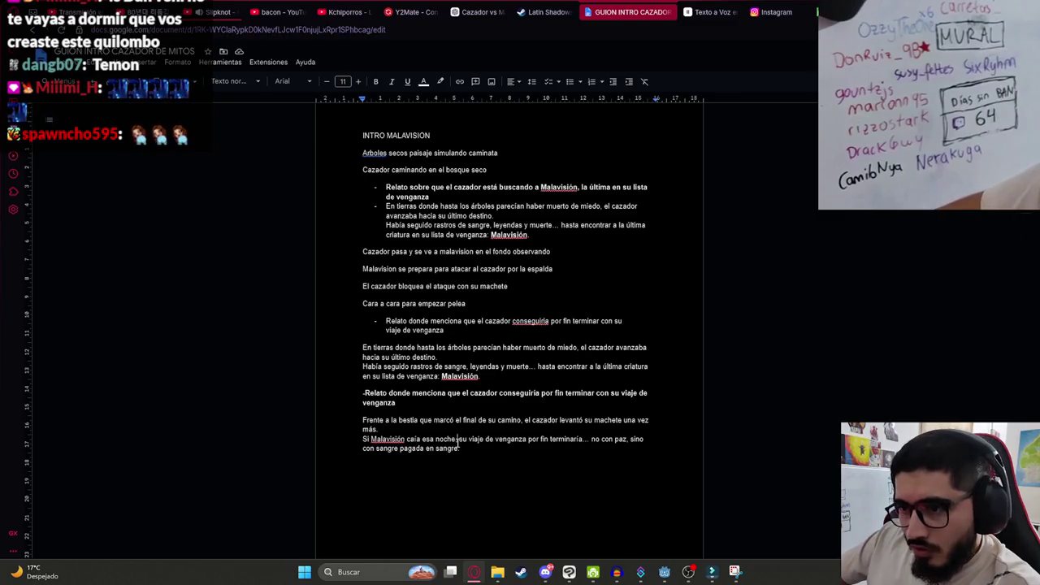
mouse_move(472, 451)
mouse_down()
mouse_move(363, 439)
mouse_move(374, 421)
mouse_move(362, 420)
mouse_up()
key(ctrl+c)
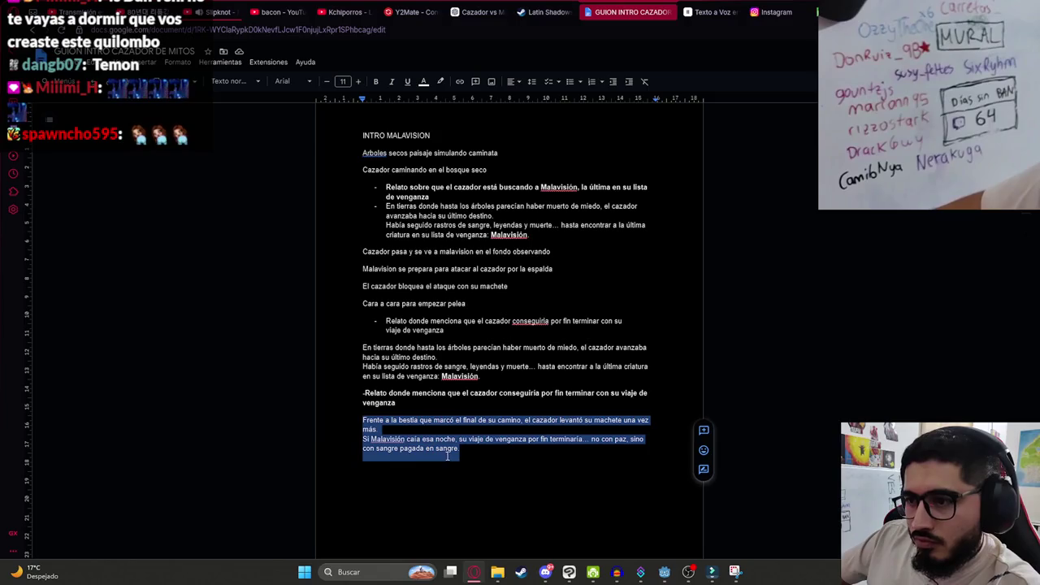
click(705, 12)
key(ctrl+v)
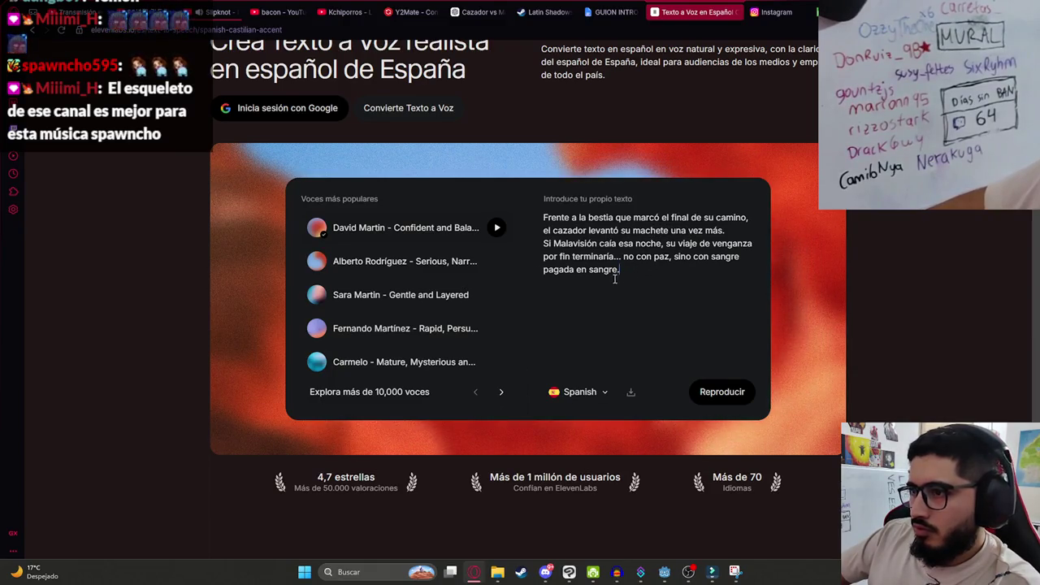
Generate the paragraph's speech with the Gentle and Layered voice and download the audio.
click(224, 11)
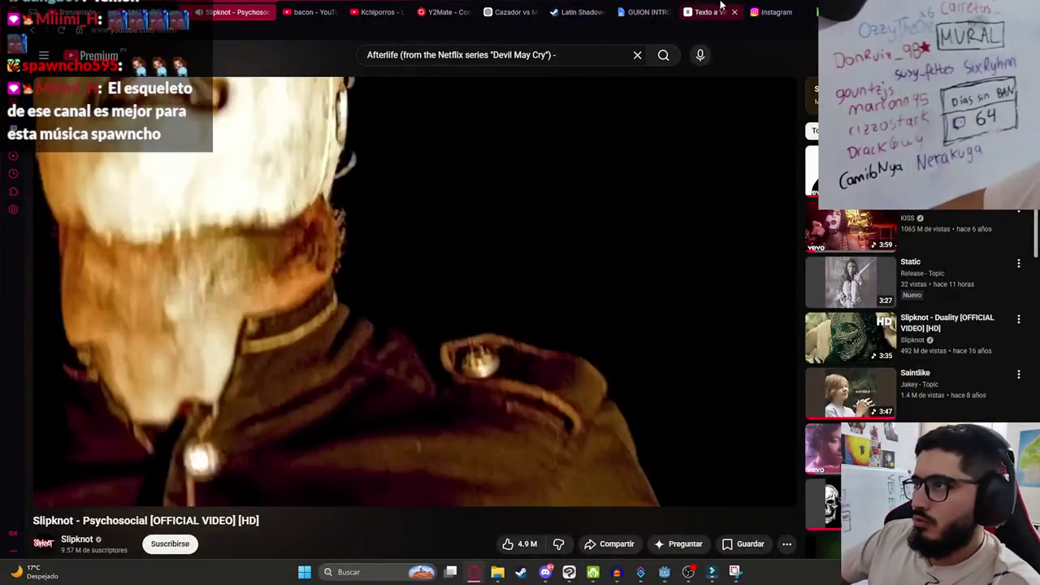
click(697, 11)
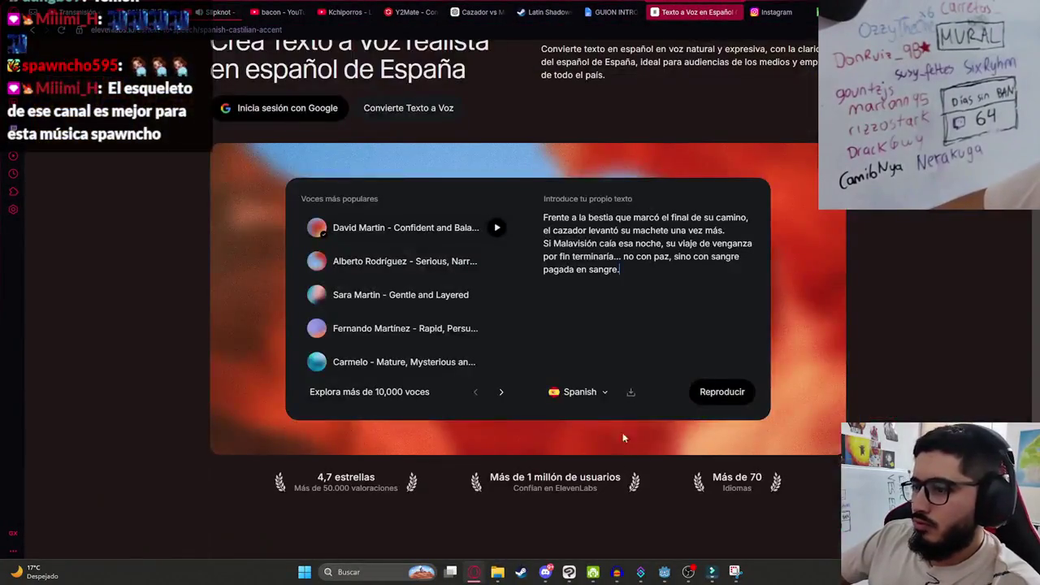
click(722, 391)
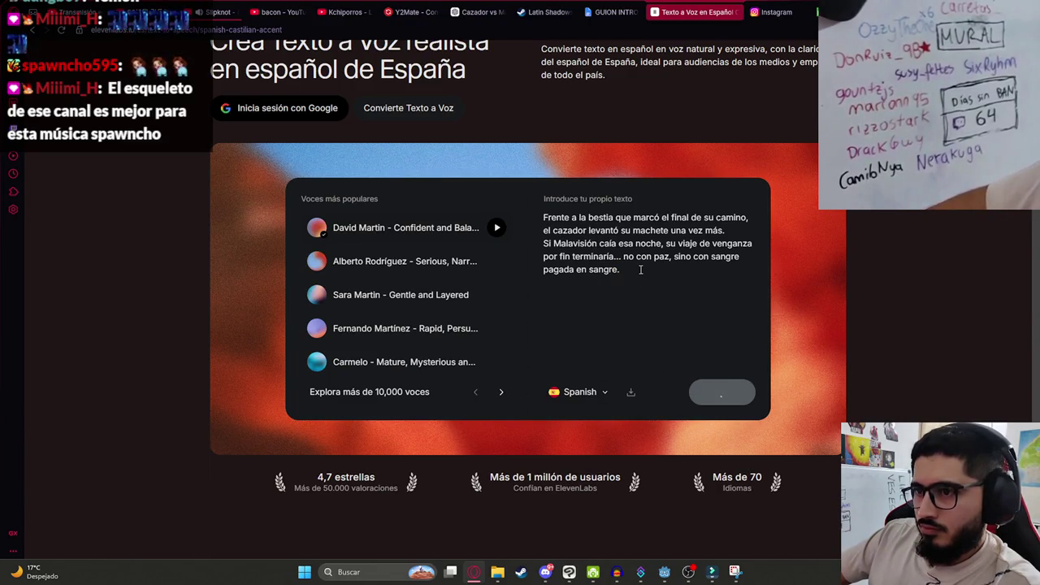
click(423, 295)
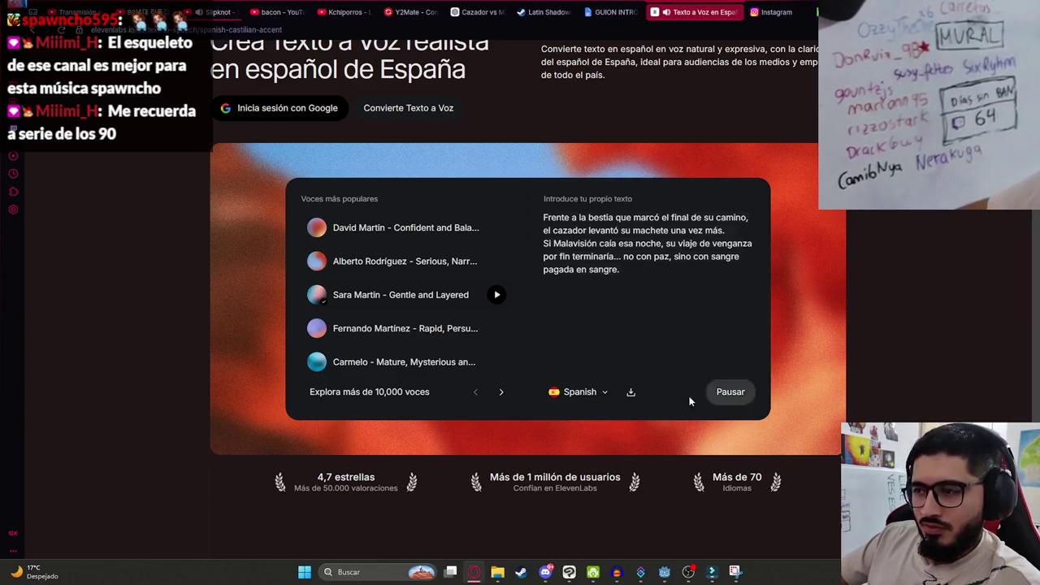
click(631, 391)
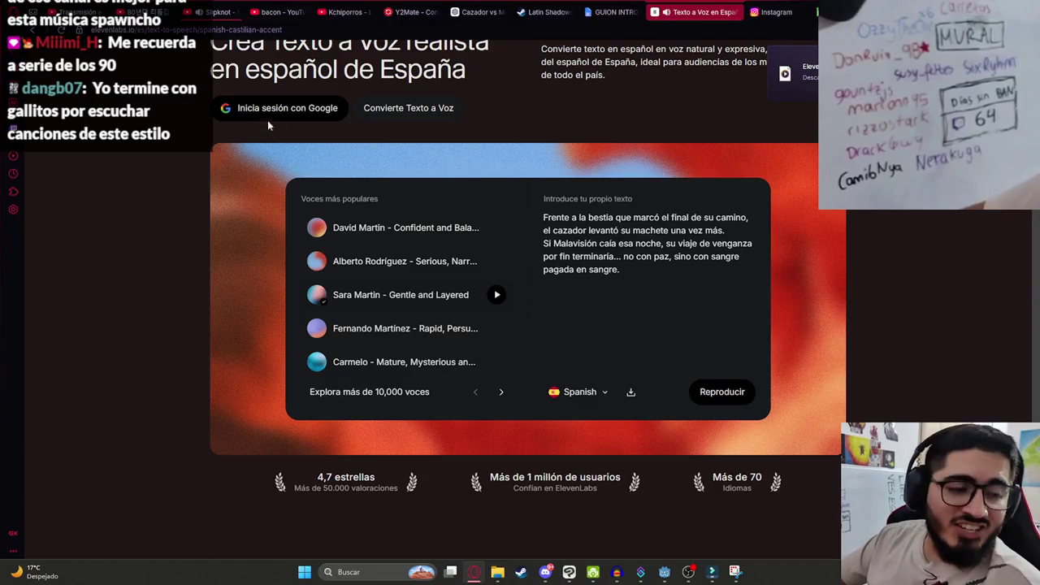
click(220, 12)
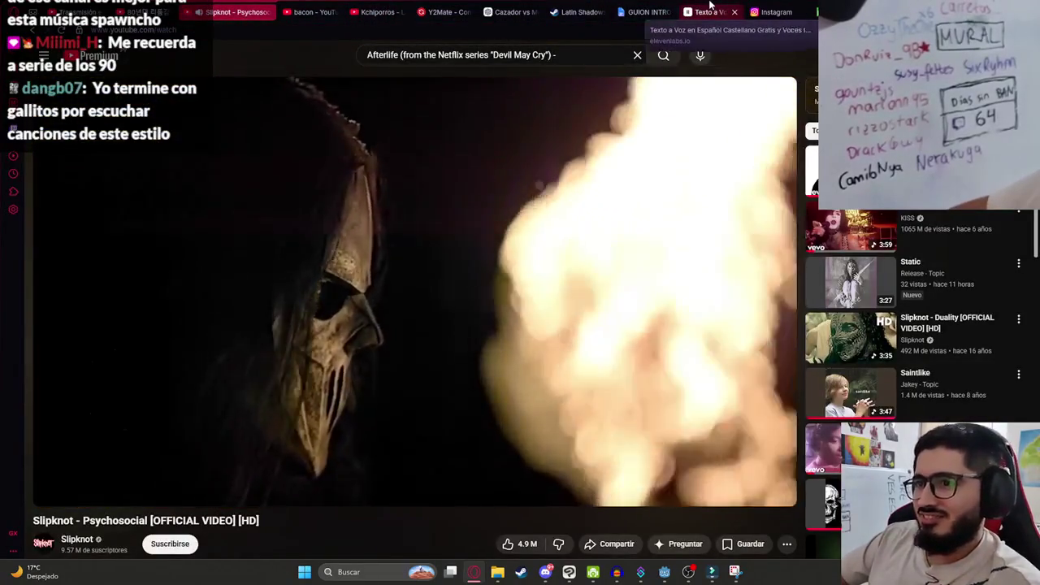
click(705, 12)
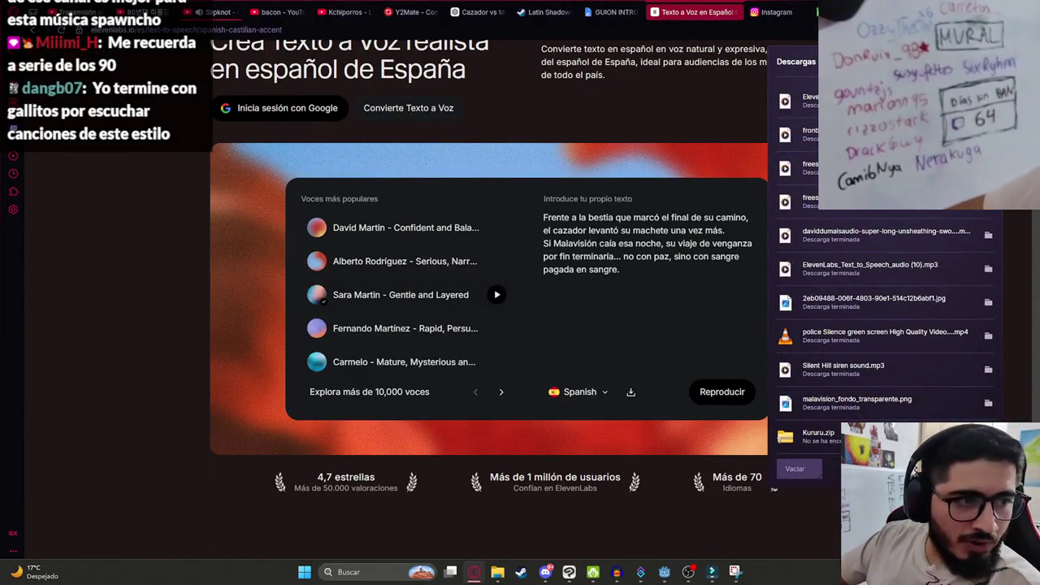
Import the ElevenLabs narration into Audacity as a track and remove the old freesound track.
mouse_move(804, 102)
mouse_down()
mouse_move(646, 415)
mouse_move(646, 497)
mouse_move(622, 528)
mouse_move(710, 532)
mouse_move(707, 546)
mouse_move(605, 546)
mouse_move(642, 556)
mouse_move(624, 571)
mouse_move(624, 554)
mouse_move(305, 348)
mouse_up()
drag(259, 279, 258, 283)
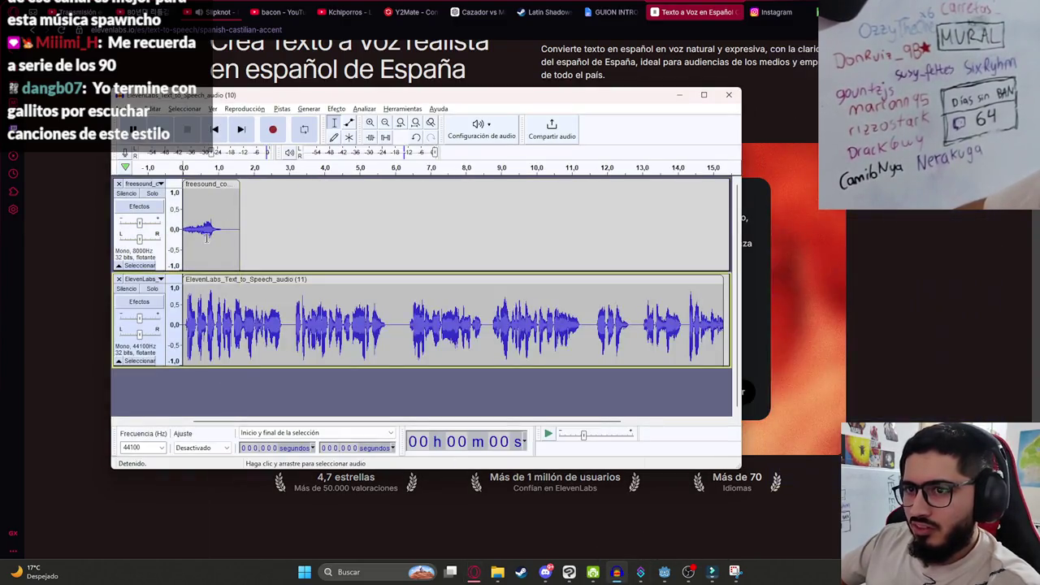
click(119, 185)
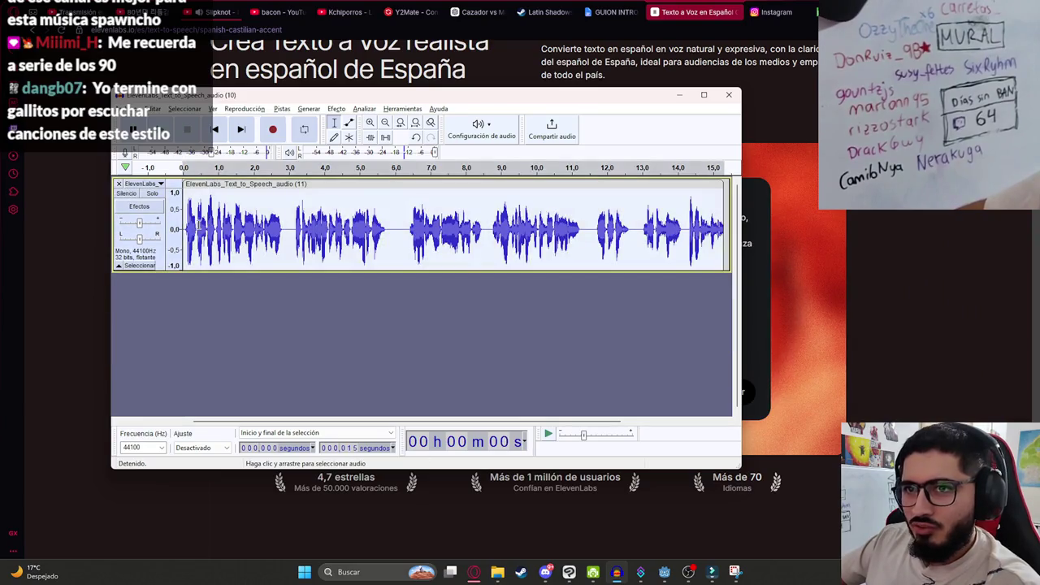
click(187, 230)
Resample the whole narration track to 8000 Hz.
key(ctrl+a)
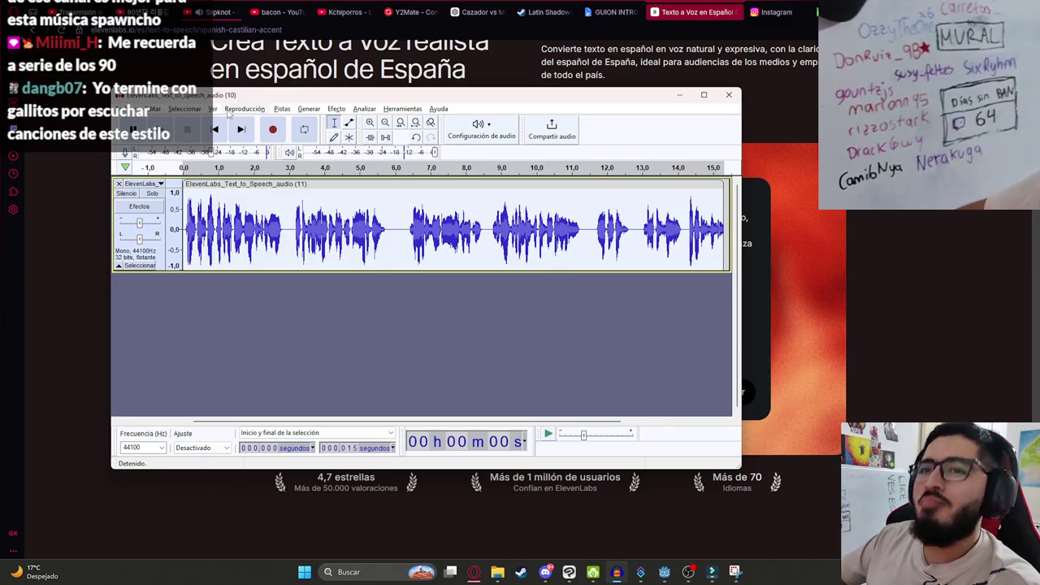
click(282, 109)
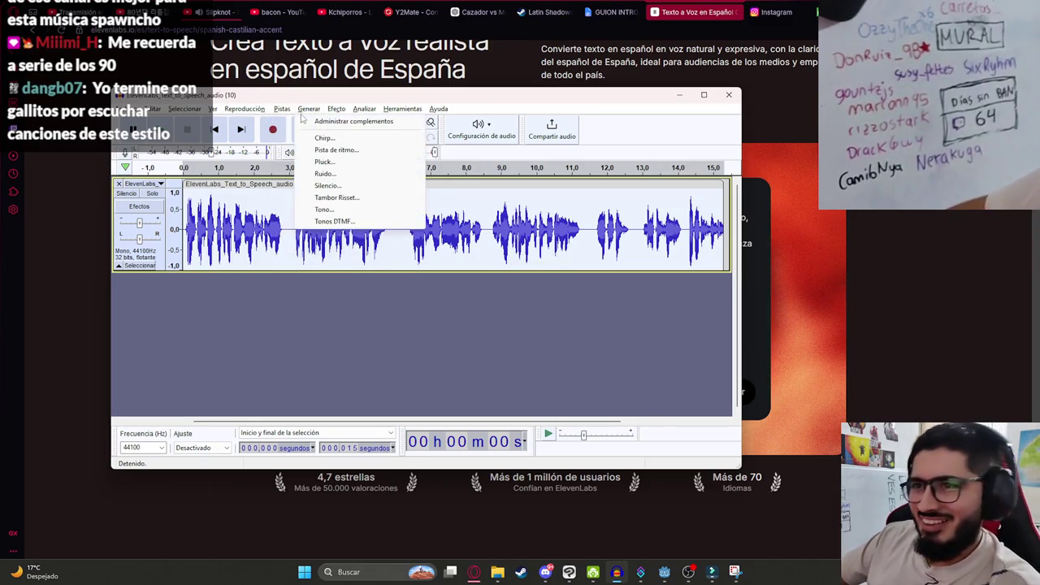
click(294, 152)
text(8000)
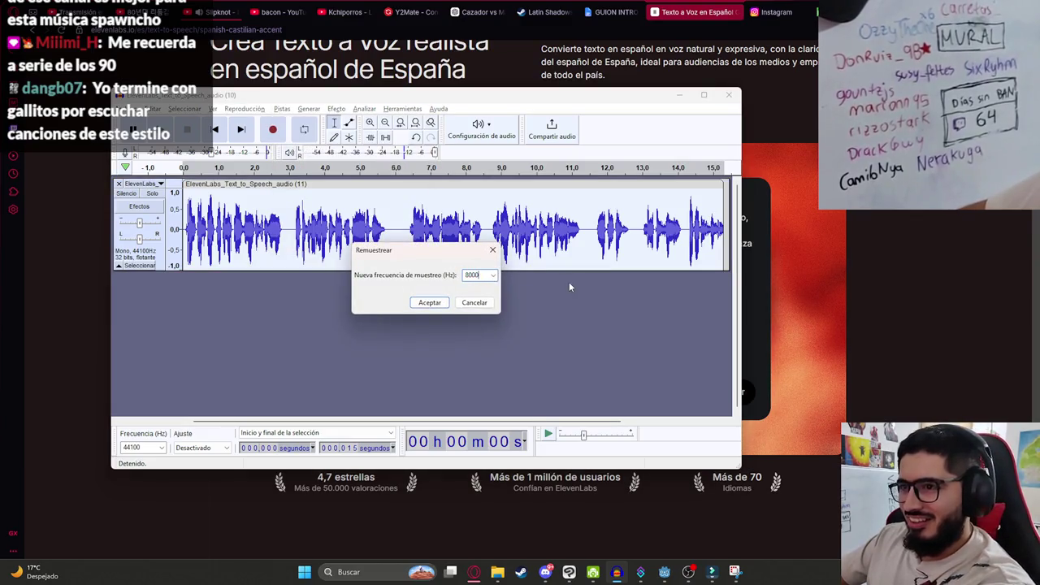
key(Return)
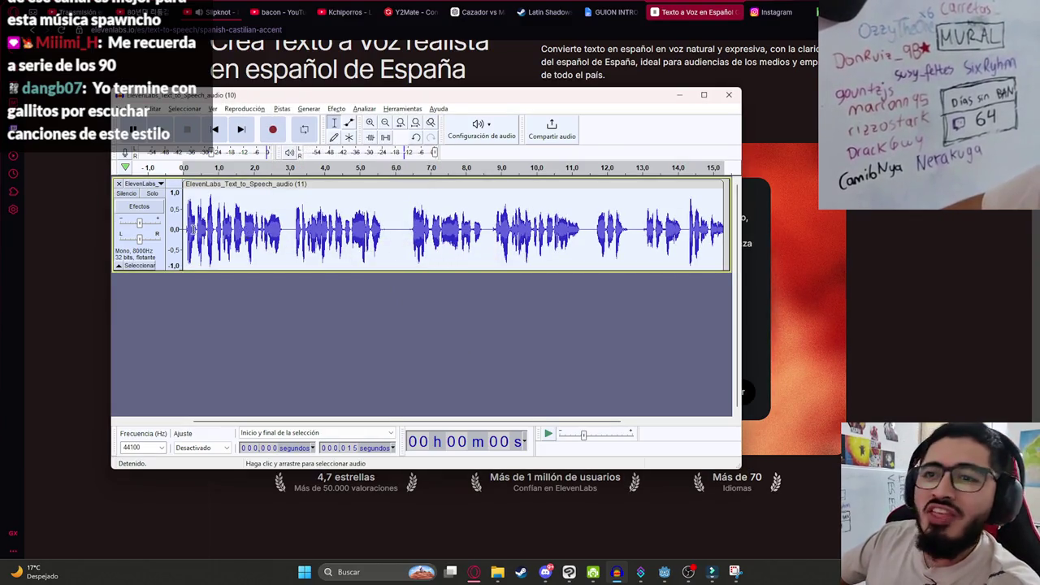
Delete the narration's silent lead-in and play back the edited clip.
click(187, 230)
drag(188, 230, 182, 230)
key(Delete)
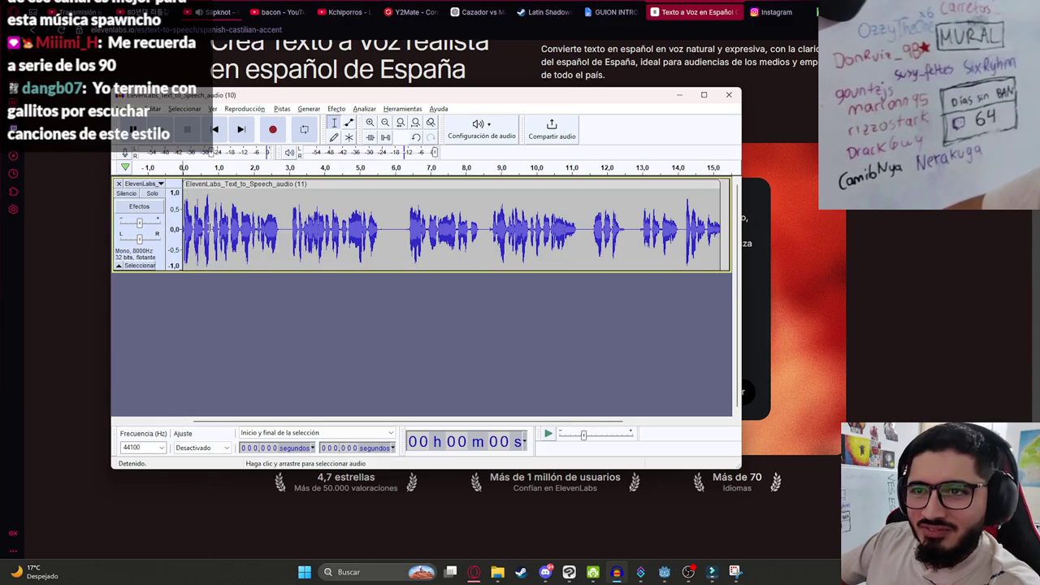
key(ctrl+a)
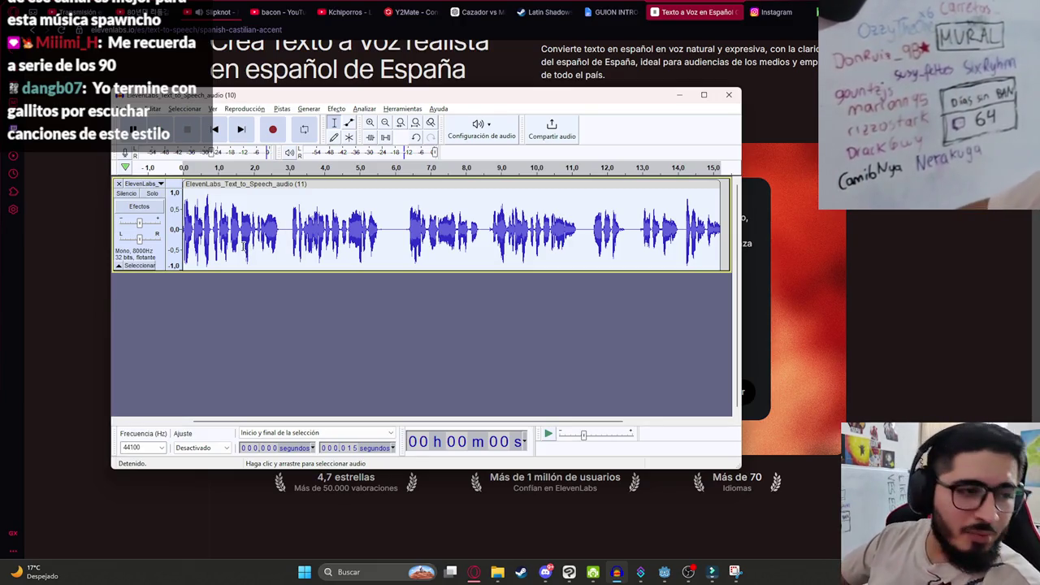
key(space)
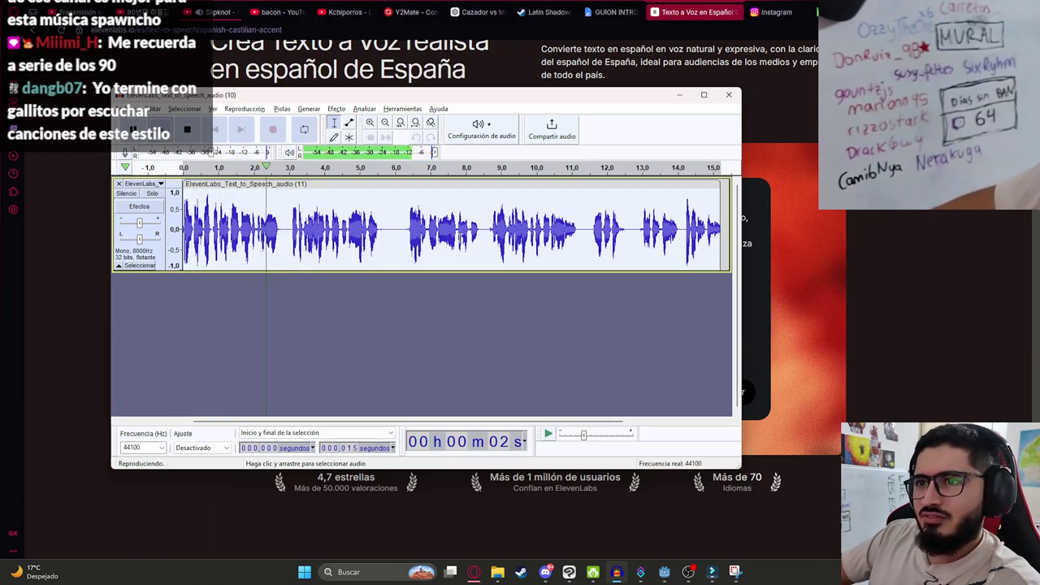
scroll(276, 244, right, 2)
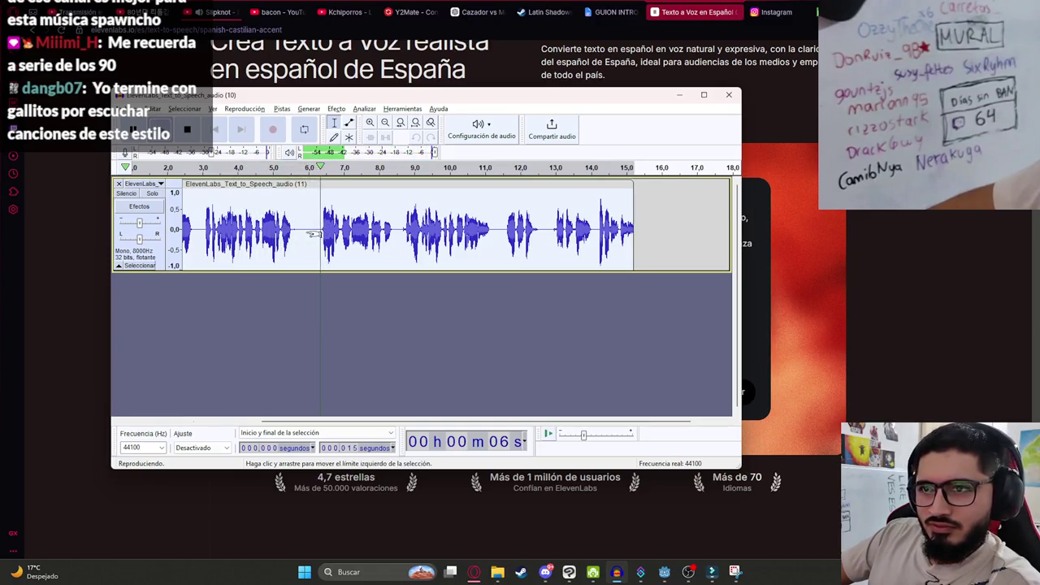
key(ctrl+3)
drag(281, 229, 108, 228)
click(214, 230)
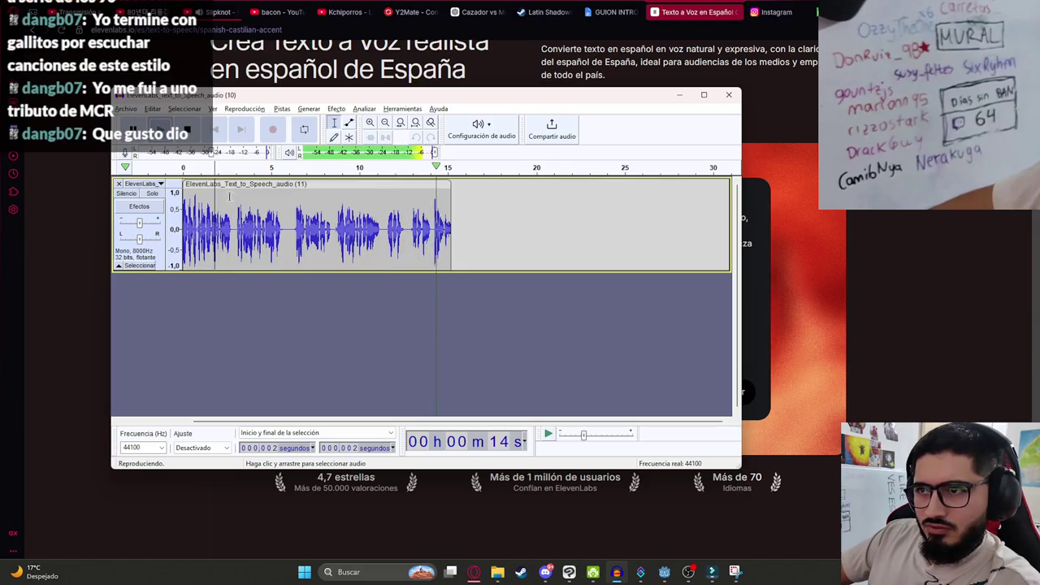
Export the narration as WAV, overwriting MalavisionIntroP2.wav.
click(125, 108)
mouse_move(212, 192)
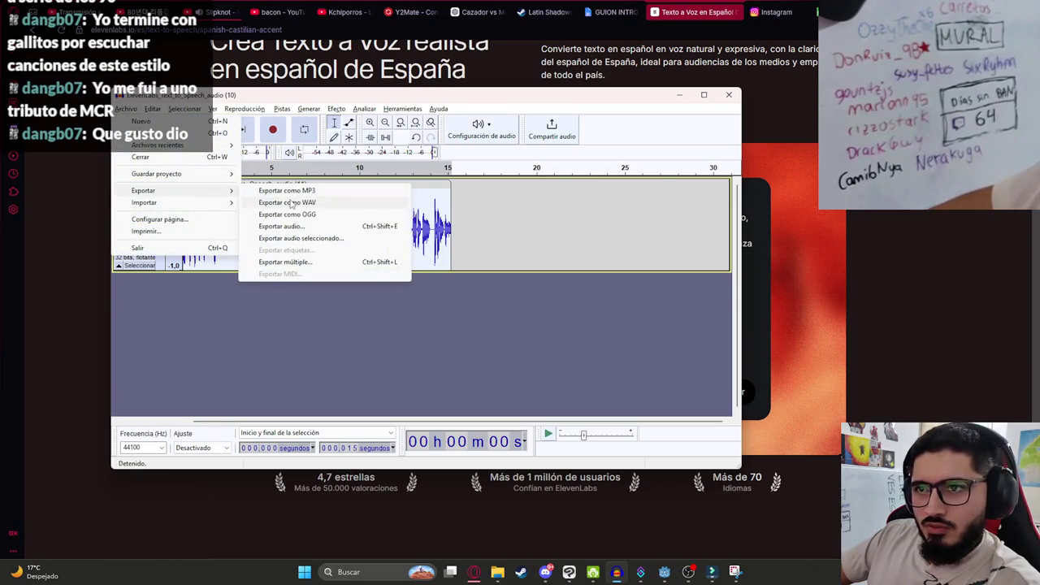
click(291, 203)
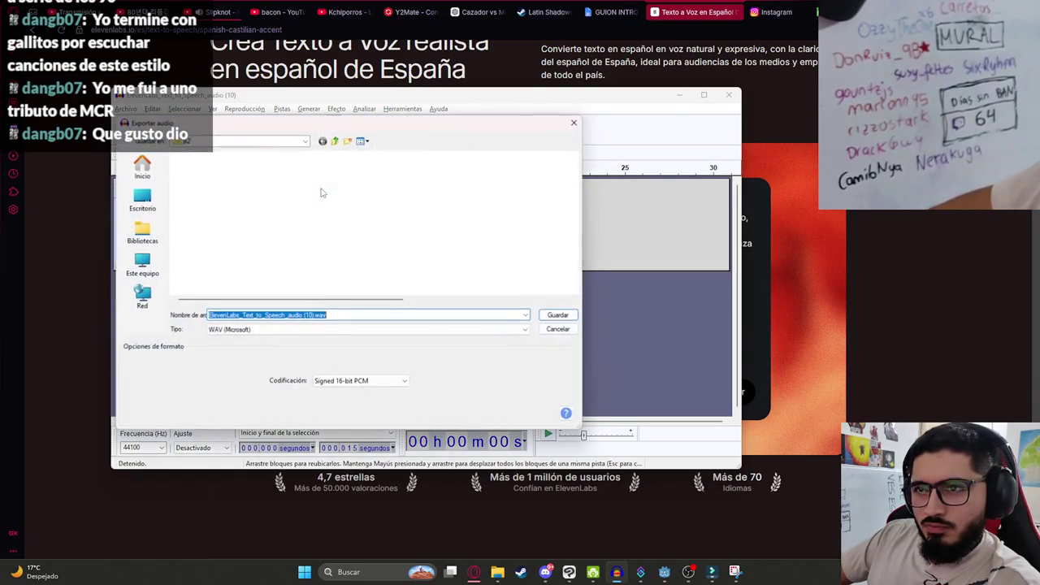
scroll(333, 238, down, 3)
scroll(279, 234, up, 3)
scroll(268, 237, down, 1)
scroll(268, 238, down, 2)
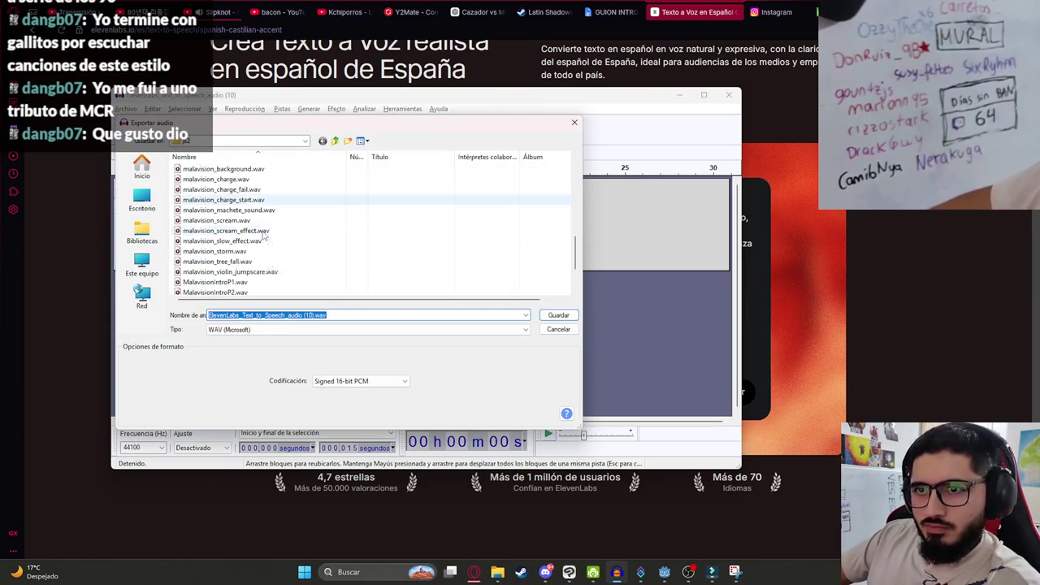
click(215, 261)
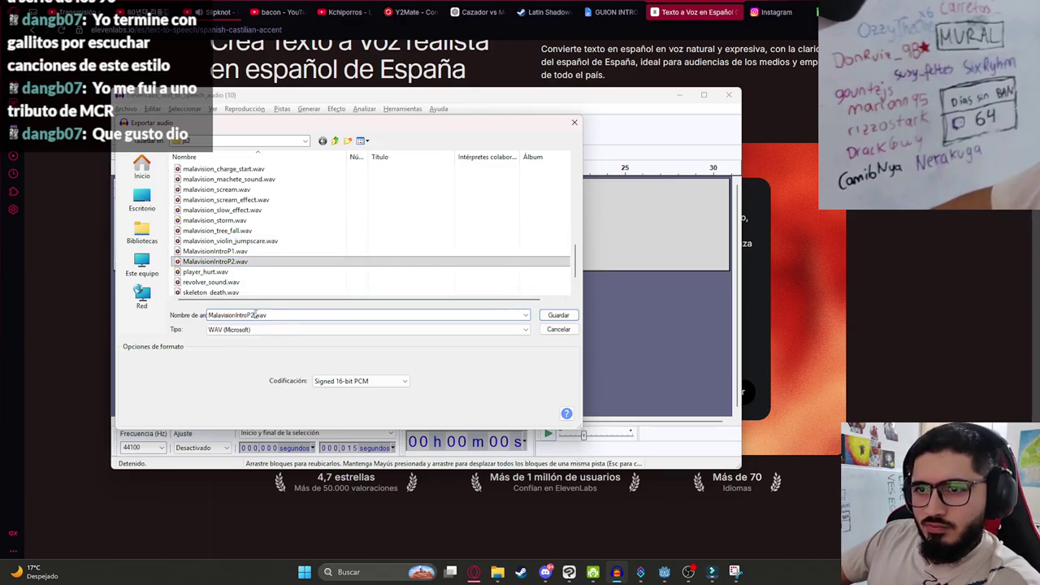
key(Return)
click(366, 301)
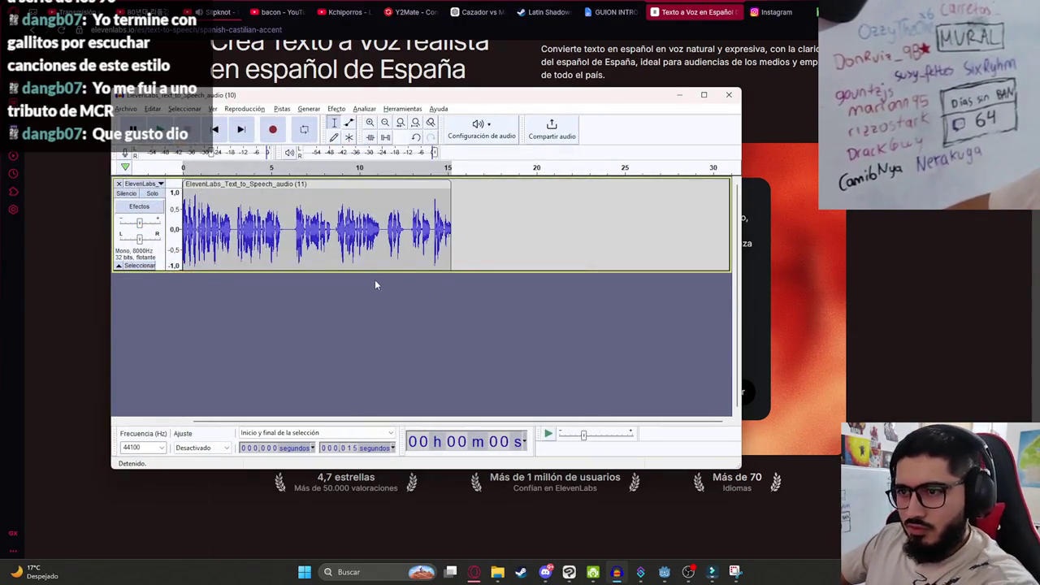
click(512, 228)
click(665, 570)
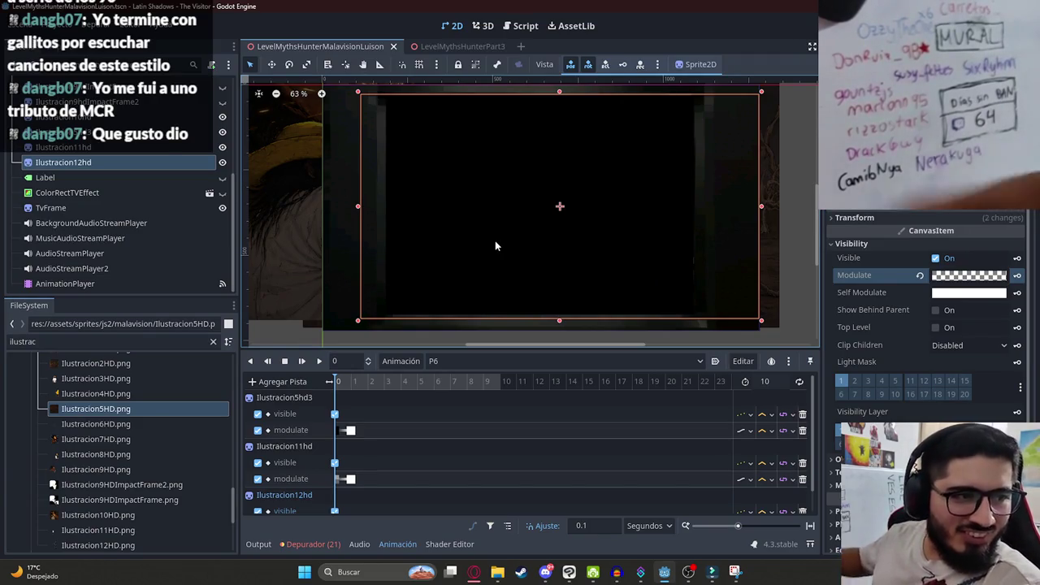
Deselect the sprite and preview the P6 animation at frame 10.
scroll(459, 252, down, 1)
key(Escape)
scroll(432, 252, up, 1)
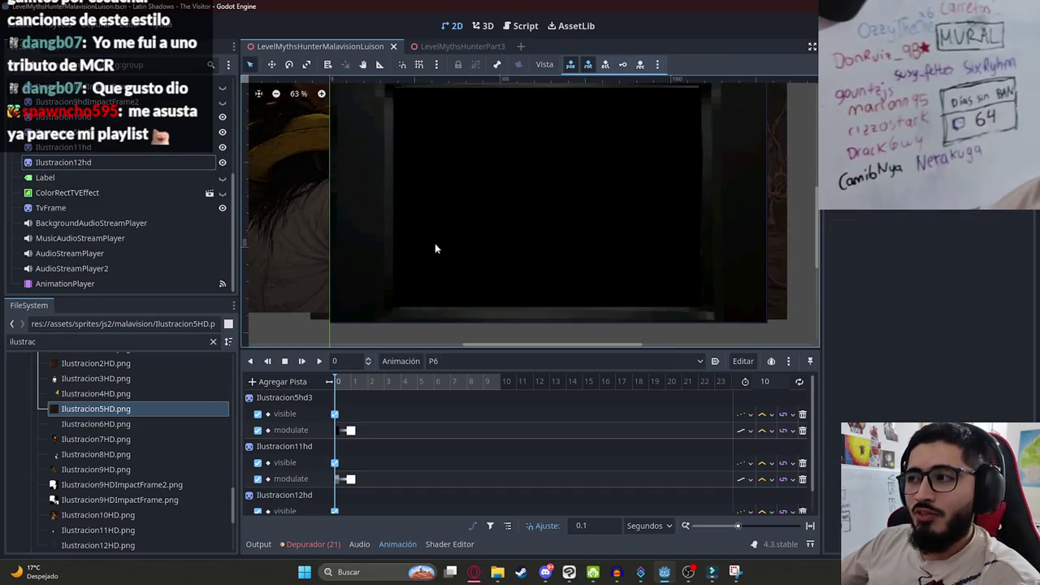
click(499, 381)
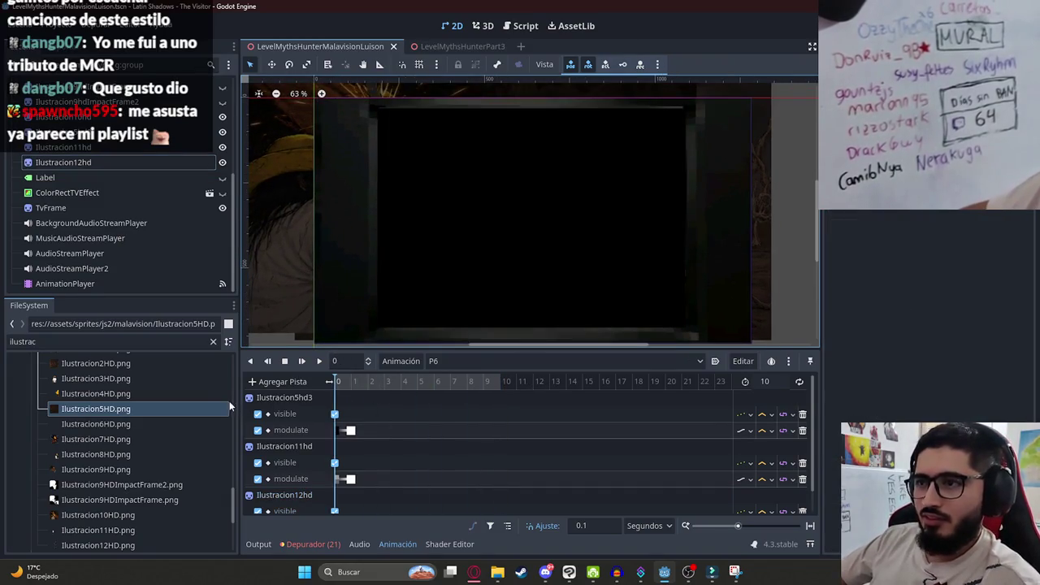
click(474, 572)
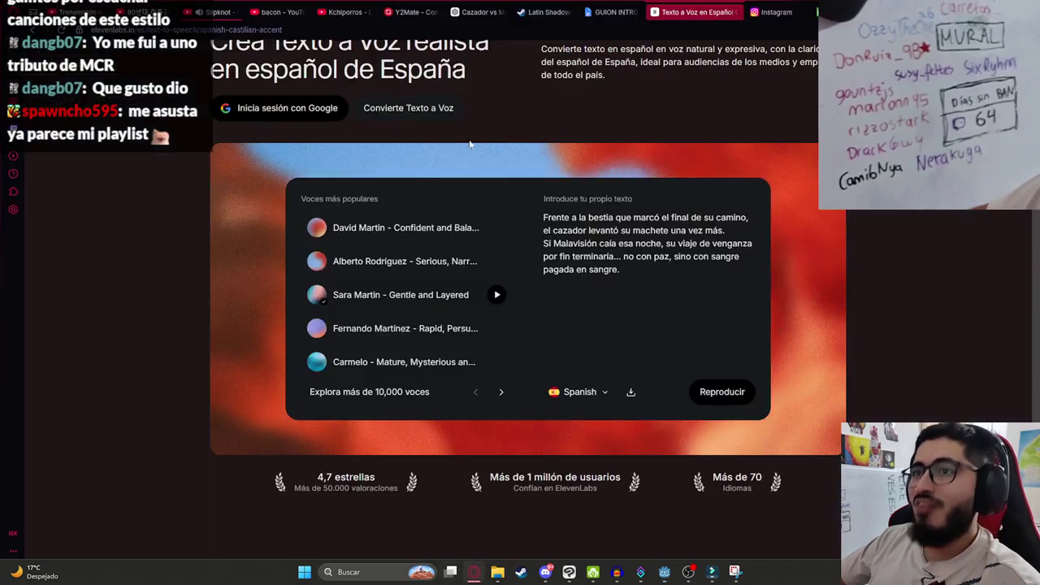
Search YouTube for 'death note ending 2' and play the video at full volume.
click(236, 11)
click(439, 54)
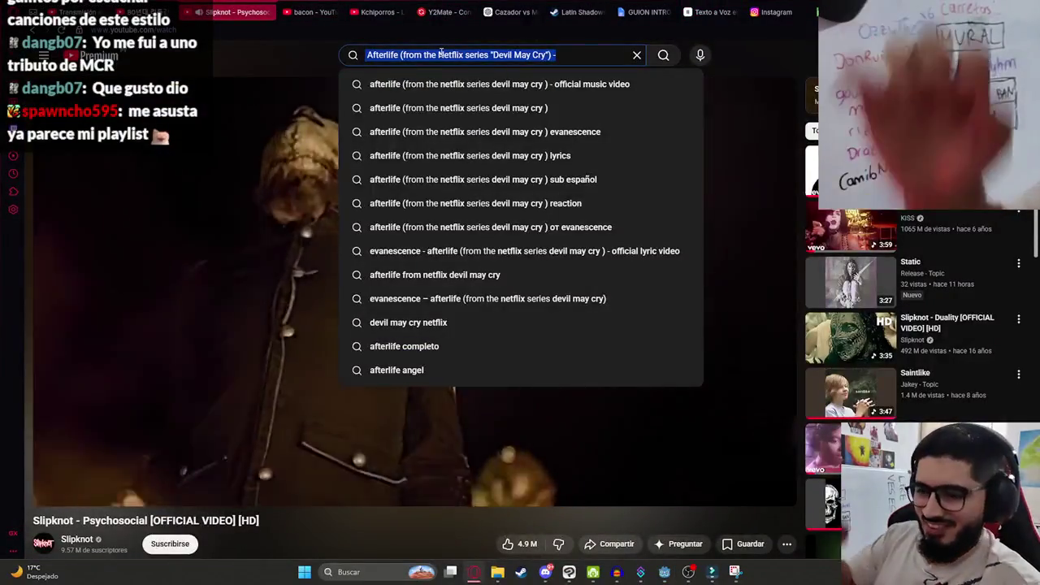
text(death no)
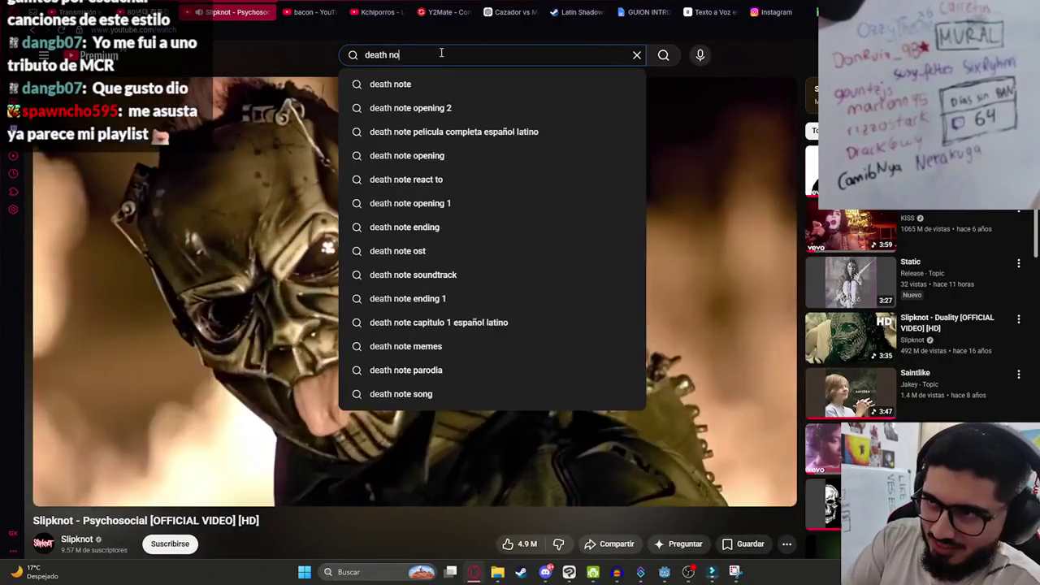
text(te ending 2)
key(Return)
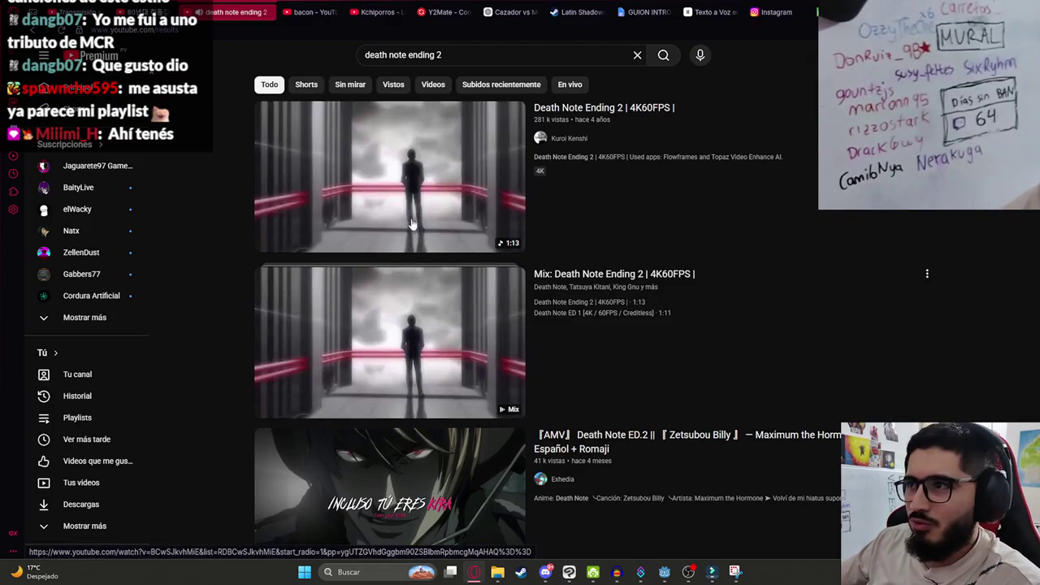
click(264, 387)
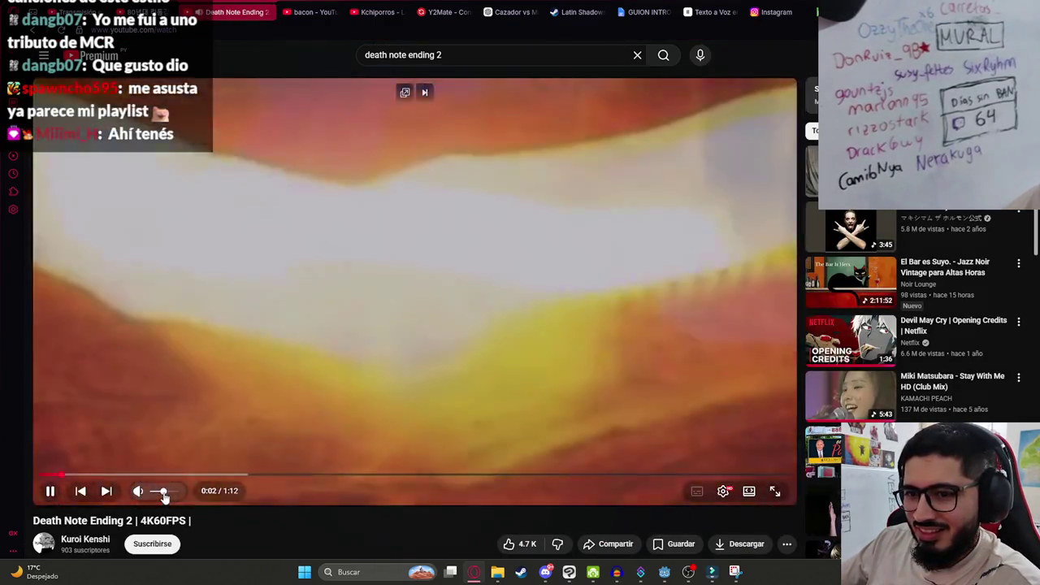
drag(163, 493, 174, 493)
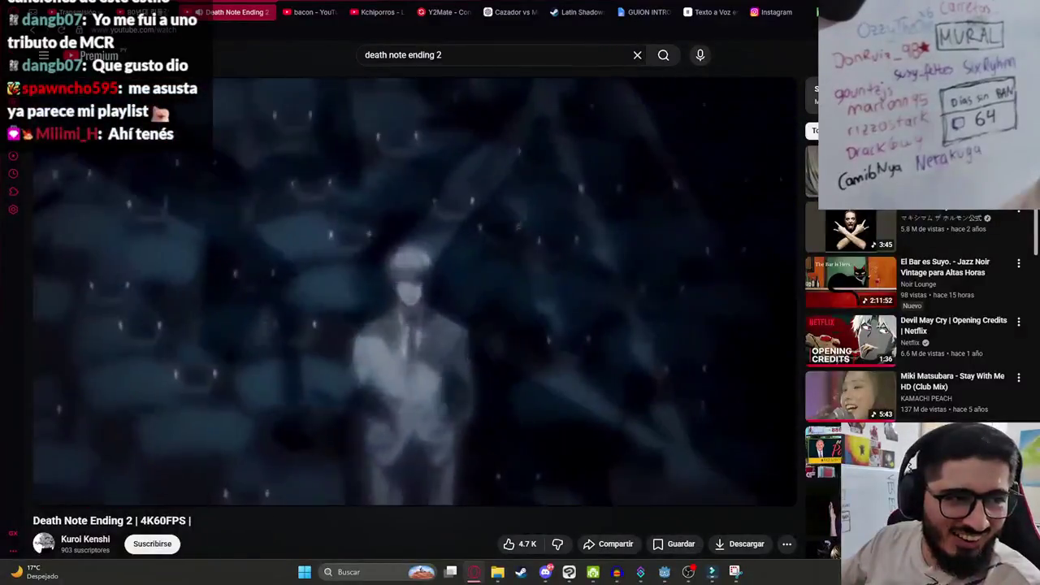
click(324, 347)
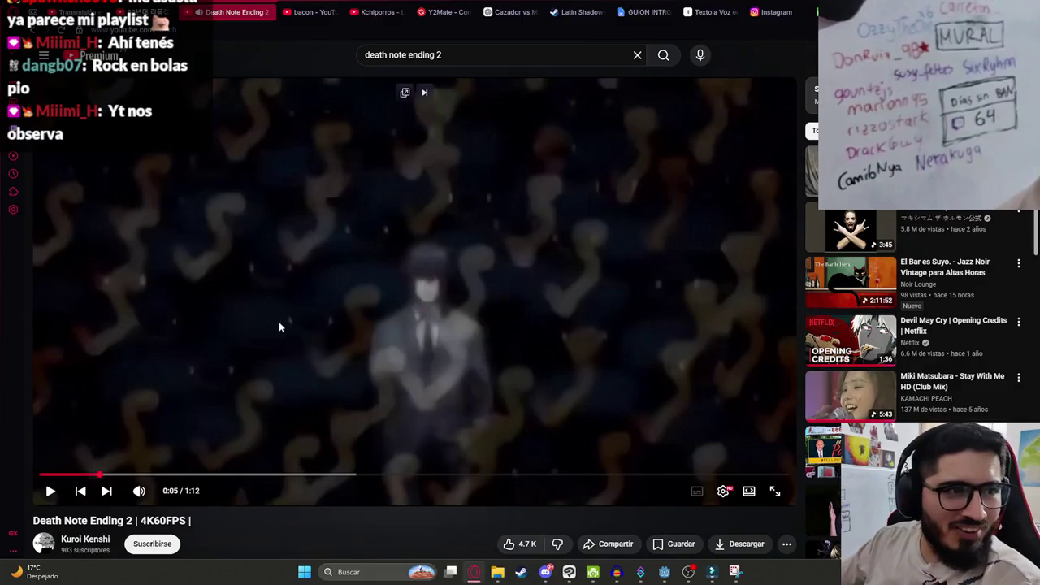
click(415, 329)
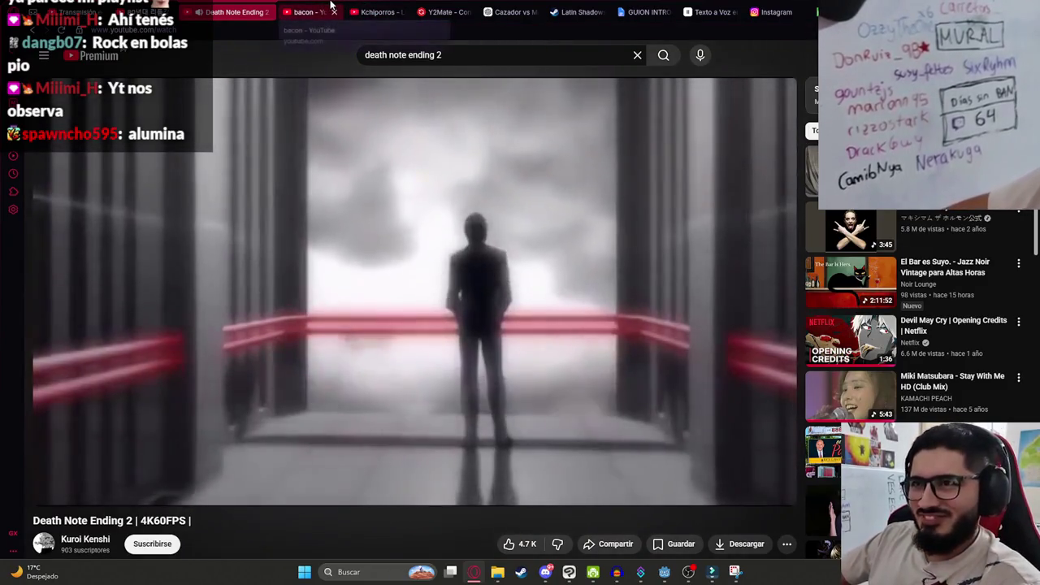
click(664, 574)
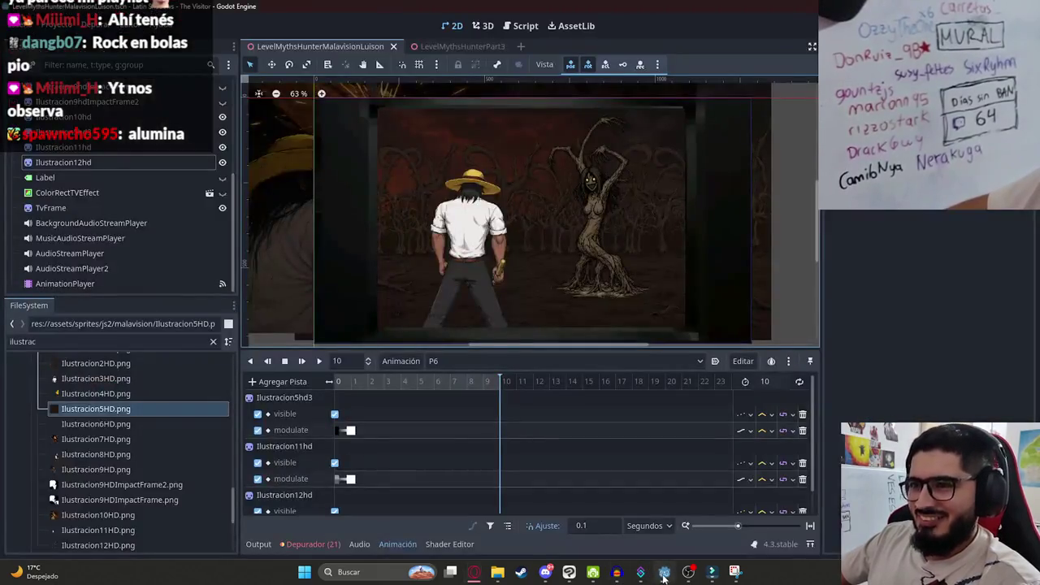
Add an AudioStreamPlayer audio playback track to P6 from frame 0, then clear the file filter.
drag(362, 381, 334, 381)
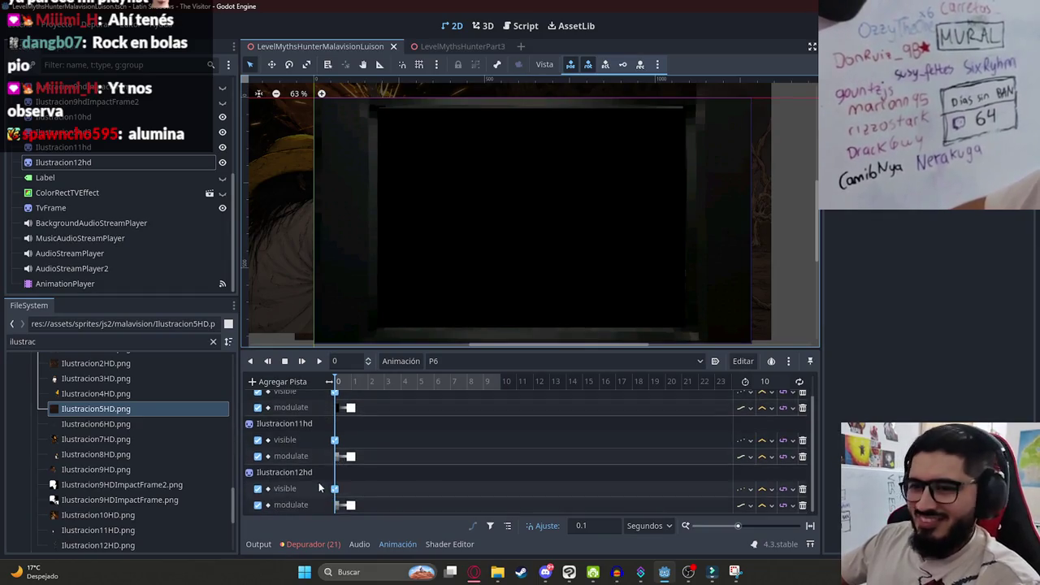
click(281, 381)
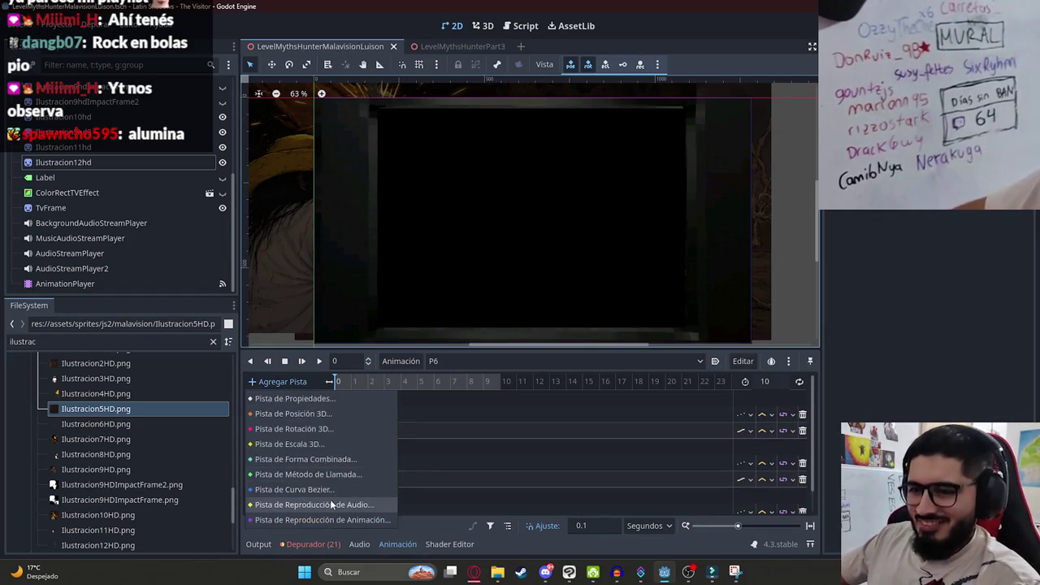
click(330, 499)
scroll(512, 382, down, 3)
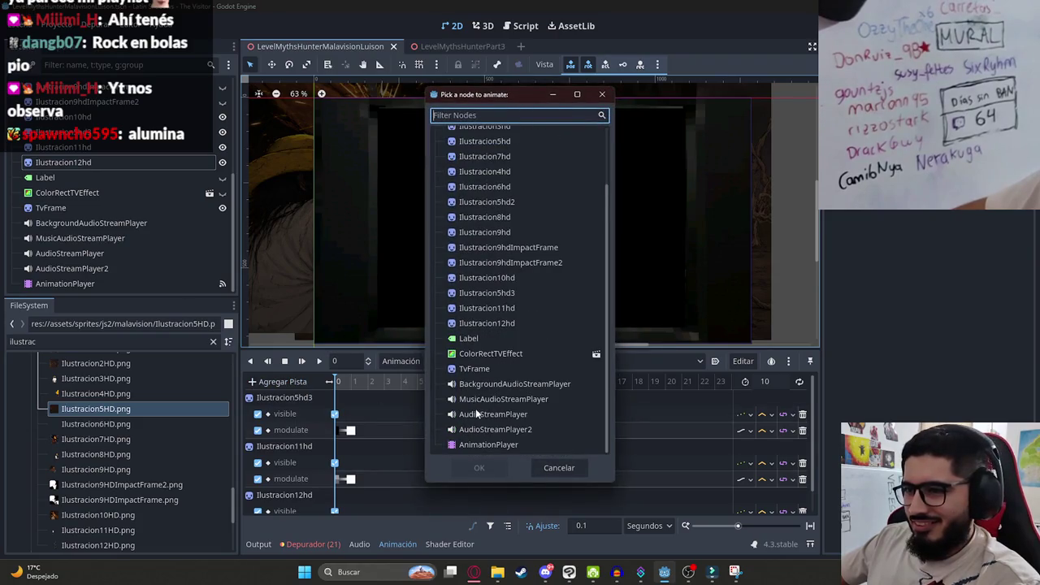
double_click(487, 411)
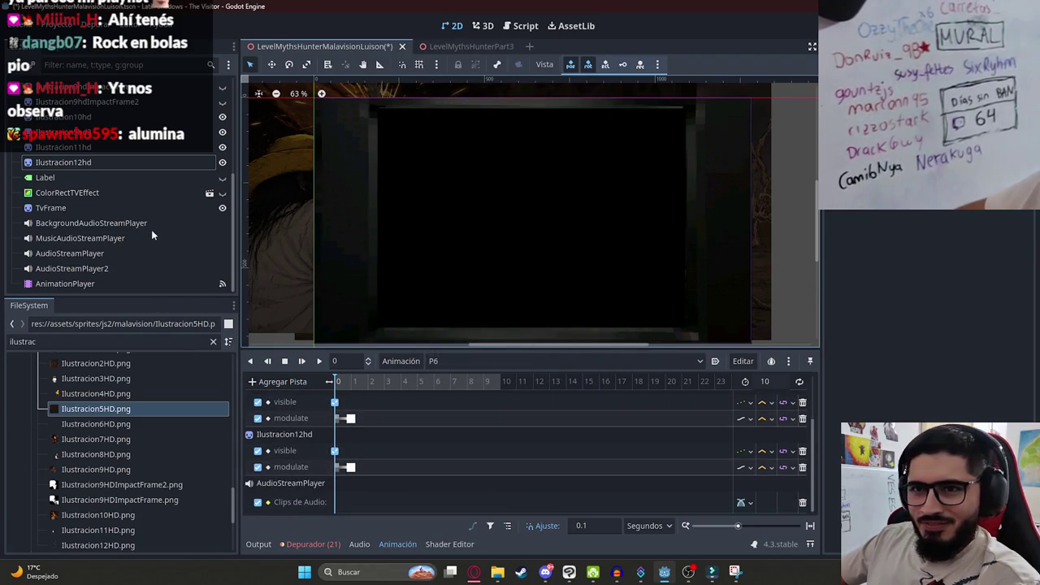
double_click(95, 341)
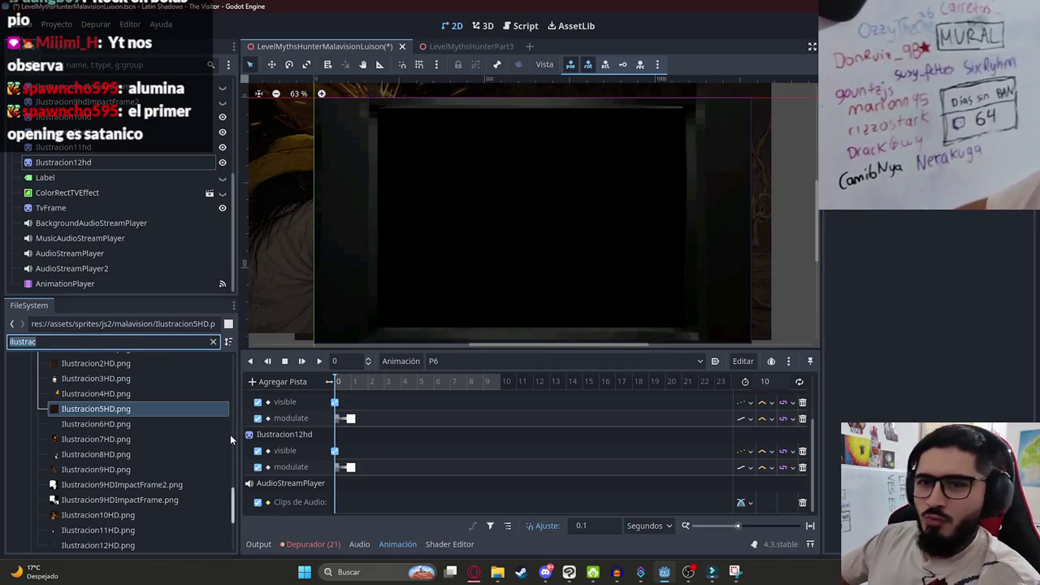
key(BackSpace)
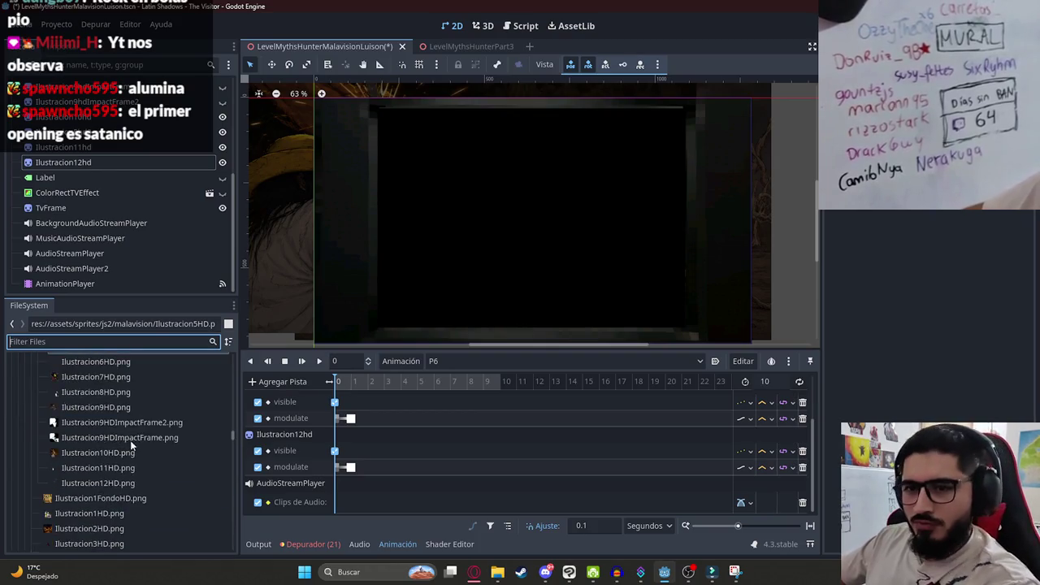
Browse the sounds folder, then filter the FileSystem files by 'malavision'.
scroll(122, 431, up, 3)
click(98, 437)
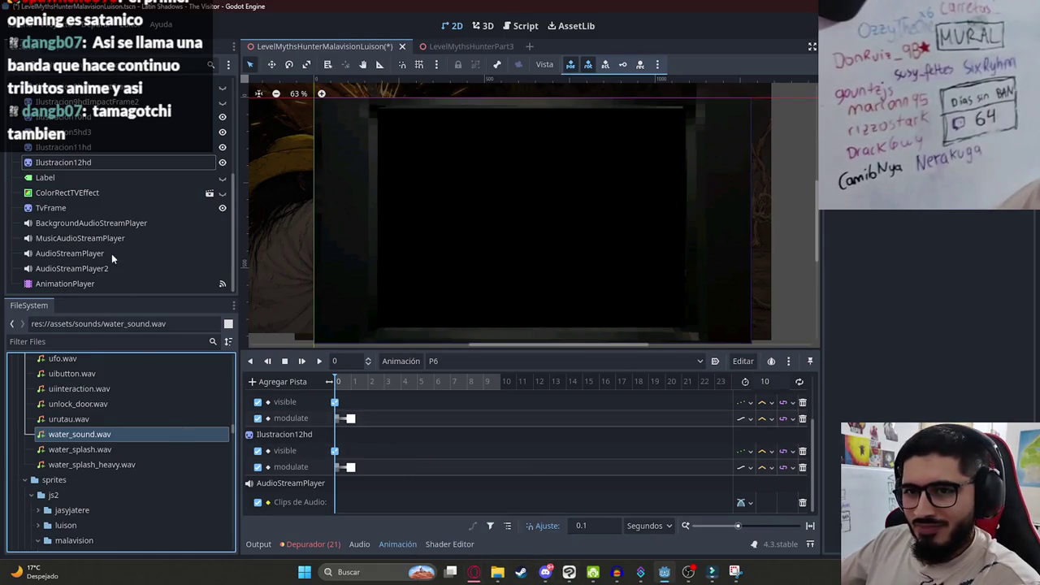
click(68, 341)
text(malavision)
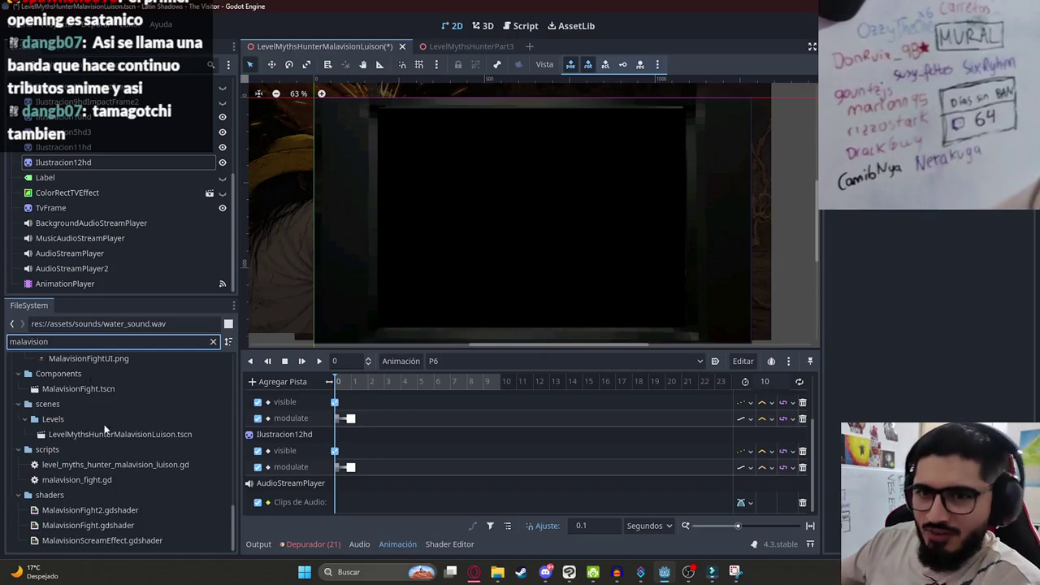
scroll(104, 431, up, 10)
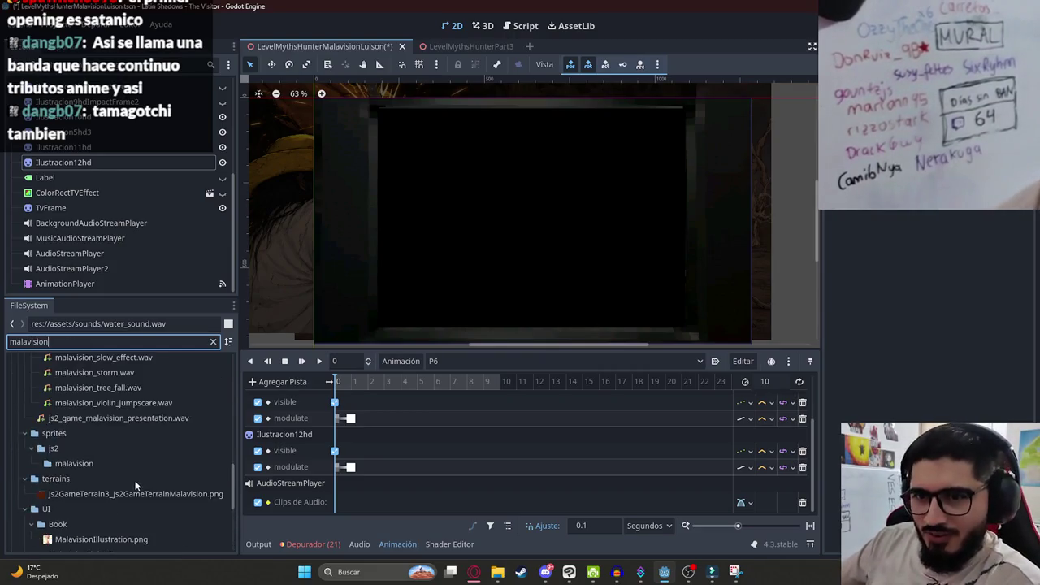
scroll(113, 455, down, 3)
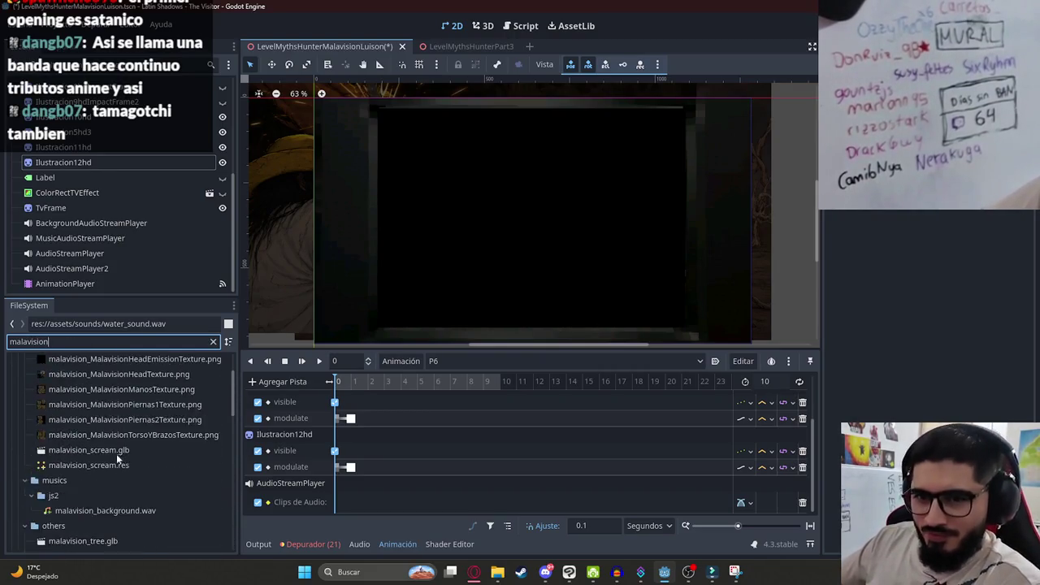
scroll(111, 470, down, 10)
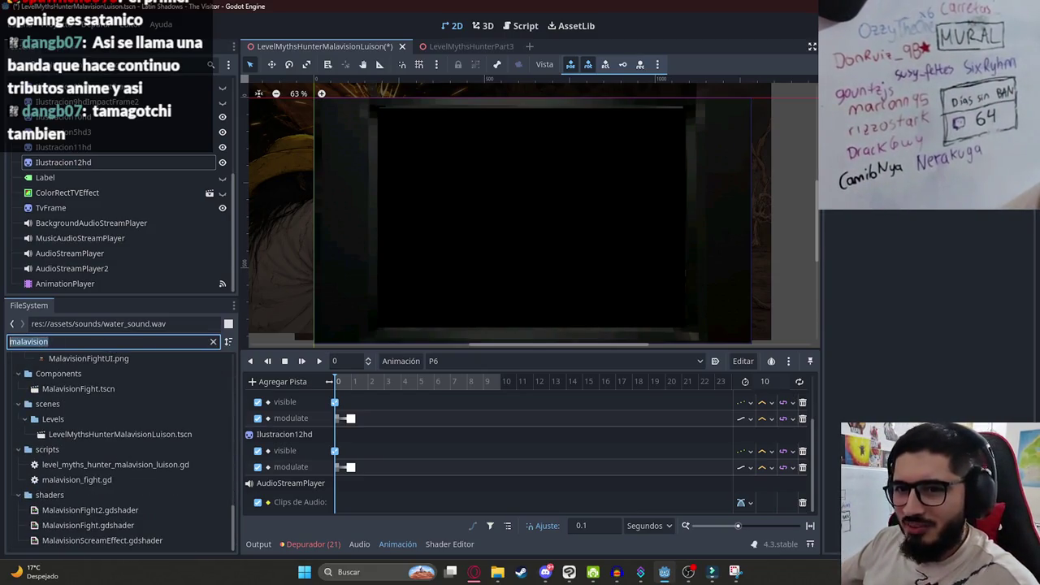
click(493, 575)
Check the Audacity speech recording, minimize it, and bring the YouTube browser forward.
click(493, 575)
click(616, 575)
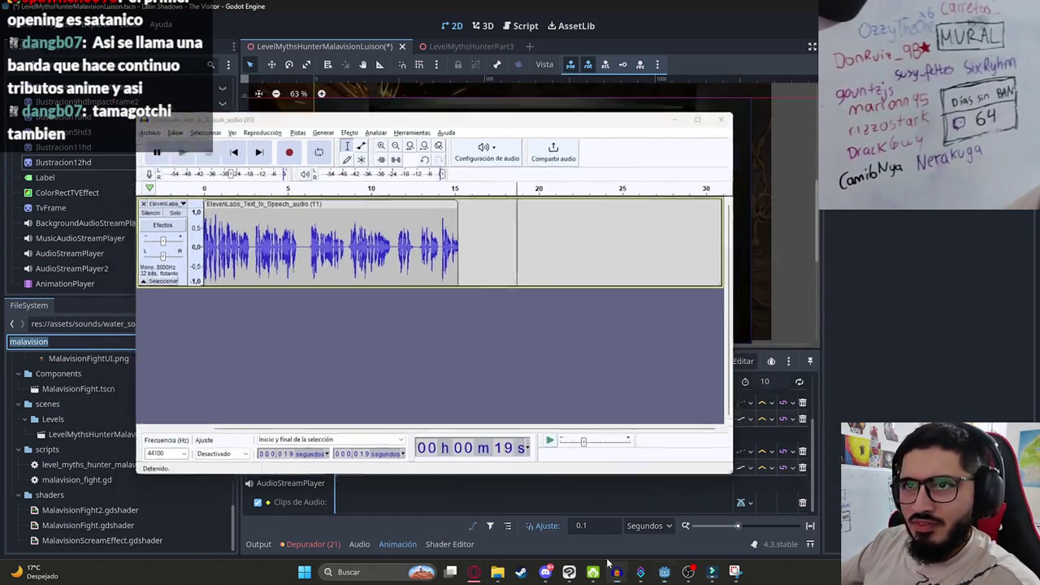
click(616, 575)
click(474, 572)
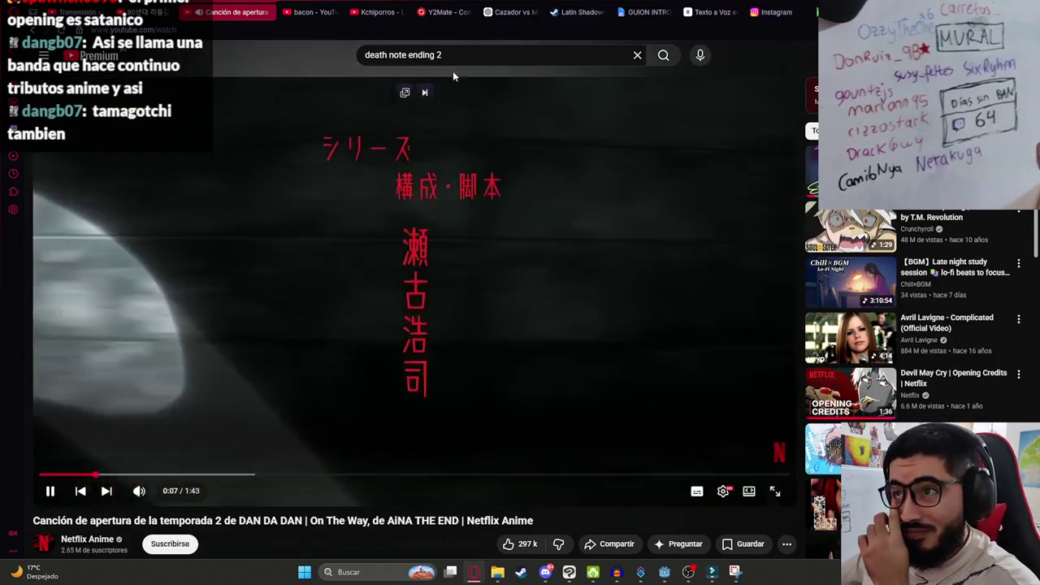
Search YouTube for 'opening 1 death note', play the first result, then pause it.
click(439, 54)
text(o)
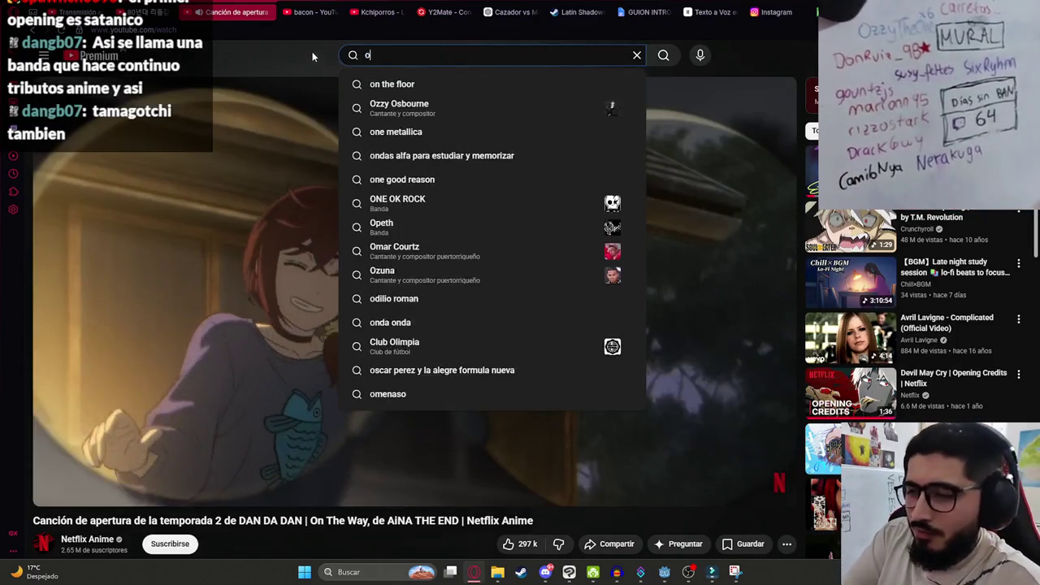
text(pening 1 death note)
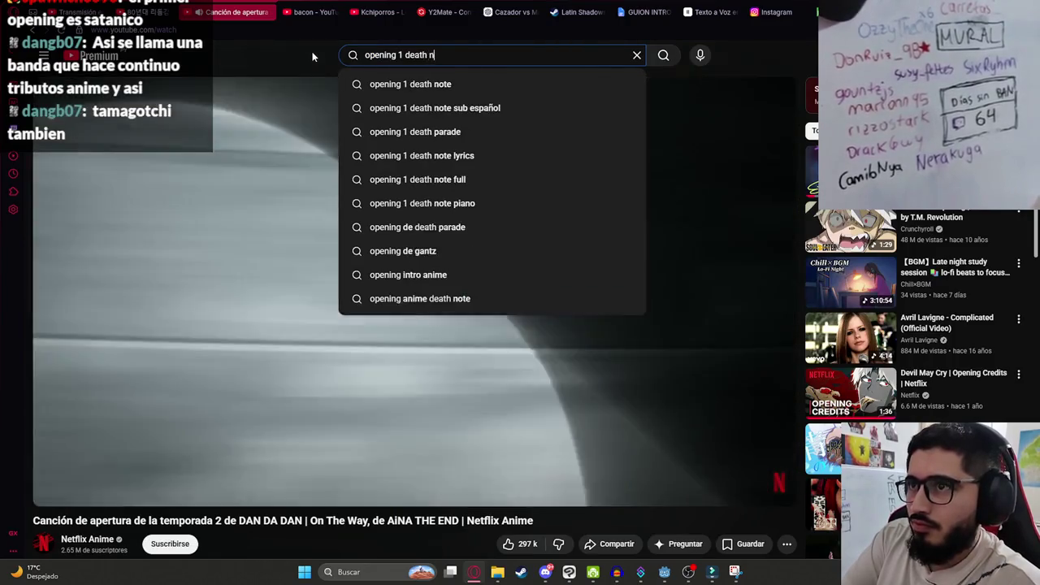
key(Return)
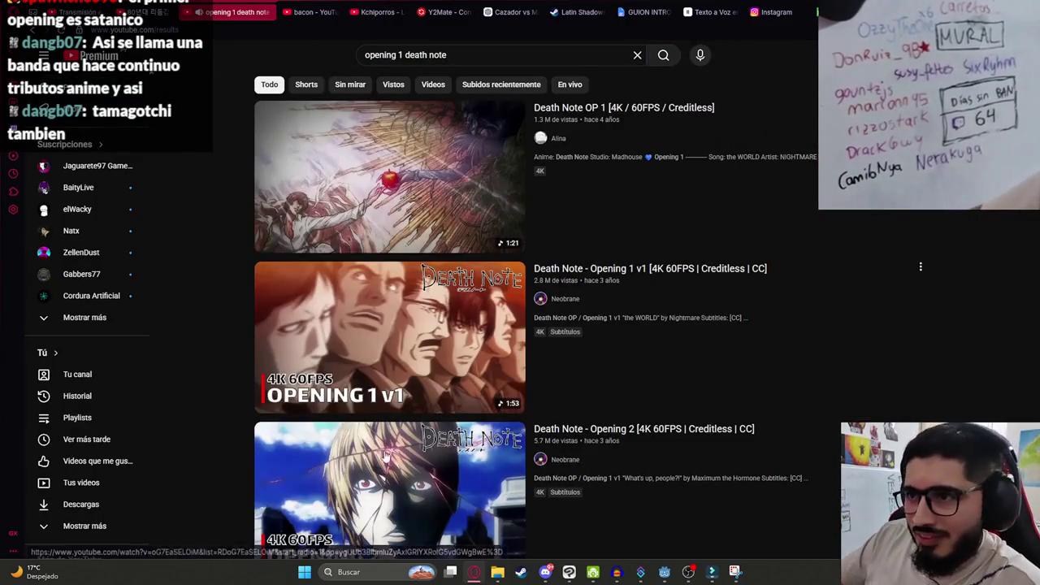
click(422, 227)
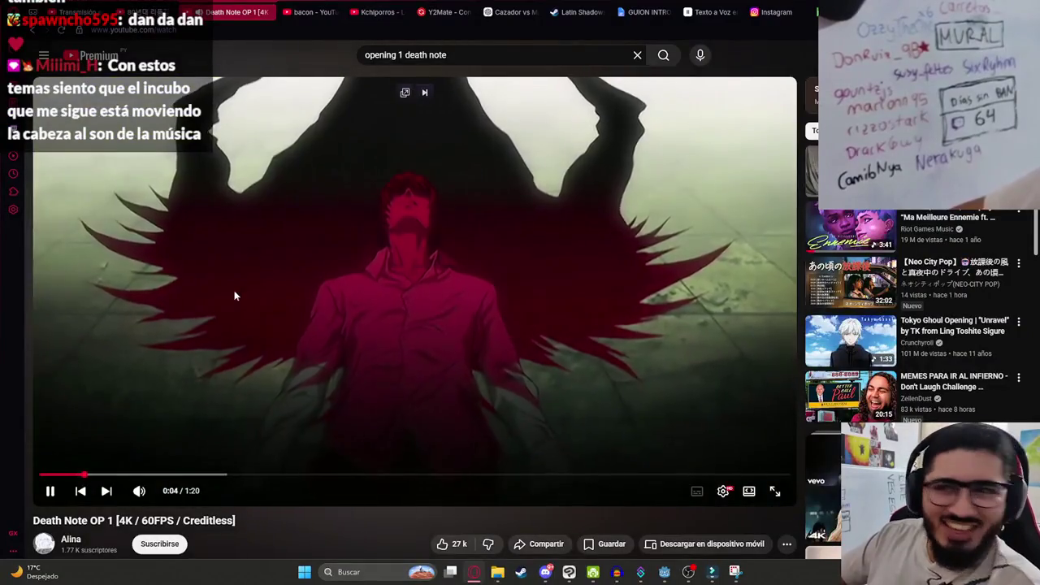
click(237, 294)
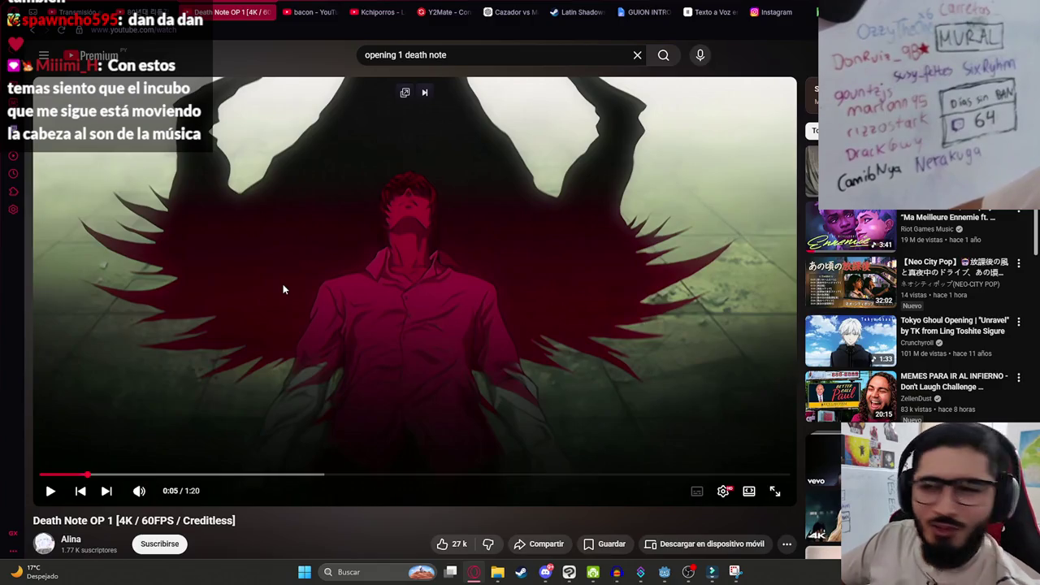
Search 'opening 1 dadadan' and play the DAN DA DAN opening video.
click(456, 53)
text(opening 1 )
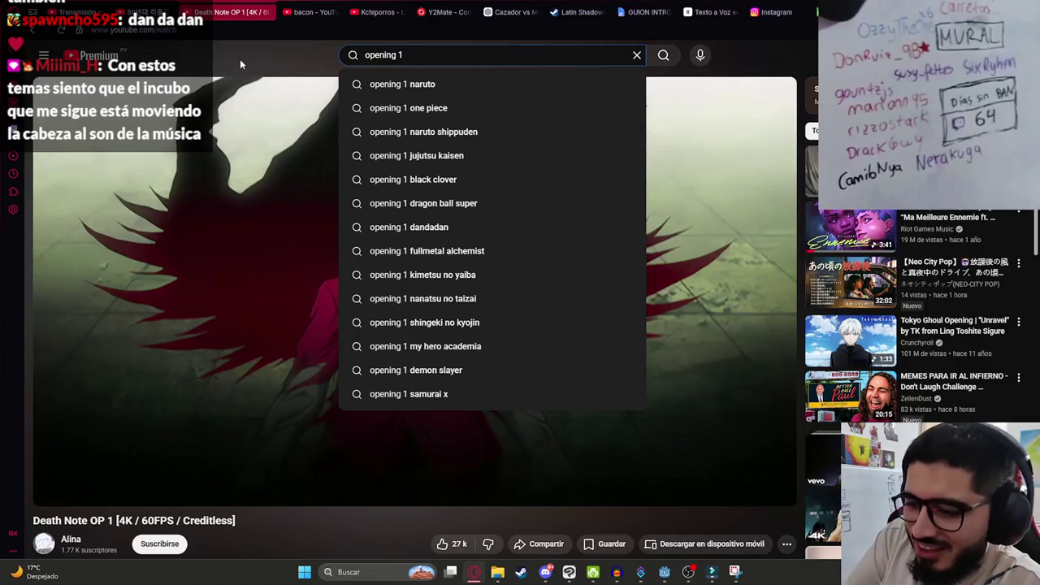
text(dadadan)
key(Return)
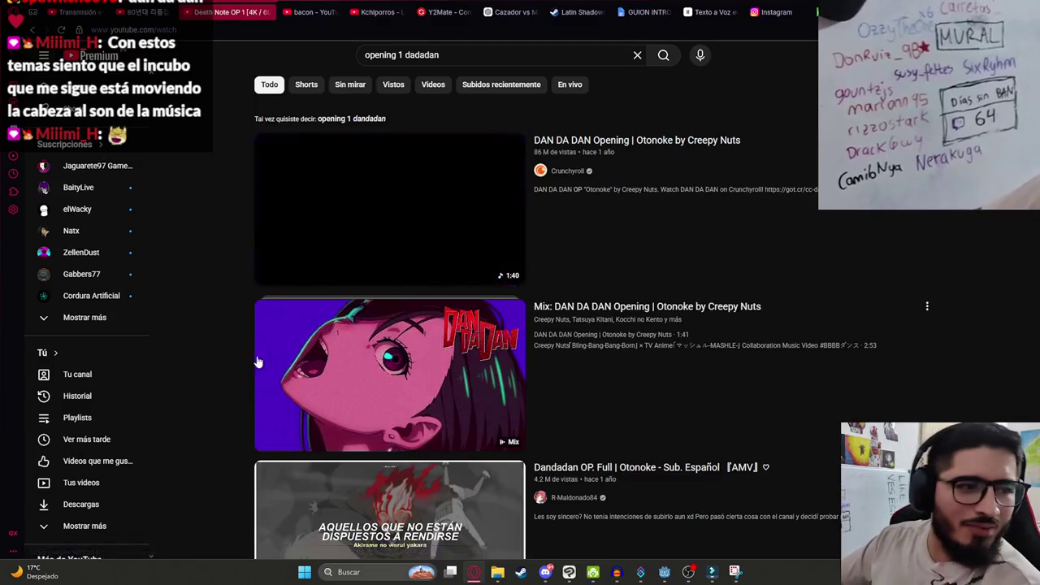
click(294, 351)
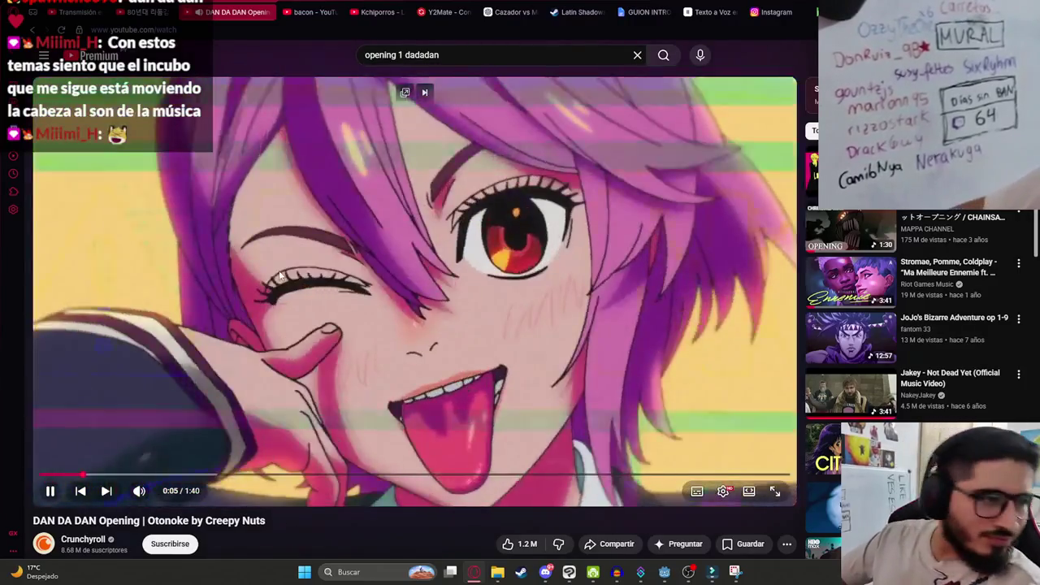
click(280, 270)
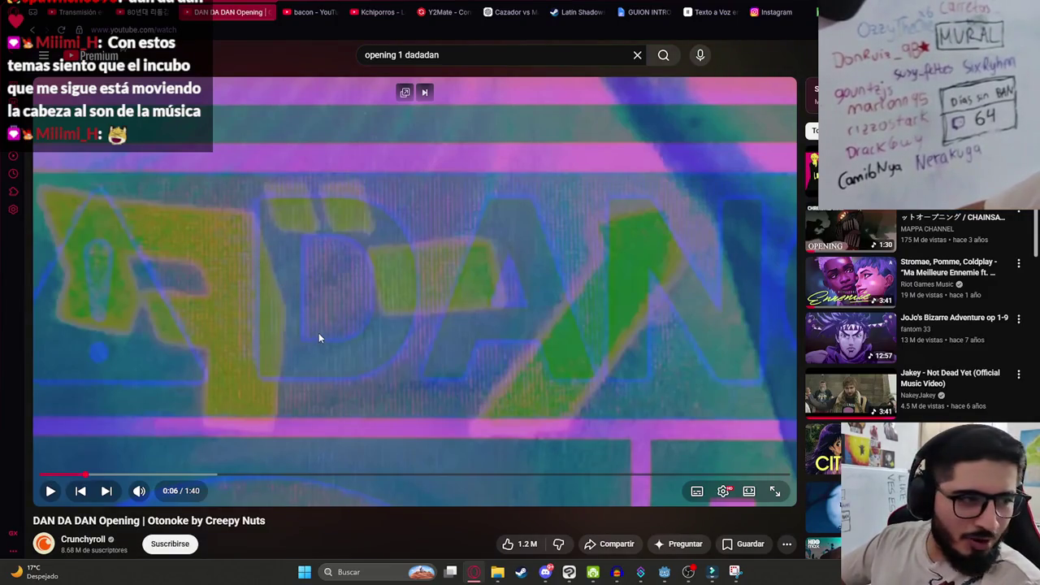
click(357, 294)
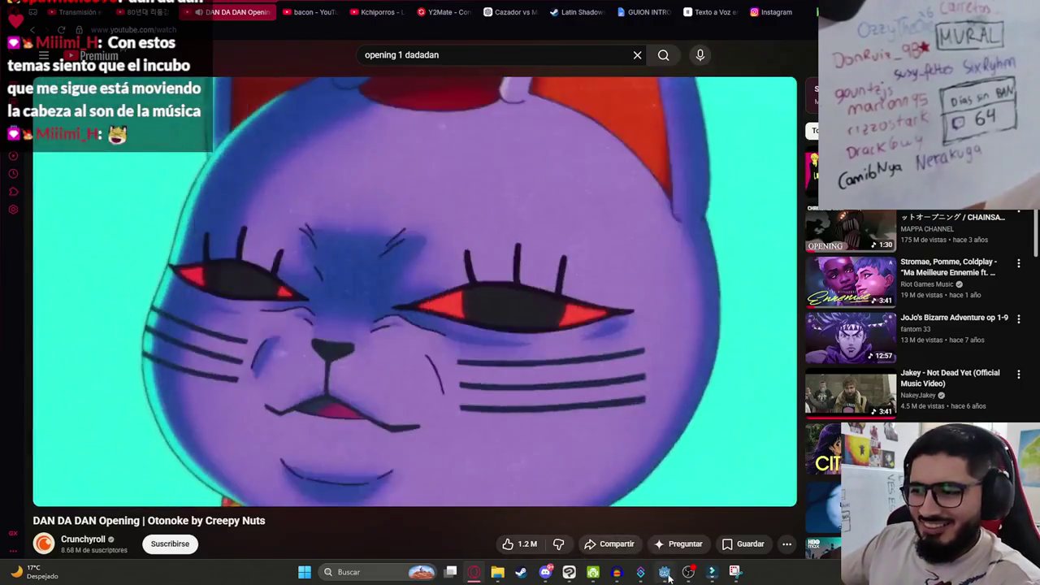
Preview the start of P6 in Godot and cancel an Audacity WAV export.
click(665, 573)
drag(349, 381, 272, 406)
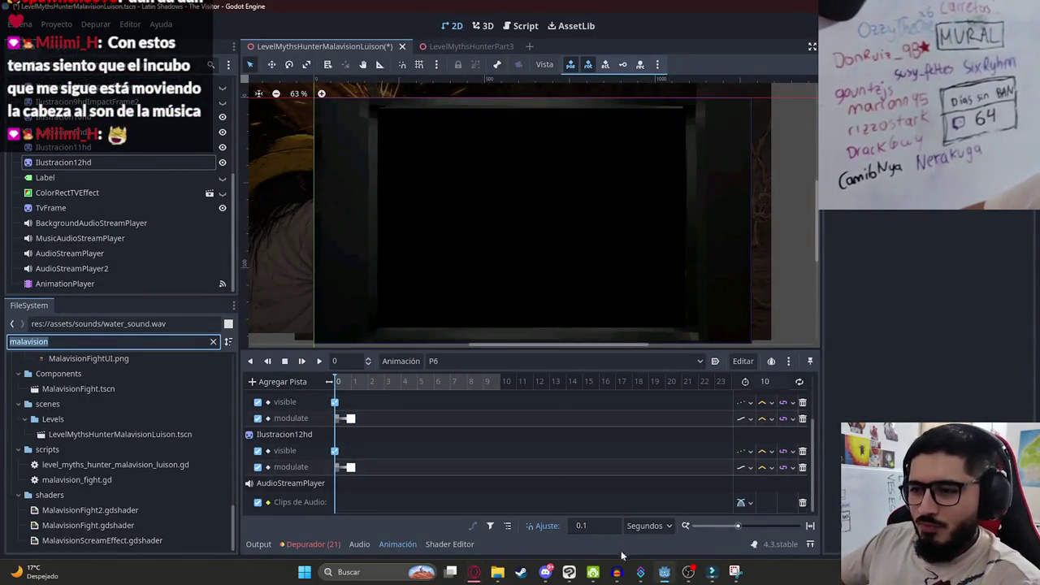
click(615, 572)
click(128, 108)
mouse_move(171, 190)
click(315, 204)
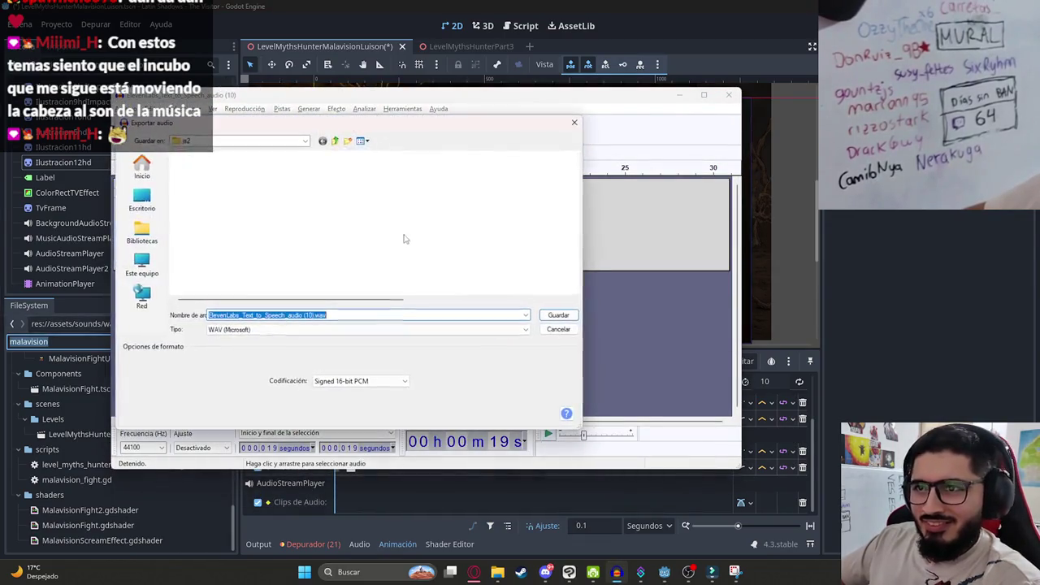
scroll(280, 264, down, 10)
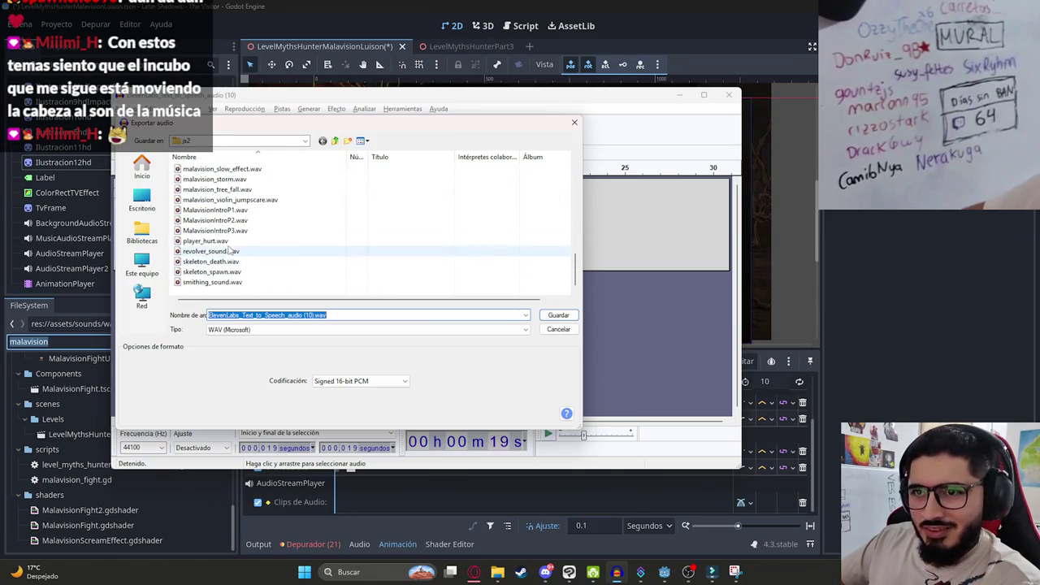
click(560, 330)
click(360, 485)
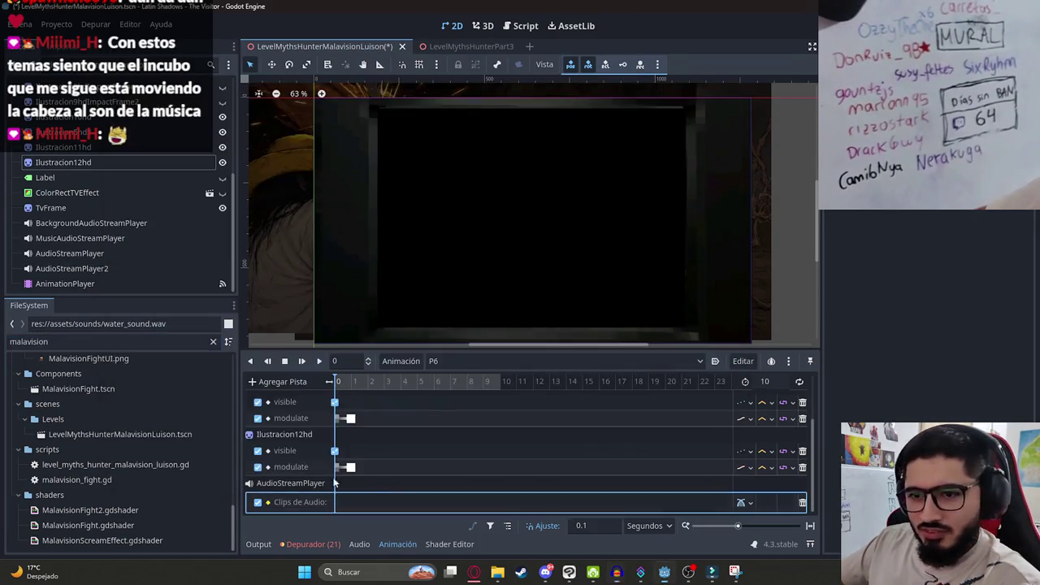
Filter files by 'malavisionintr' and place MalavisionIntroP3.wav on P6's audio clips track.
click(76, 343)
text(p)
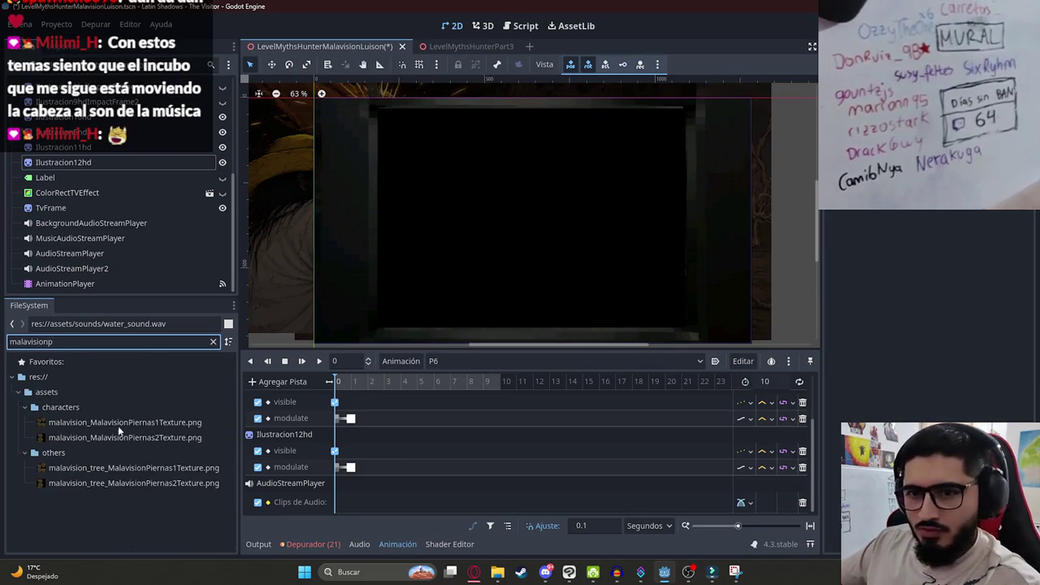
key(BackSpace)
text(int)
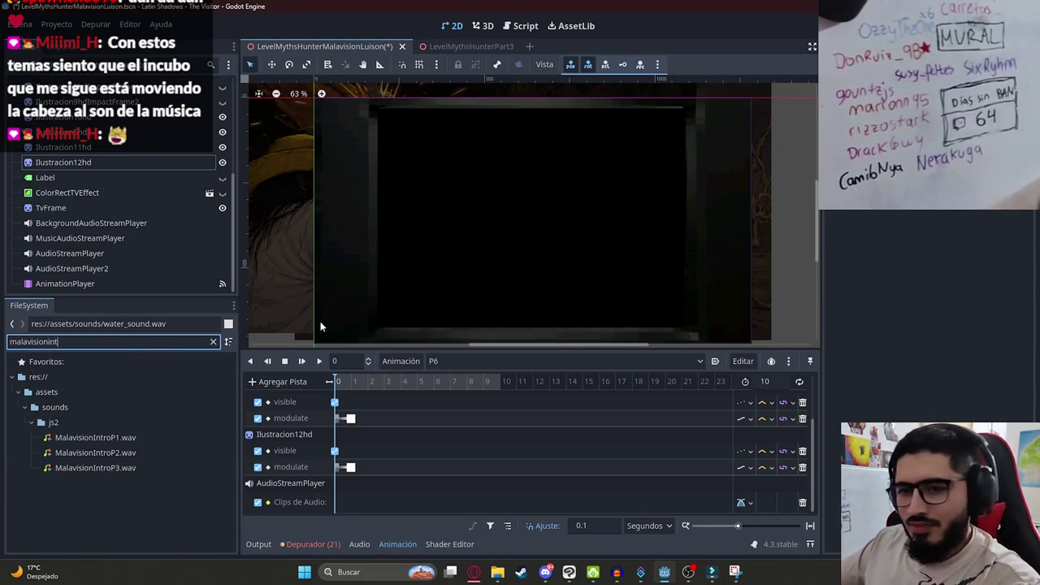
text(r)
drag(95, 468, 361, 505)
Set the P6 animation length to 20 seconds.
click(351, 386)
click(352, 382)
click(765, 381)
text(2)
key(Return)
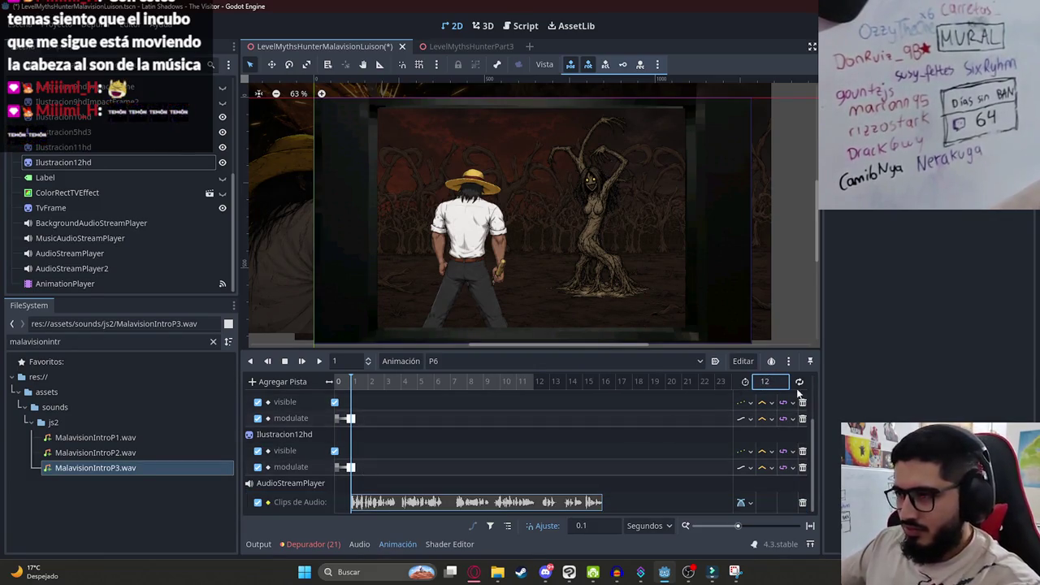
text(20)
key(Return)
drag(593, 382, 600, 392)
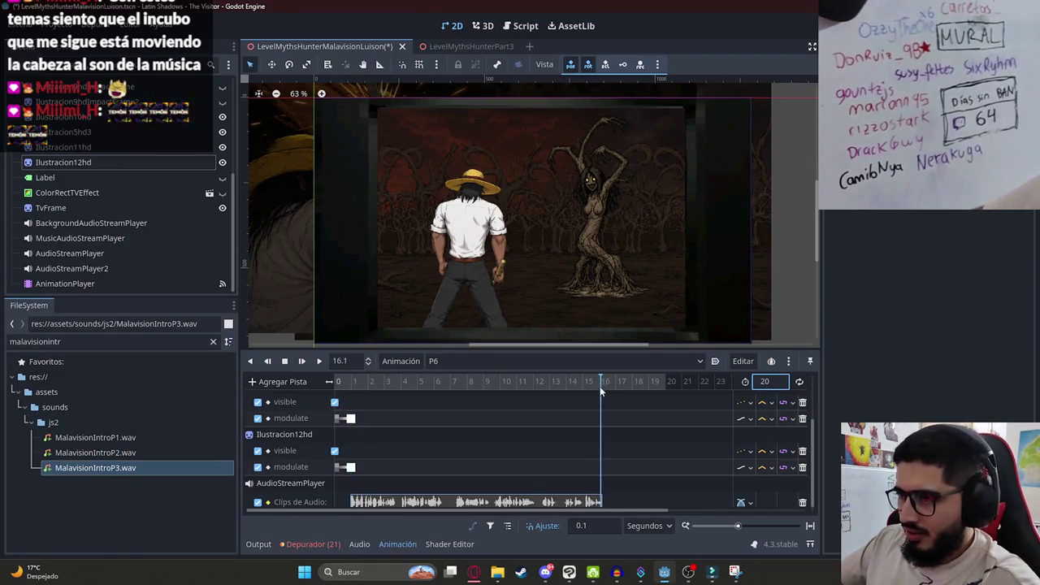
Move the P6 playhead to 1.6 s while switching between the two illustration nodes.
click(90, 166)
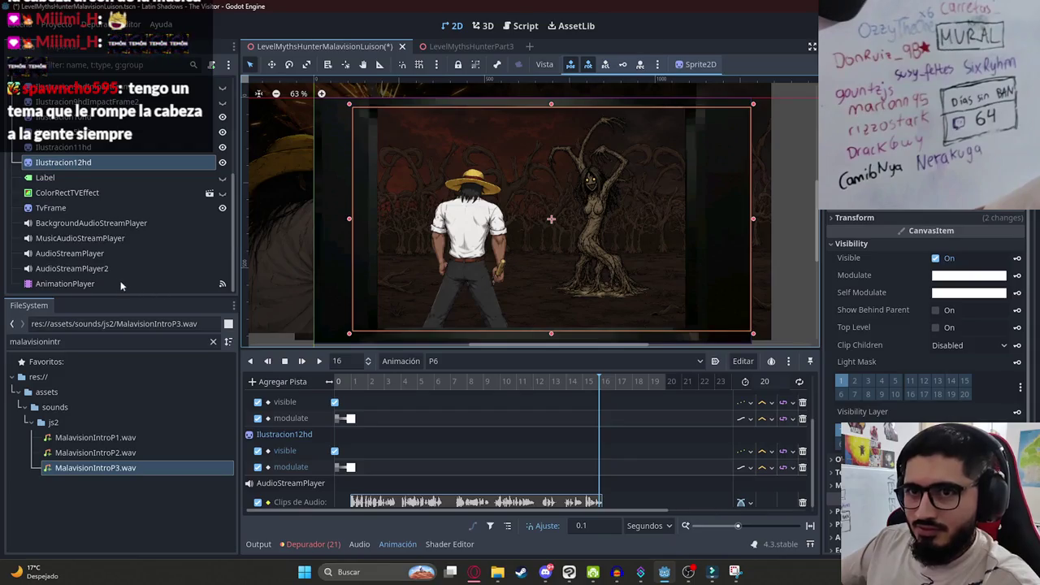
click(268, 360)
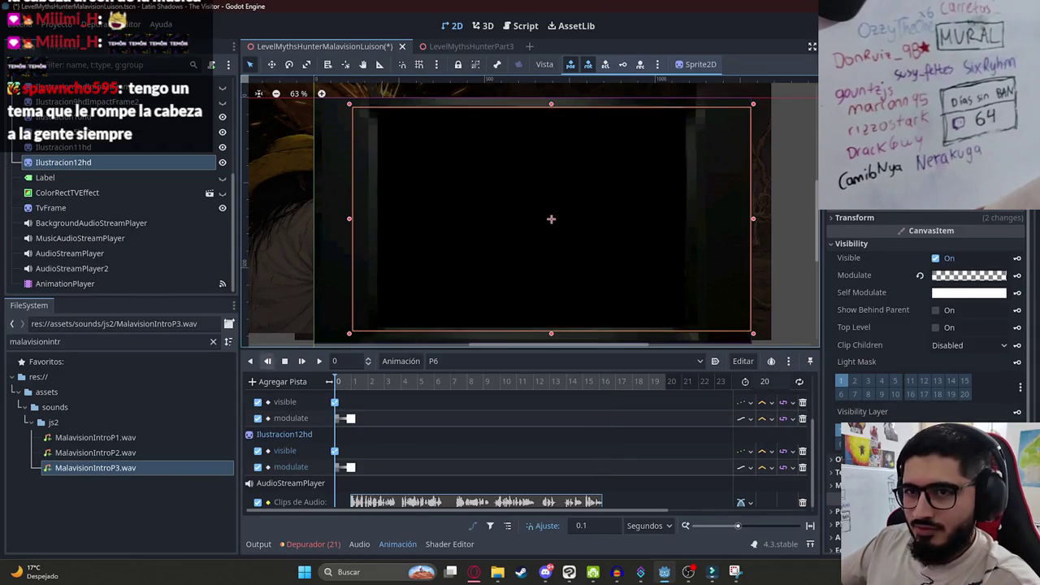
click(121, 150)
click(361, 384)
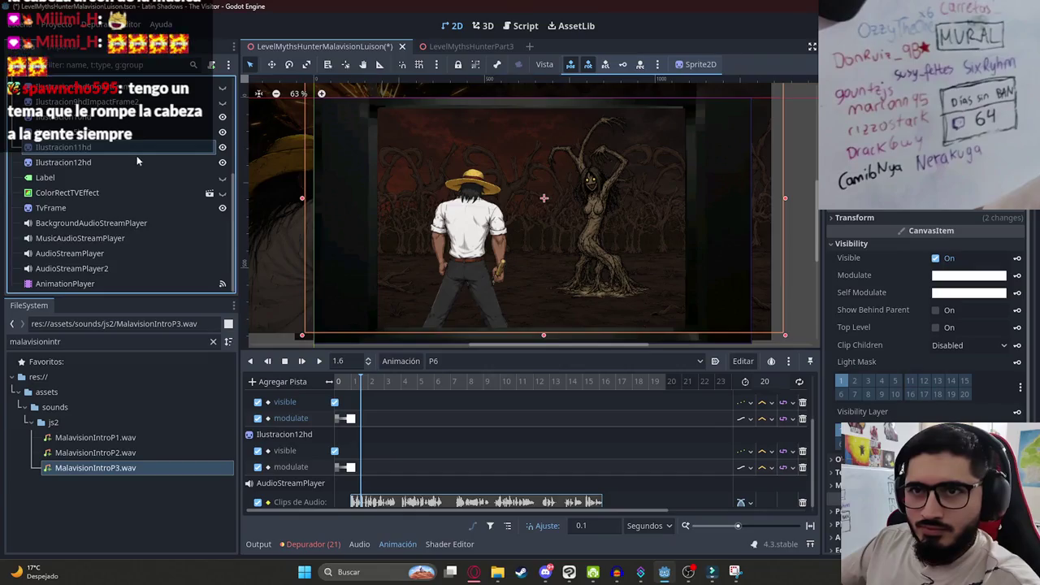
click(135, 160)
Briefly hide and show the tree witch and man figures to check each illustration.
click(223, 163)
click(222, 164)
click(222, 147)
click(221, 147)
click(181, 149)
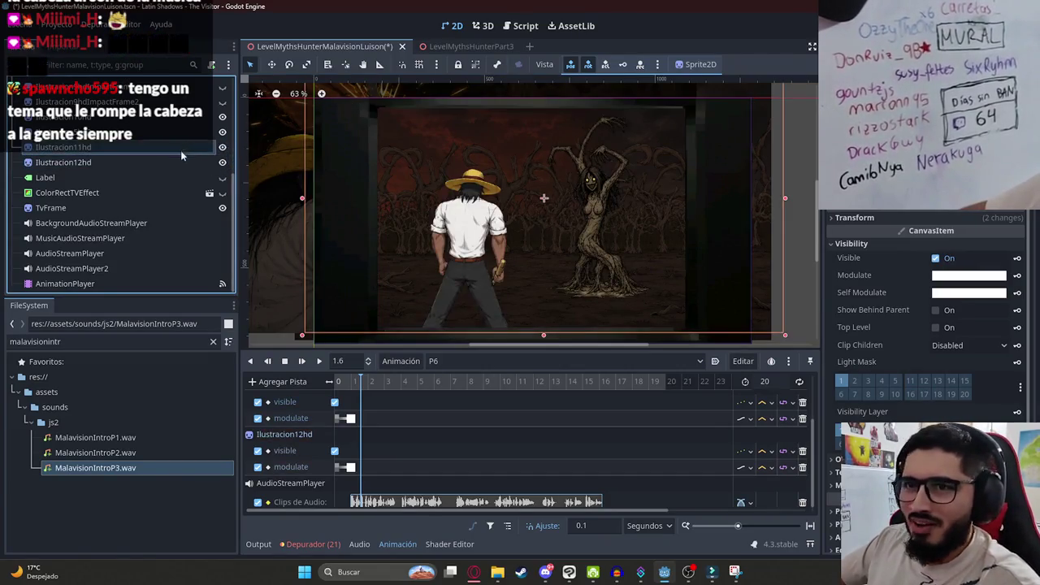
click(175, 161)
click(178, 149)
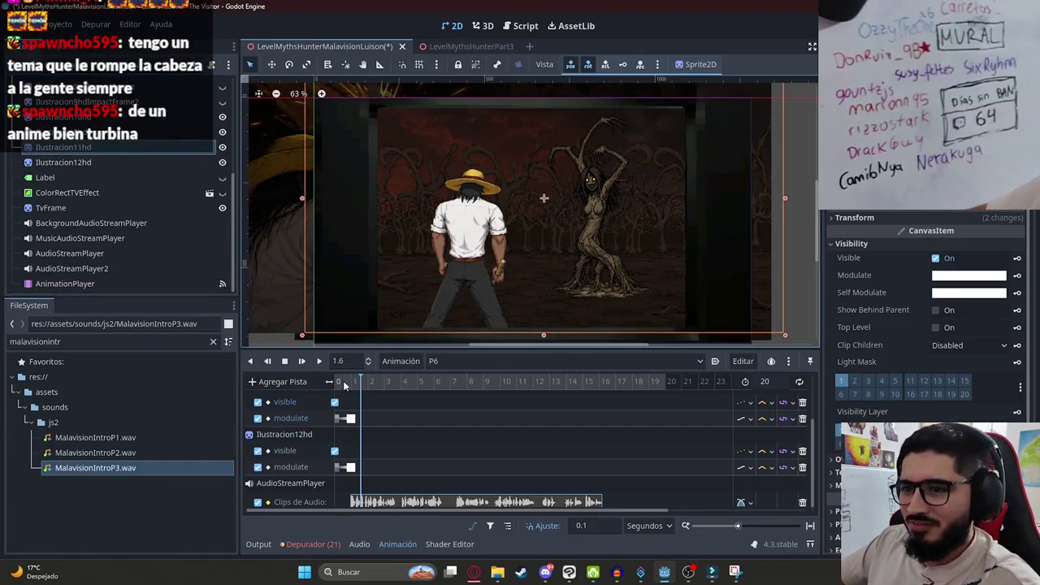
click(222, 147)
click(222, 147)
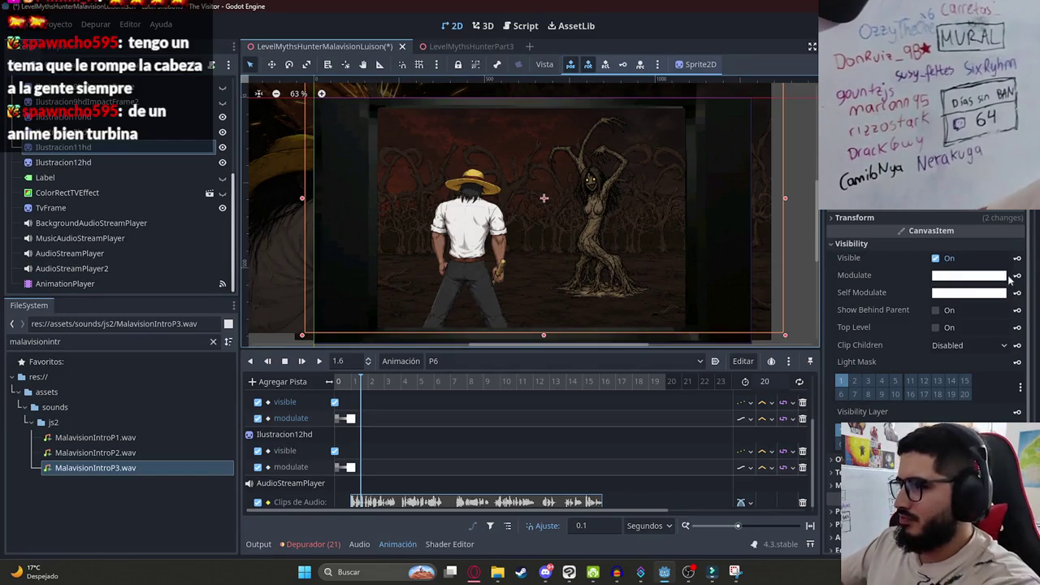
Key the Position of Ilustracion11hd and Ilustracion12hd at 1.6 s, then switch to the browser.
click(908, 217)
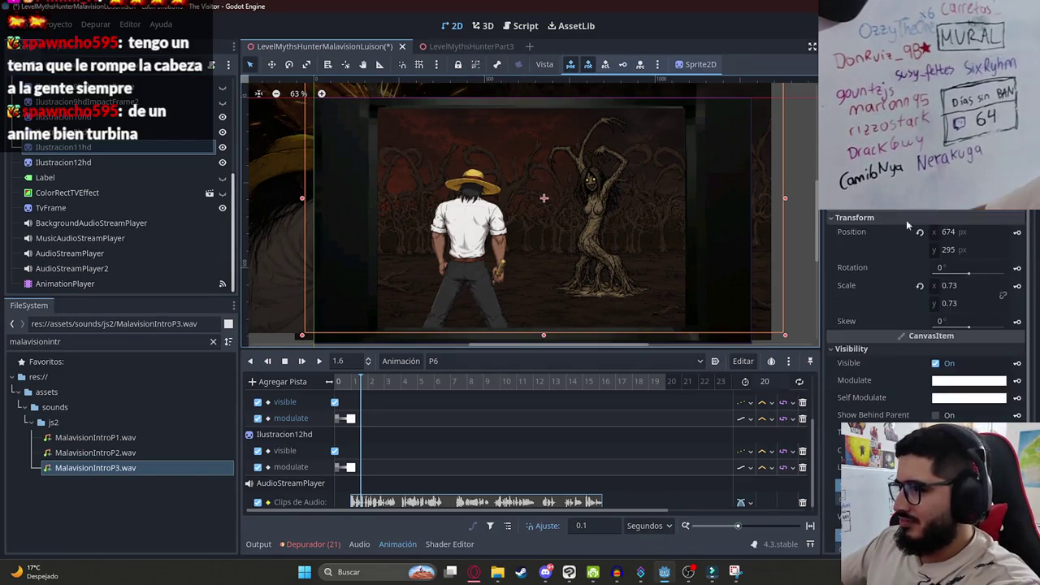
click(1017, 232)
key(Return)
click(64, 162)
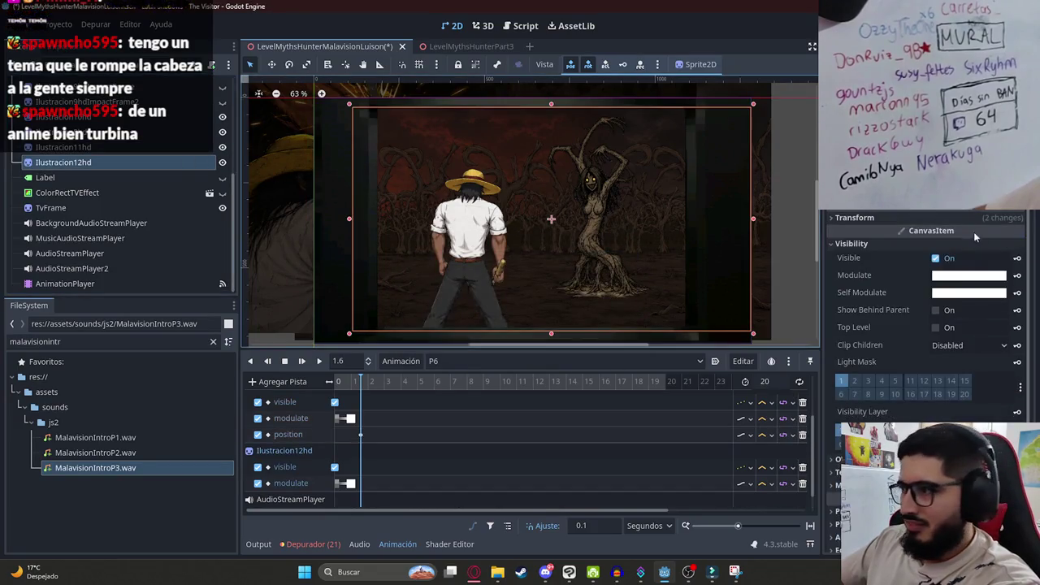
click(897, 214)
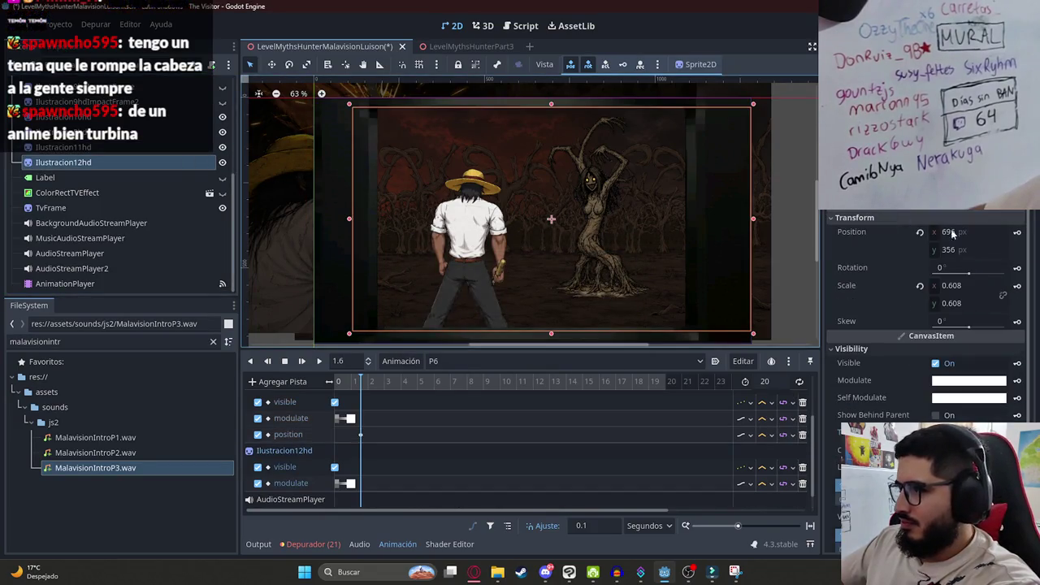
click(1016, 231)
key(Return)
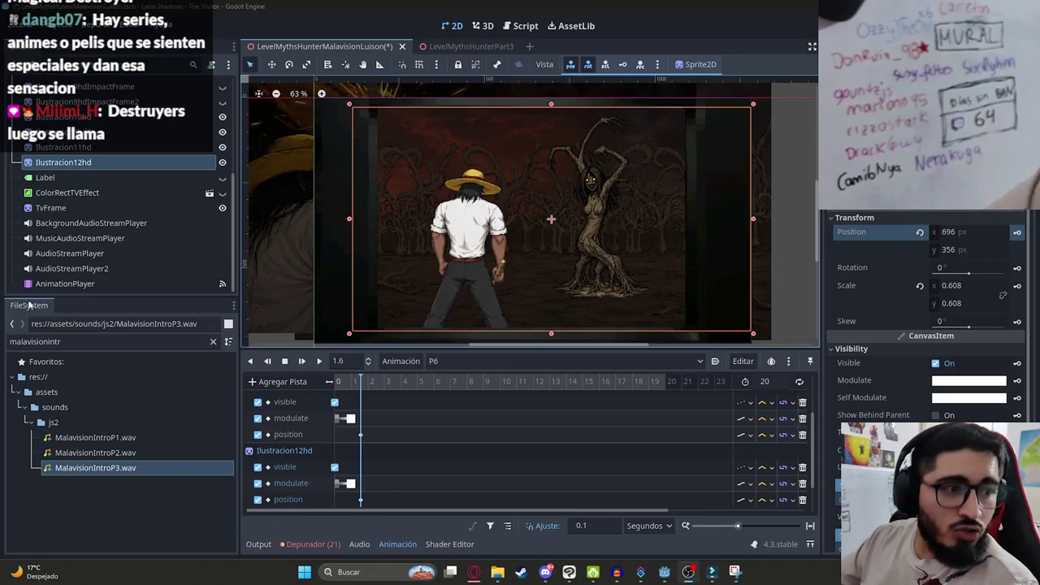
click(474, 571)
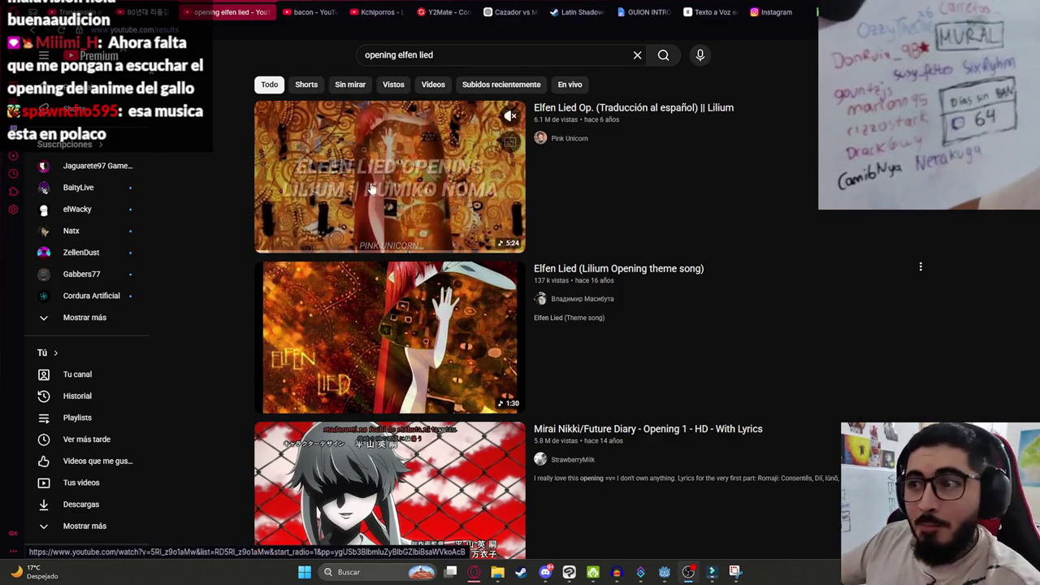
click(289, 192)
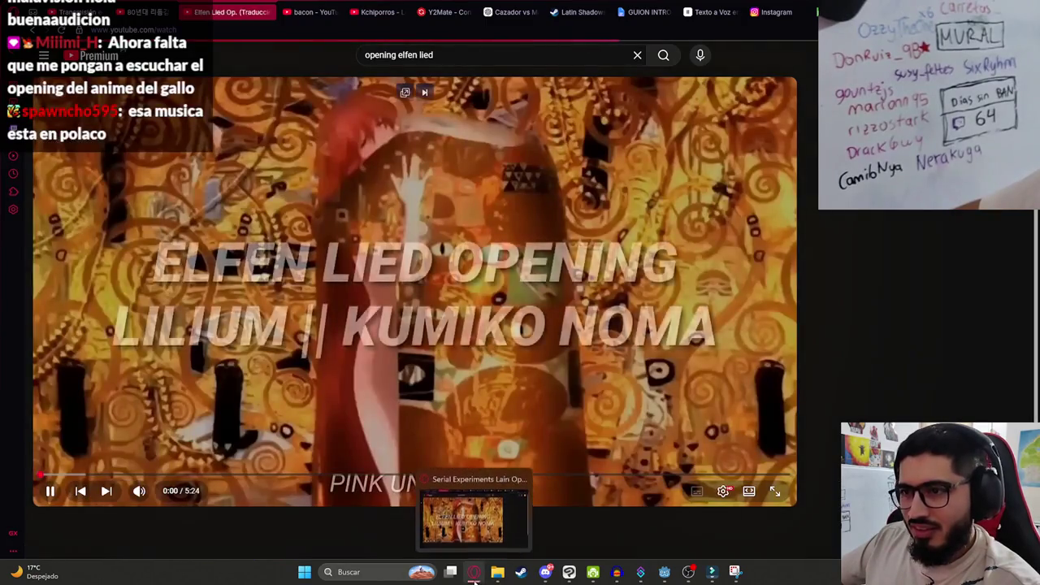
click(474, 572)
click(475, 573)
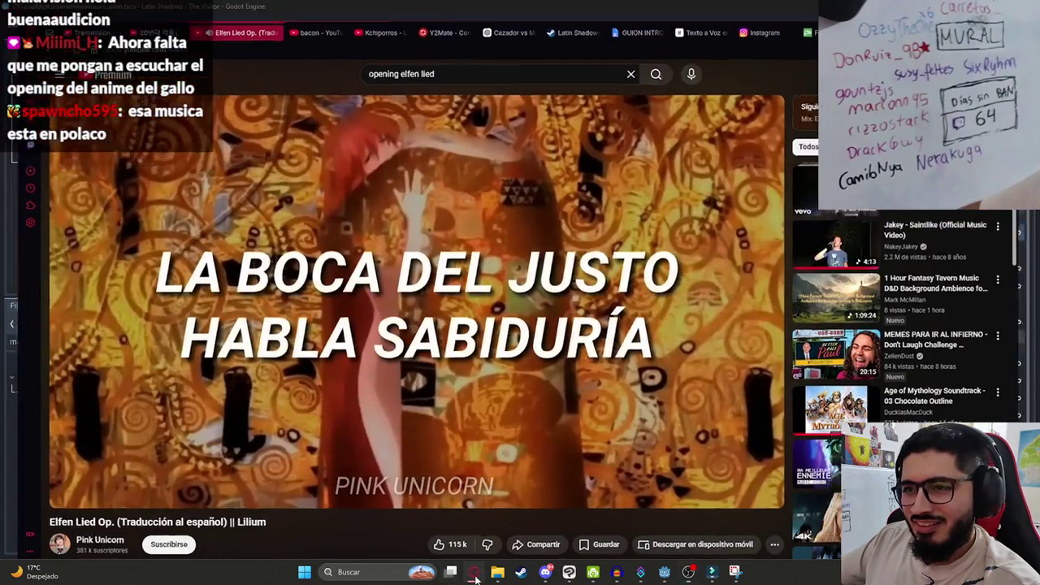
click(476, 575)
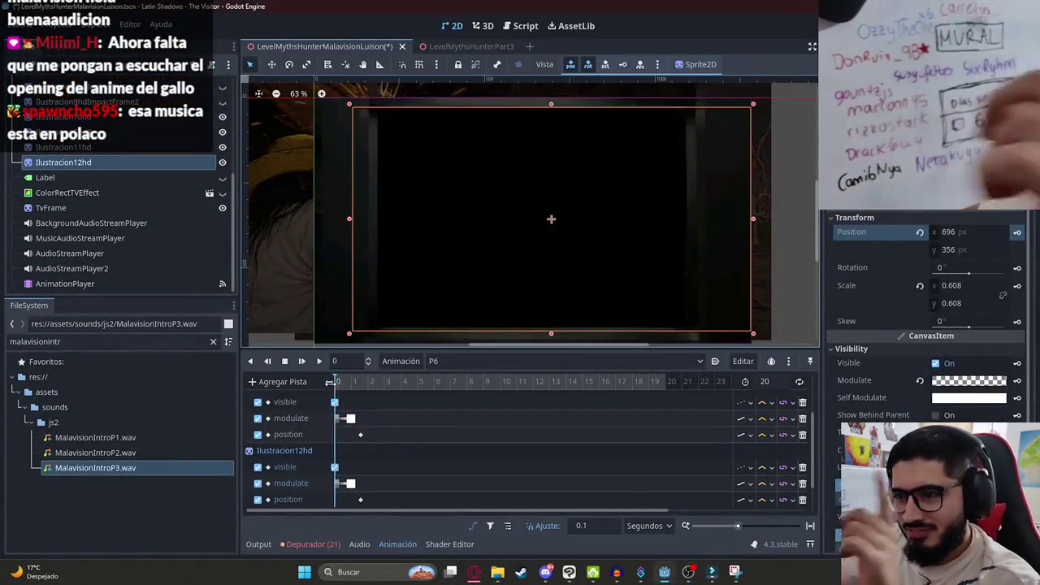
Drag the Ilustracion12hd position key from 1 back to time 0.
click(353, 393)
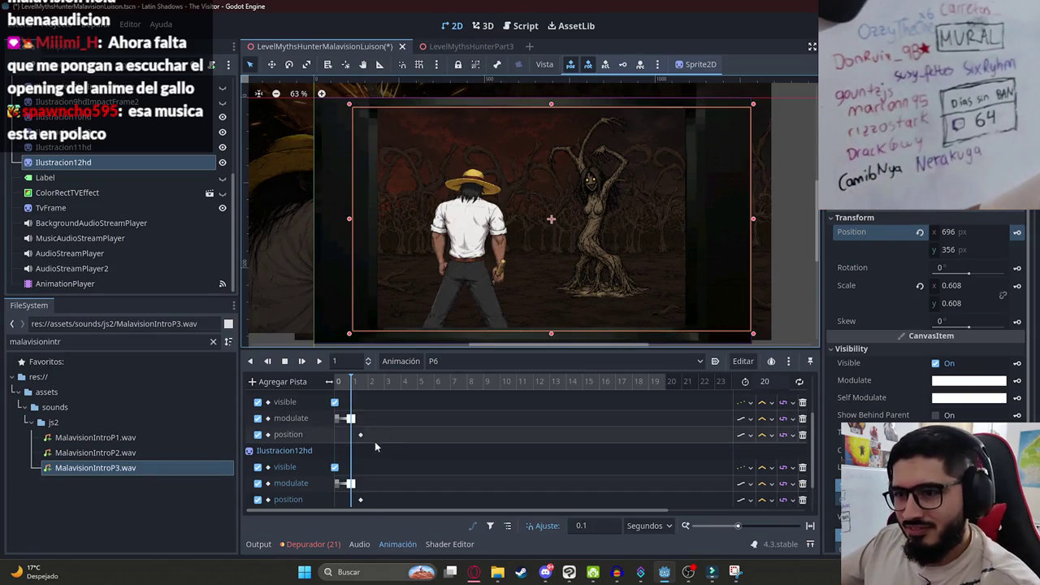
click(335, 437)
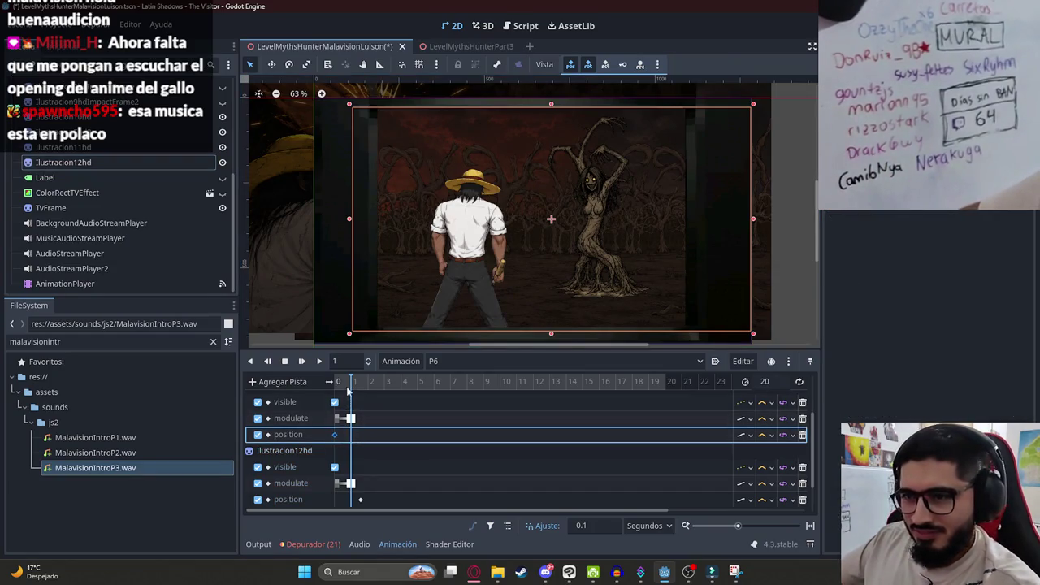
click(335, 435)
drag(360, 499, 343, 501)
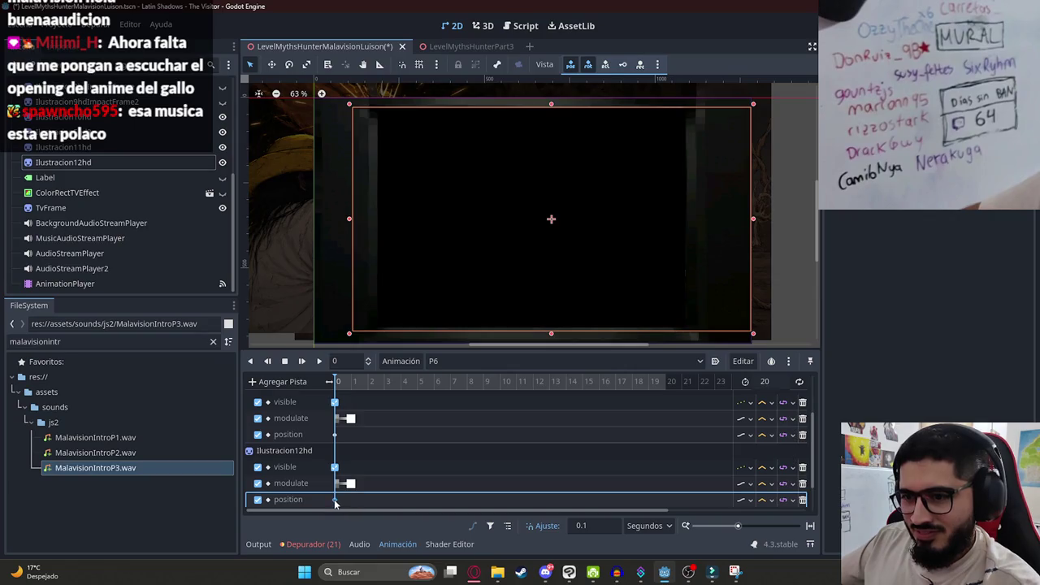
Test-move the Ilustracion11hd illustration, then undo the move.
click(383, 381)
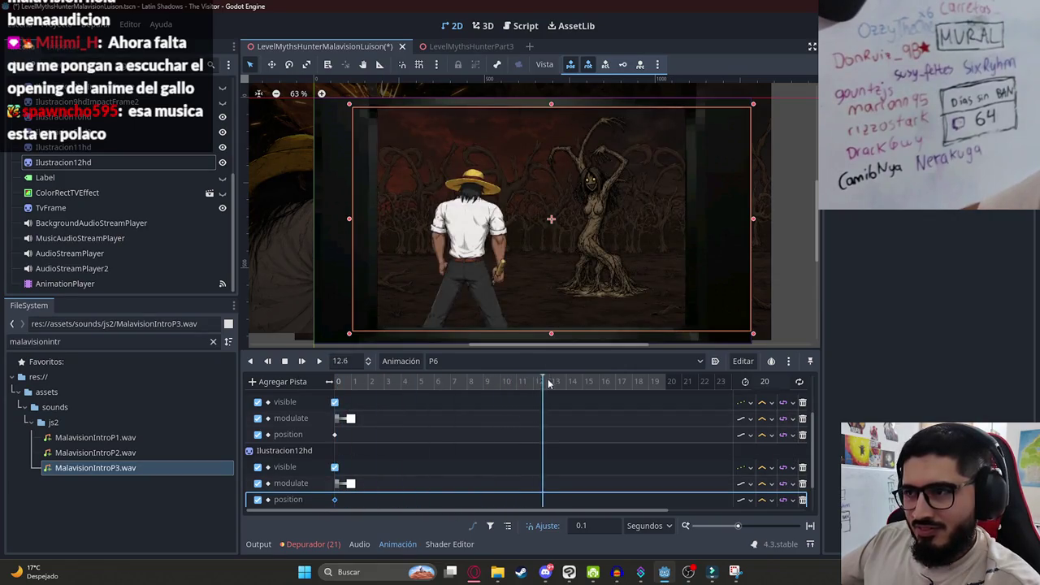
click(499, 252)
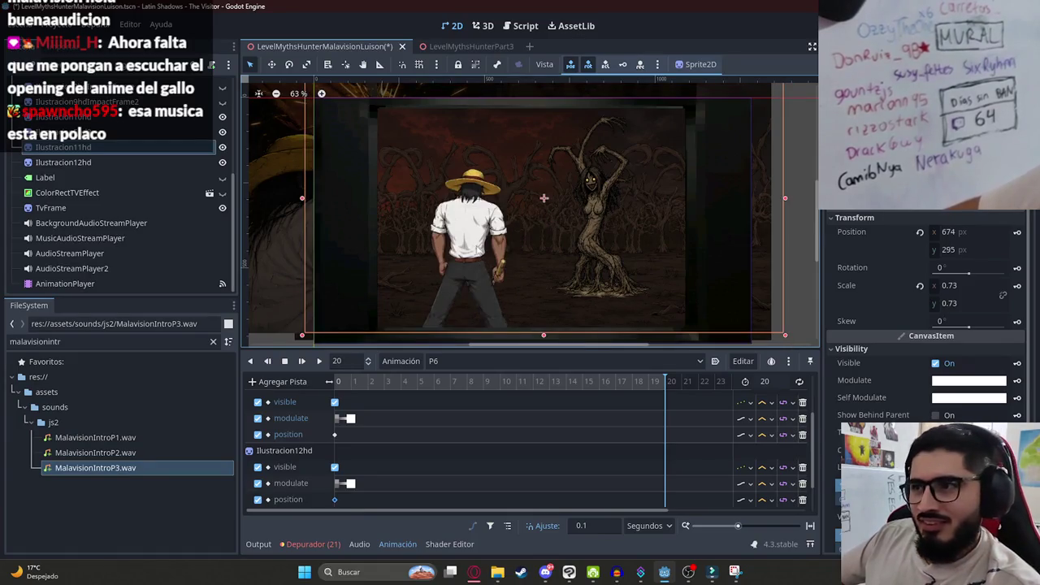
mouse_move(476, 249)
mouse_down()
mouse_move(457, 250)
mouse_move(485, 250)
mouse_up()
key(ctrl+z)
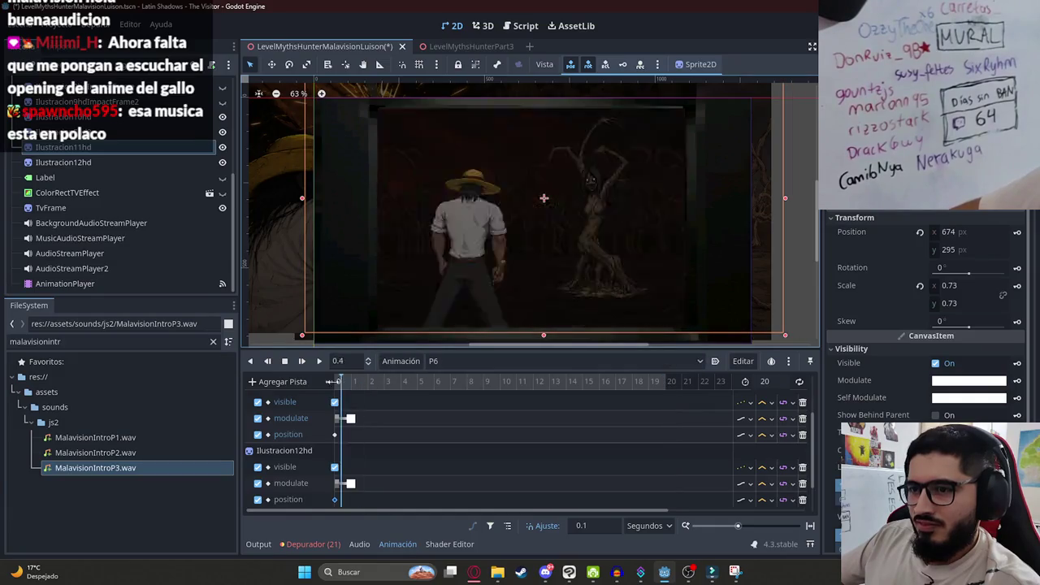
Play and stop the P6 animation, then bring the YouTube browser forward.
scroll(377, 407, down, 2)
click(320, 362)
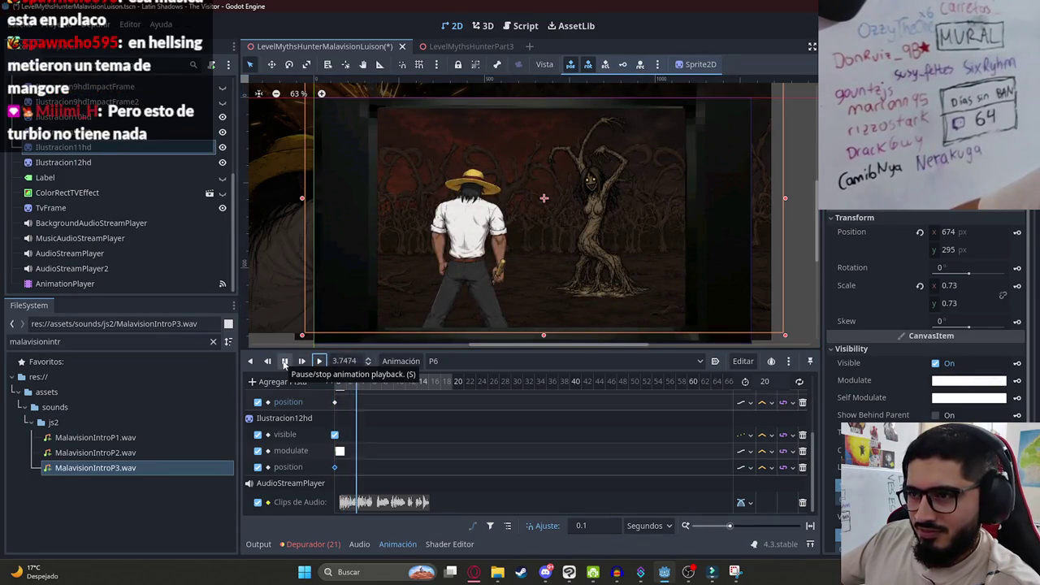
click(285, 363)
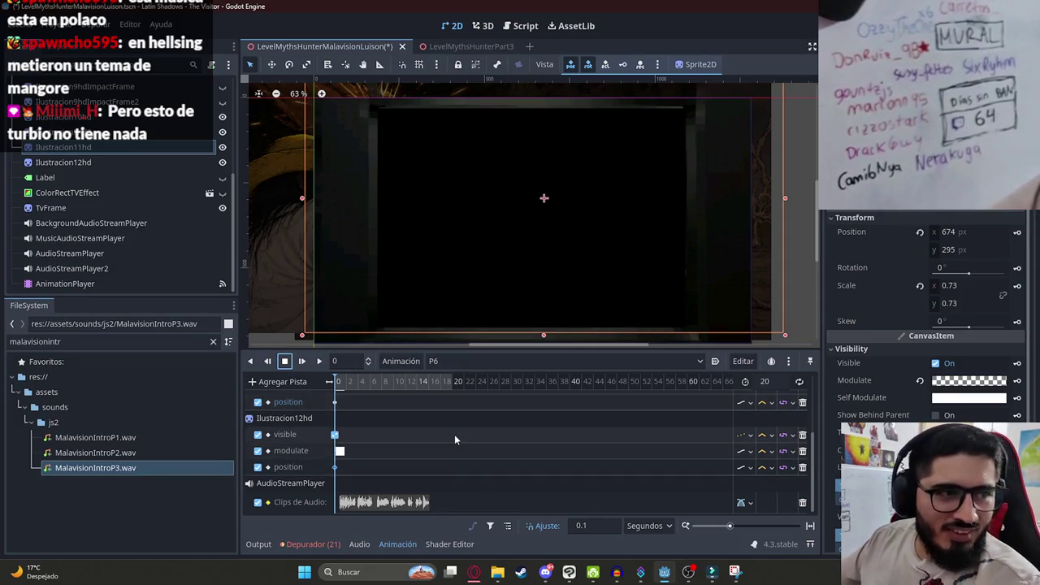
click(474, 573)
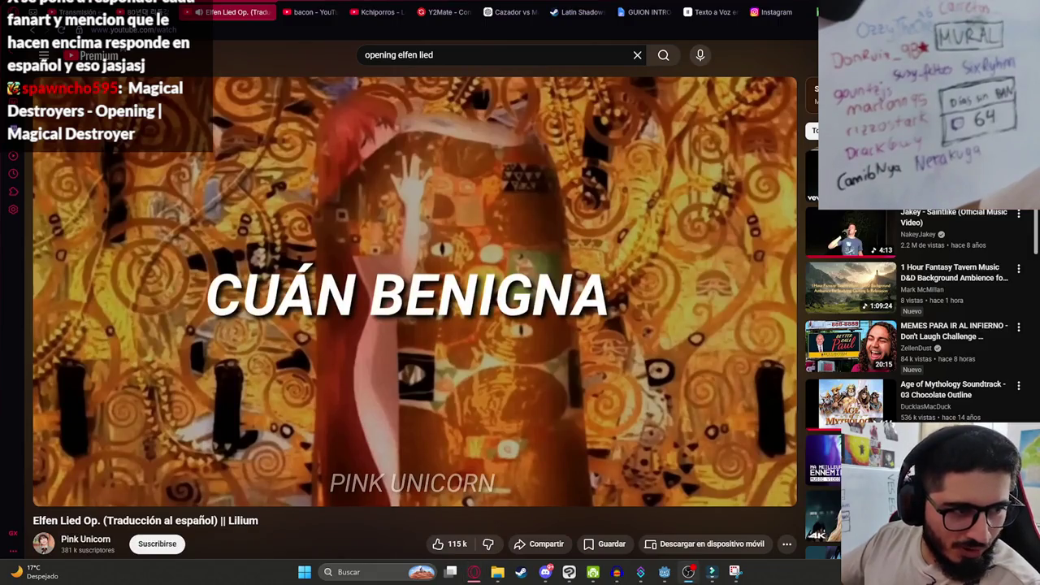
Search YouTube for the Magical Destroyers opening 'sub español', preview the first result, and return.
click(528, 55)
key(ctrl+a)
text(Magical Destroyers - Opening | Magical Destroyer)
click(560, 95)
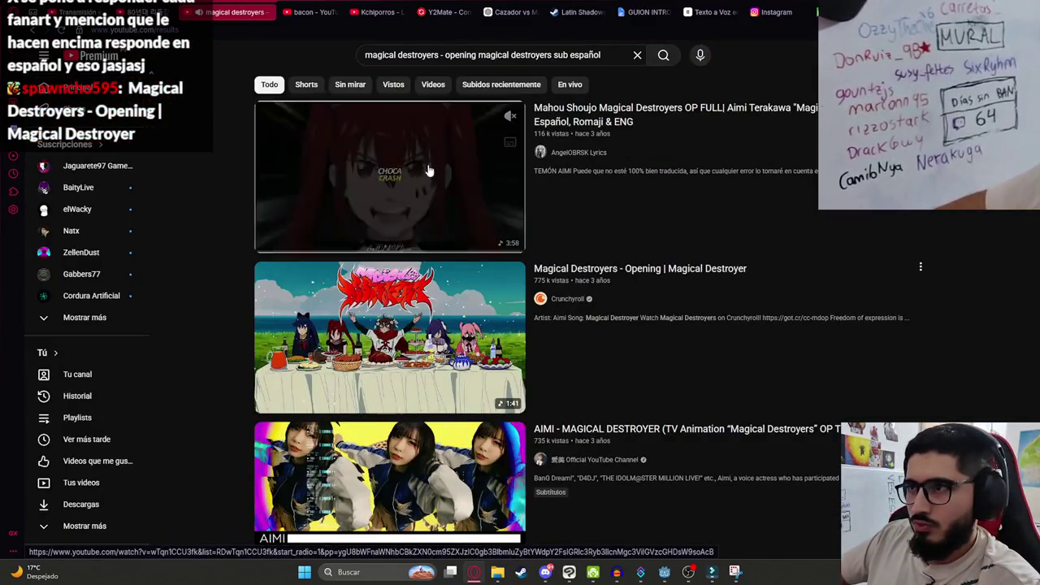
click(441, 151)
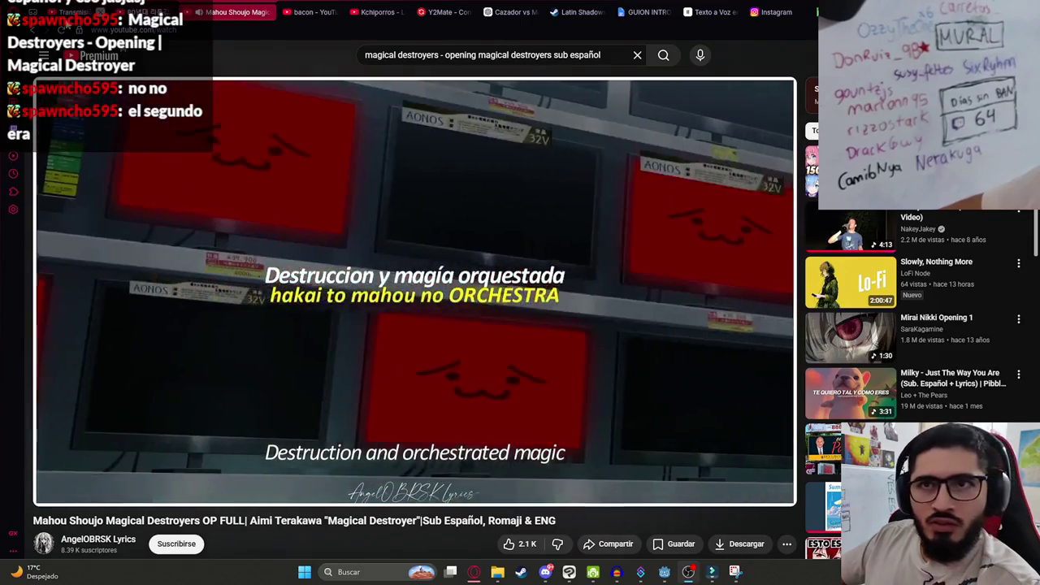
key(alt+Left)
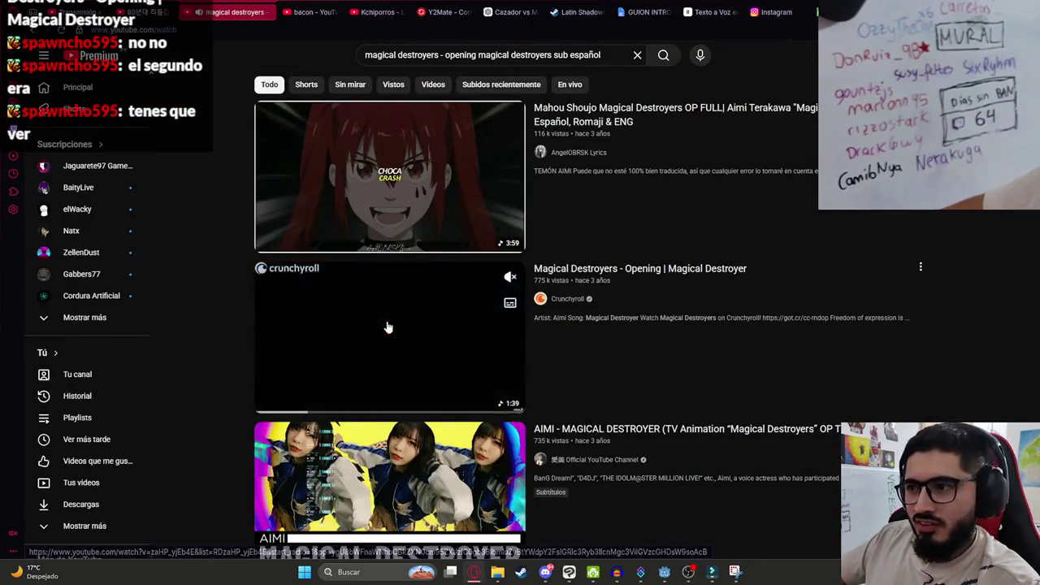
Watch Crunchyroll's 'Magical Destroyers - Opening' video through to its end screen.
click(386, 325)
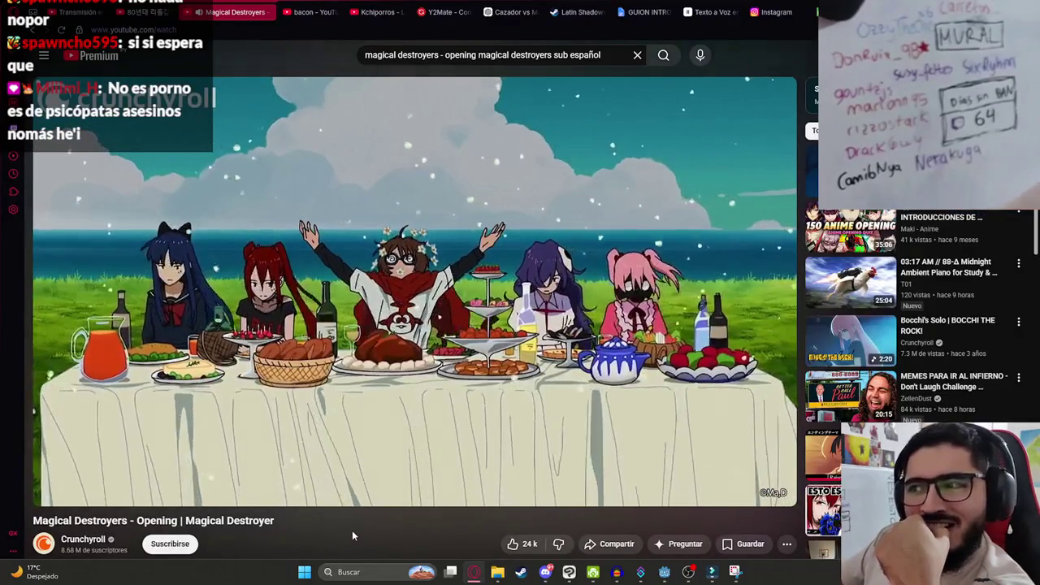
mouse_move(773, 463)
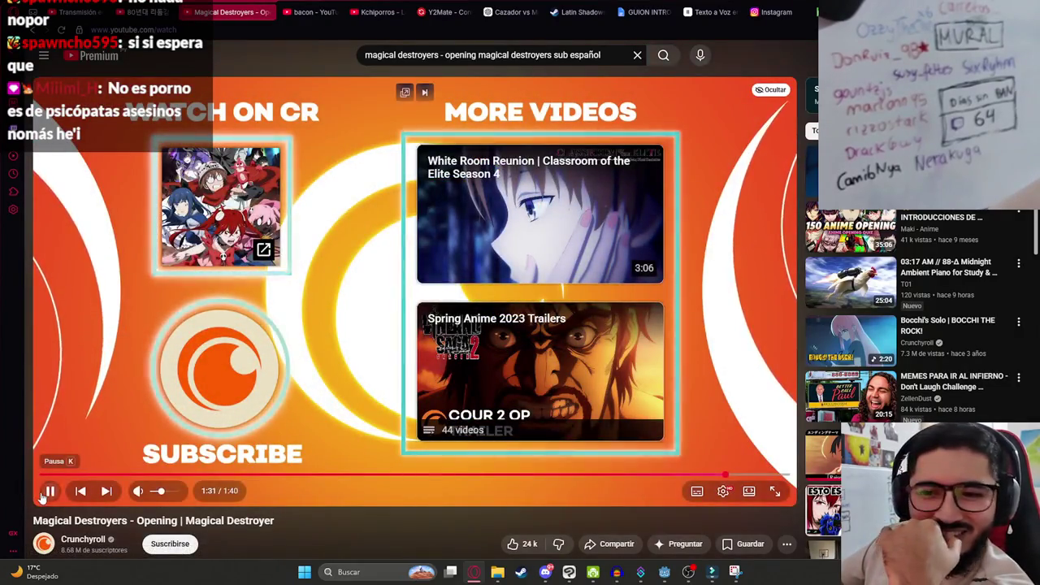
triple_click(623, 54)
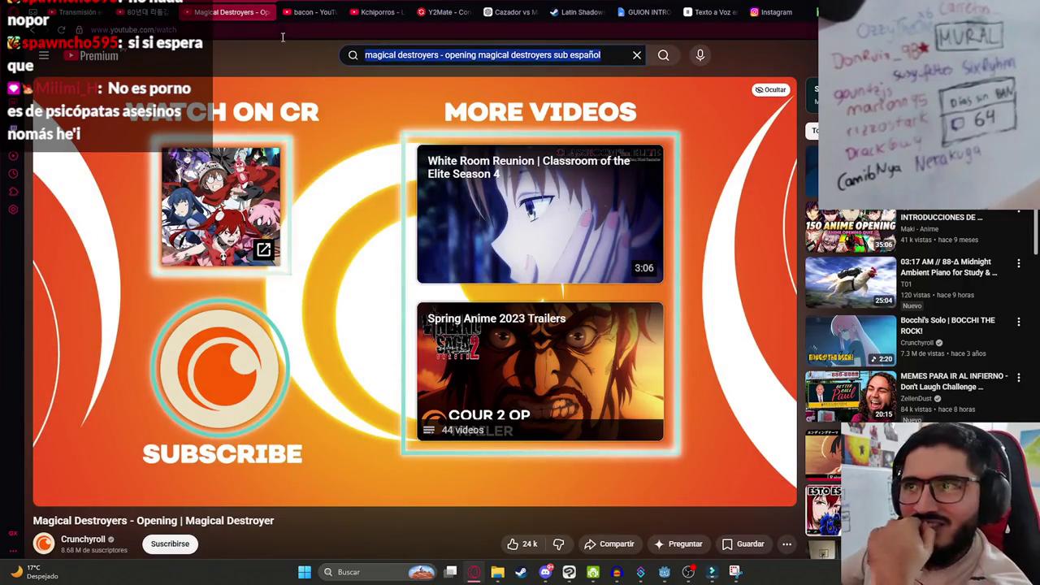
Search 'snk ending glitch' and watch Attack on Titan Episode 49 Special Ending full screen.
text(snk ending)
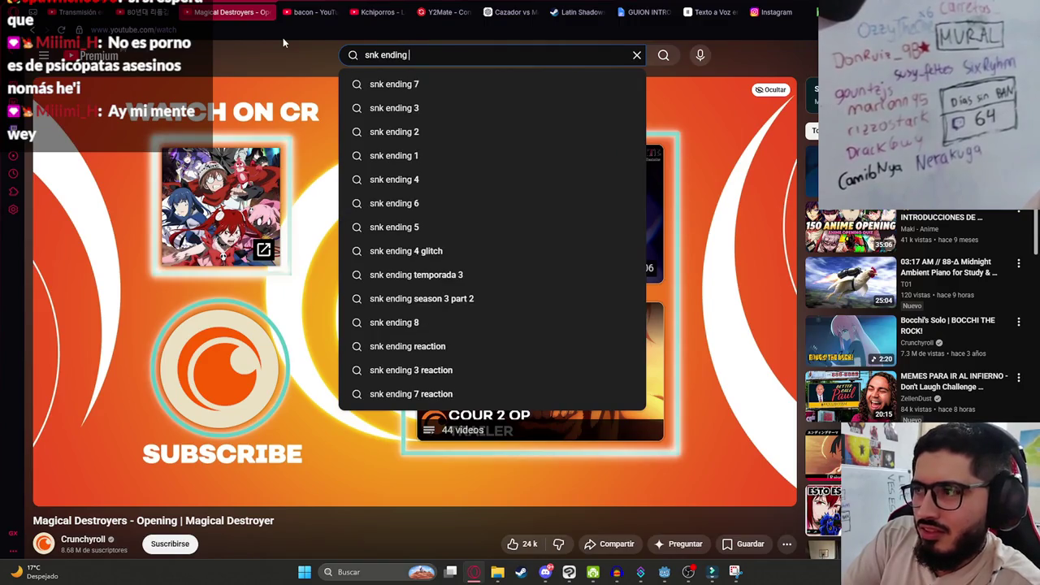
text( glitch)
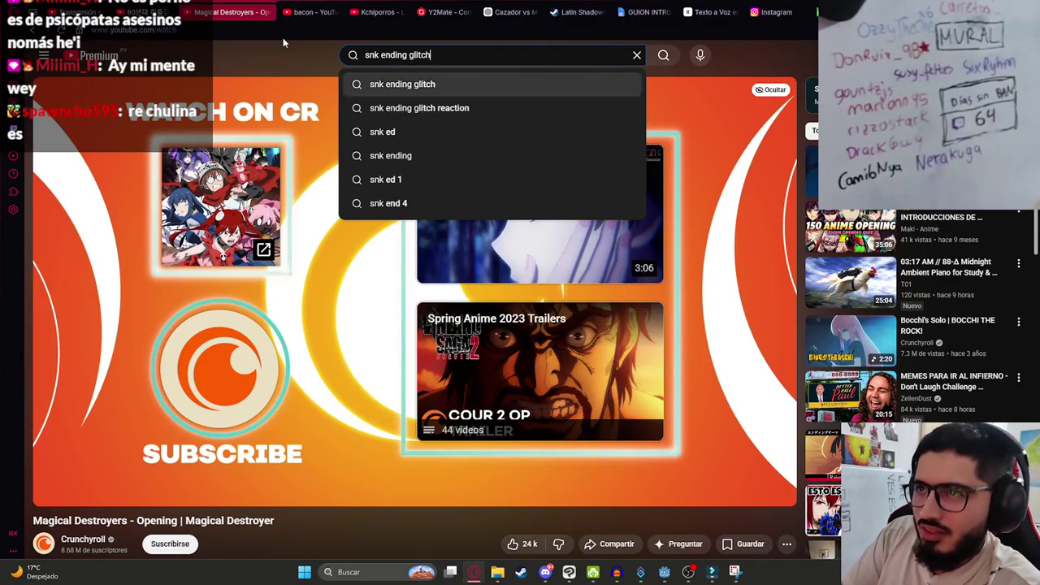
key(Return)
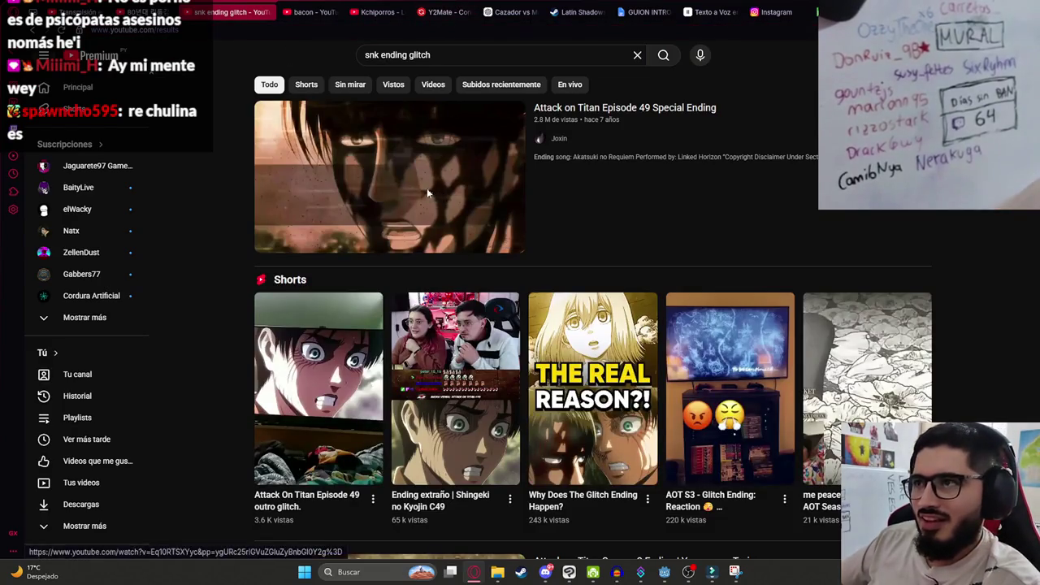
click(428, 195)
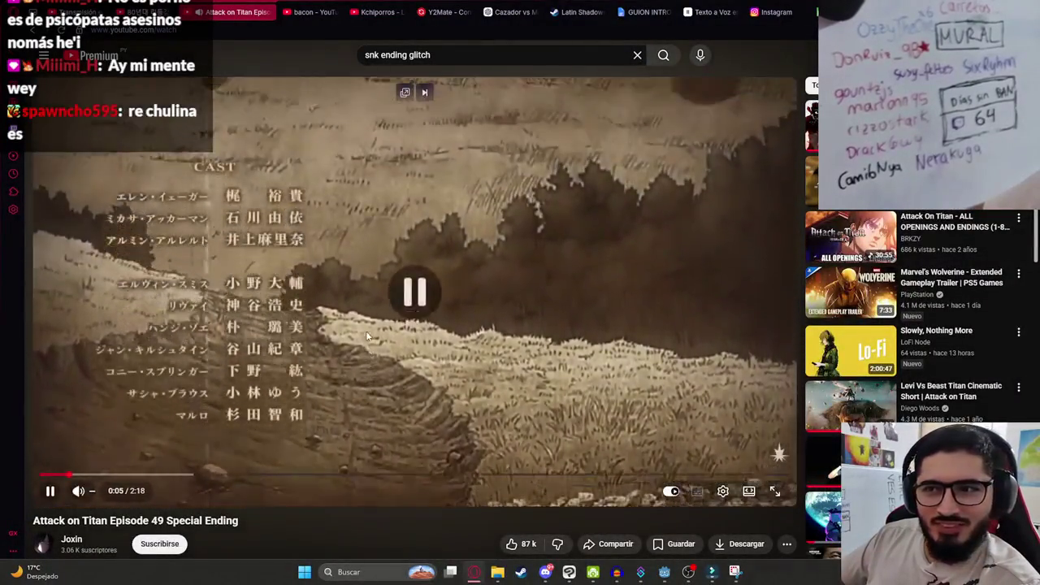
double_click(367, 335)
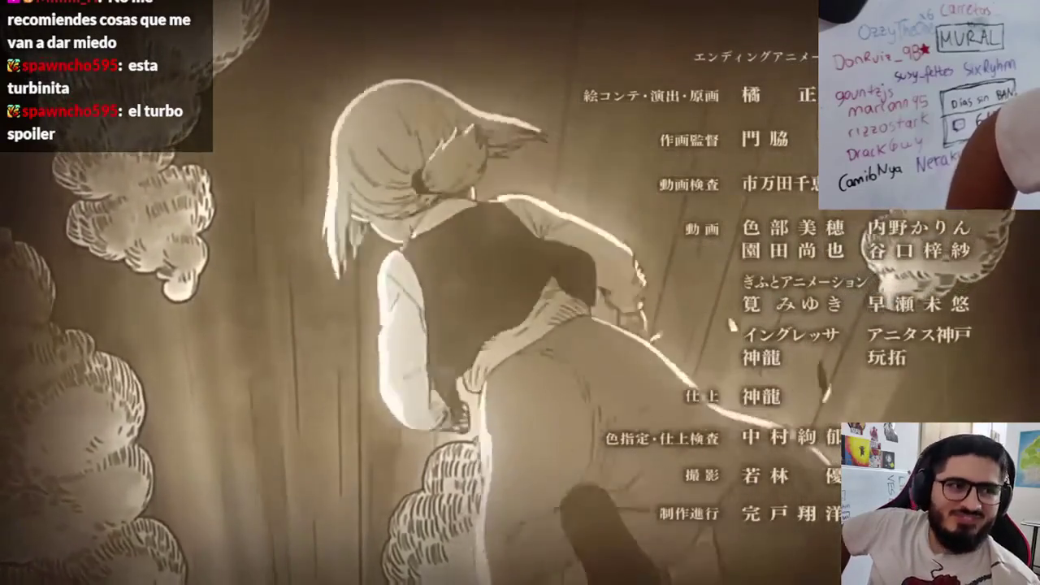
Exit full screen, lower the volume, and pause the Special Ending at 2:09 of 2:18.
key(Escape)
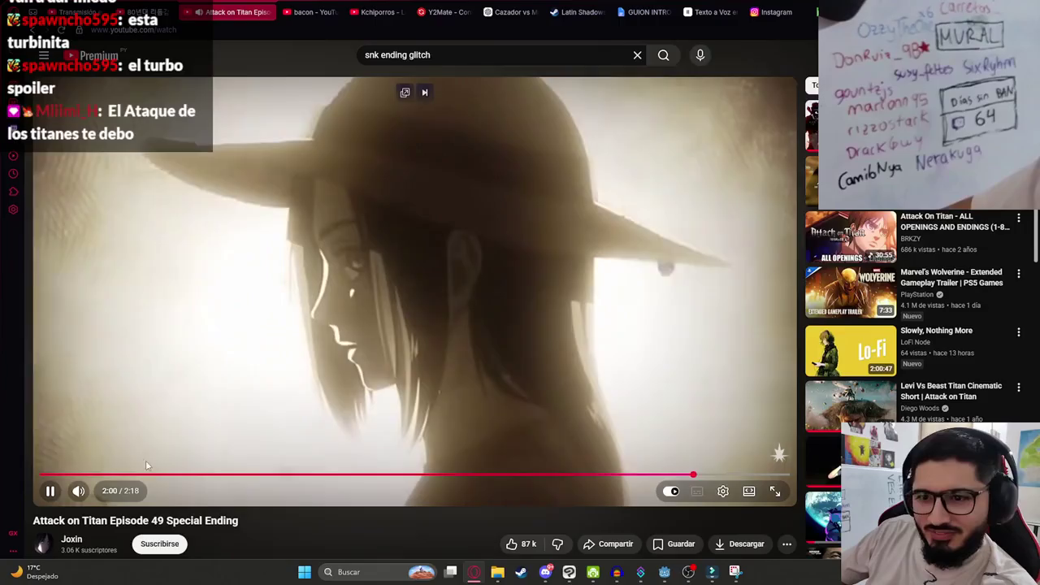
click(103, 494)
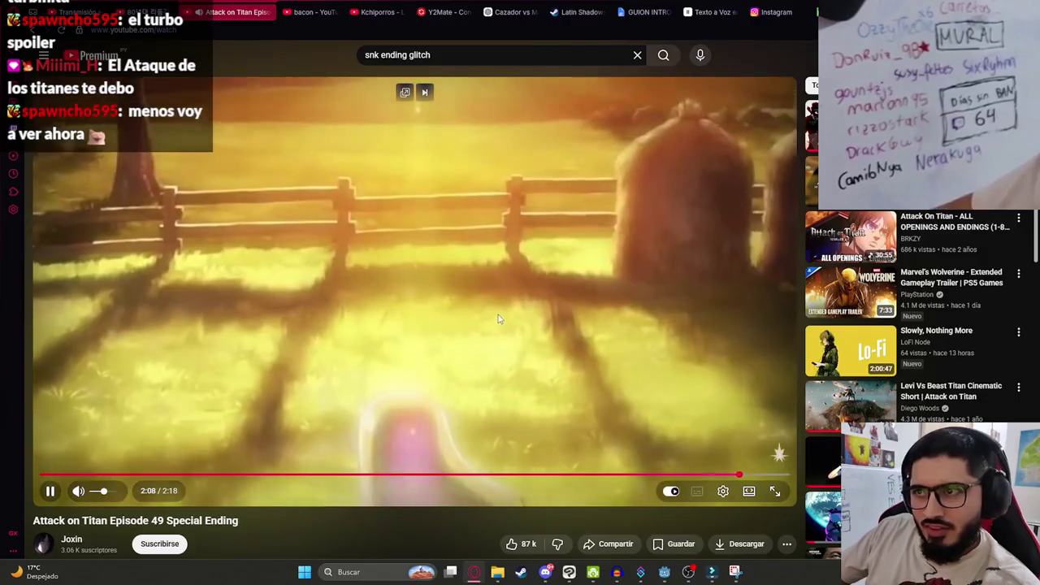
click(500, 319)
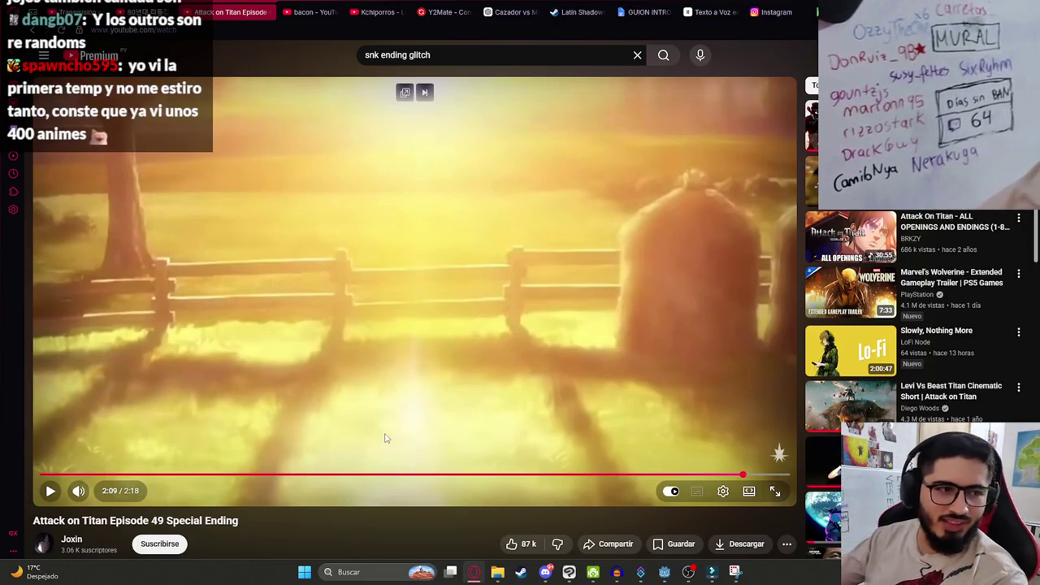
right_click(348, 512)
click(340, 520)
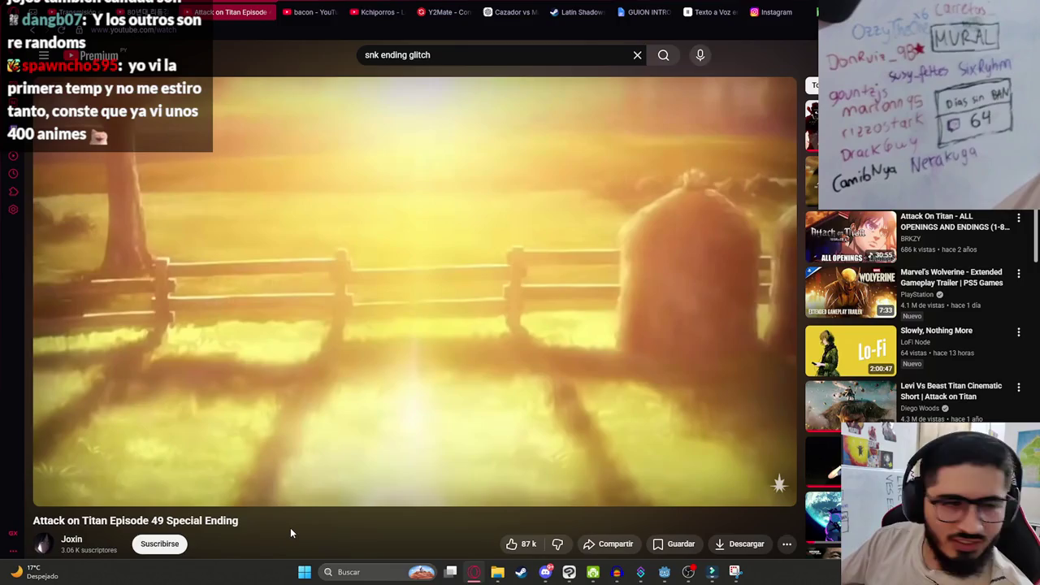
right_click(290, 527)
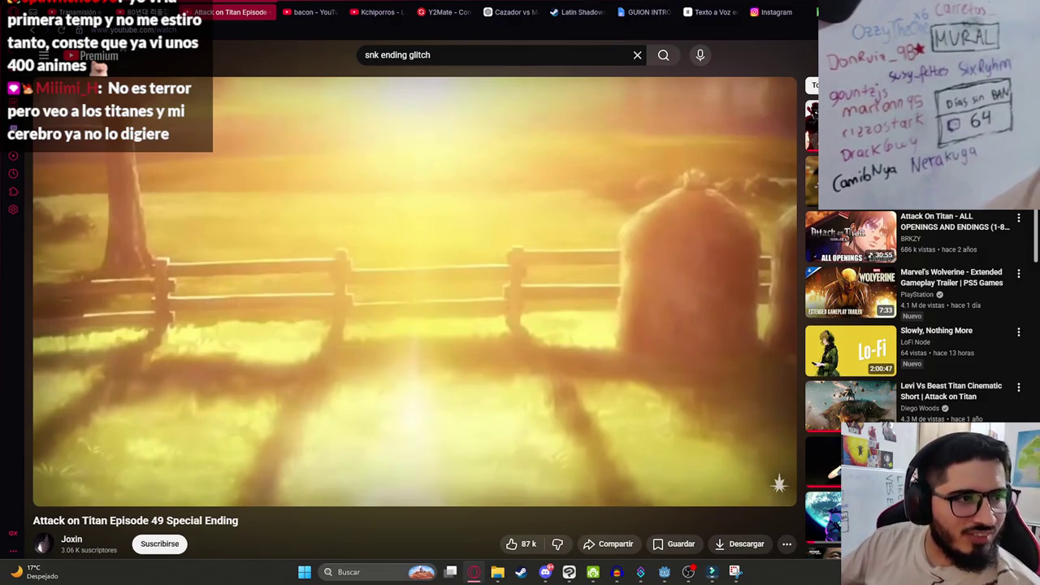
key(alt+Tab)
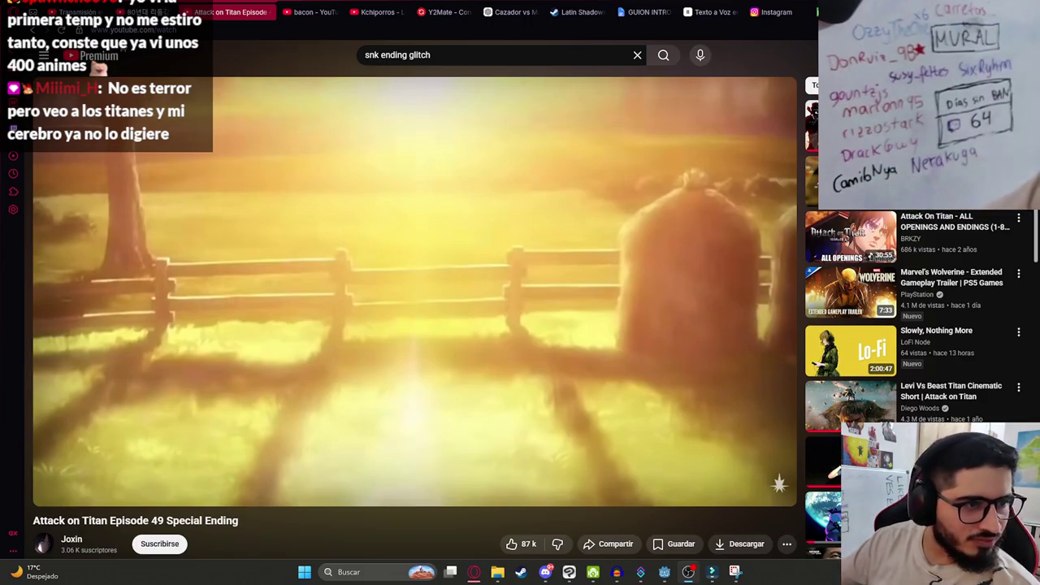
mouse_move(502, 333)
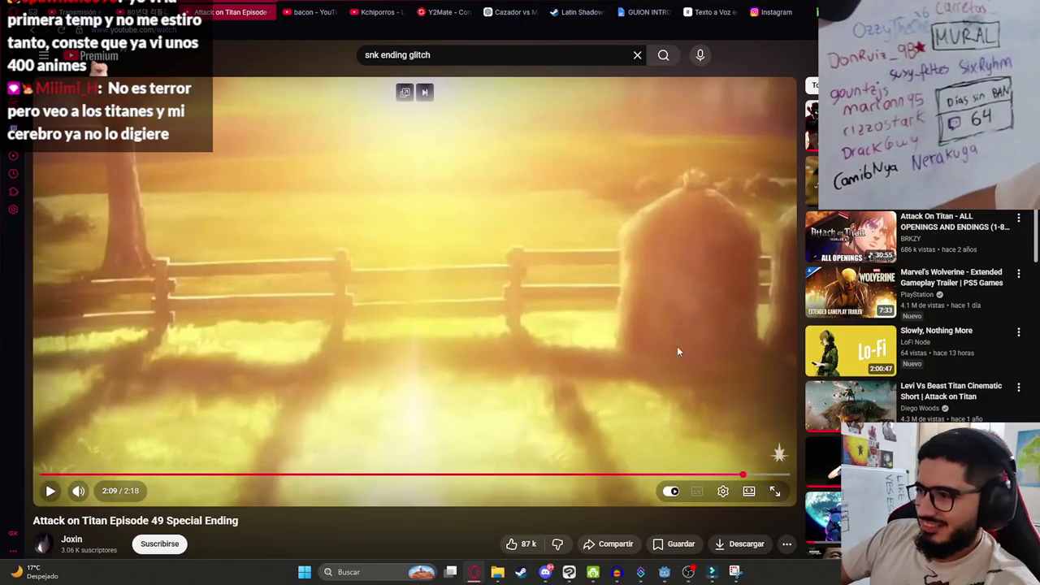
scroll(671, 341, down, 4)
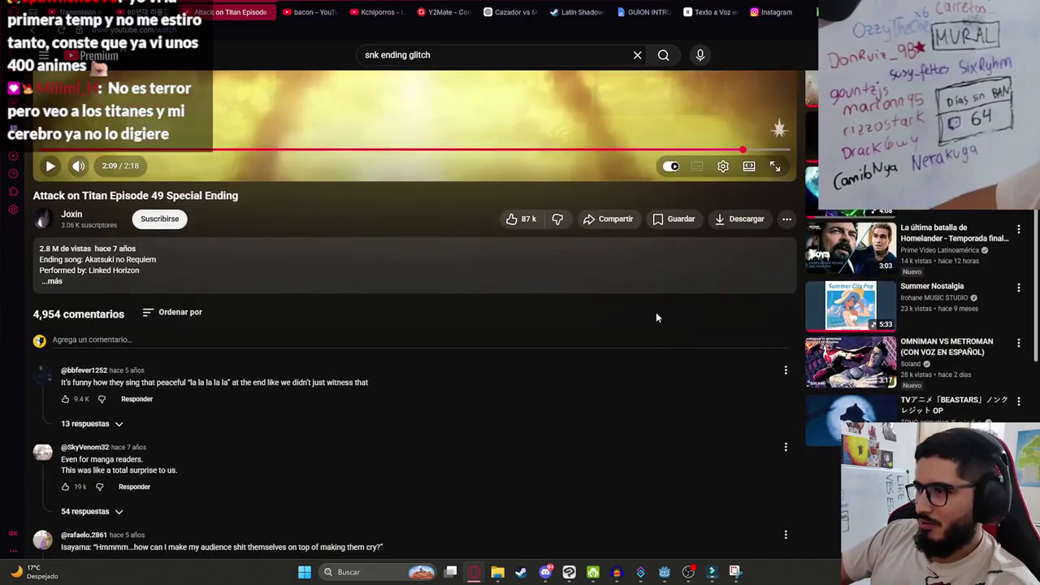
Scroll the comments, open 'The Rumbling' Opening 2 recommendation, and return to Godot.
scroll(720, 284, down, 1)
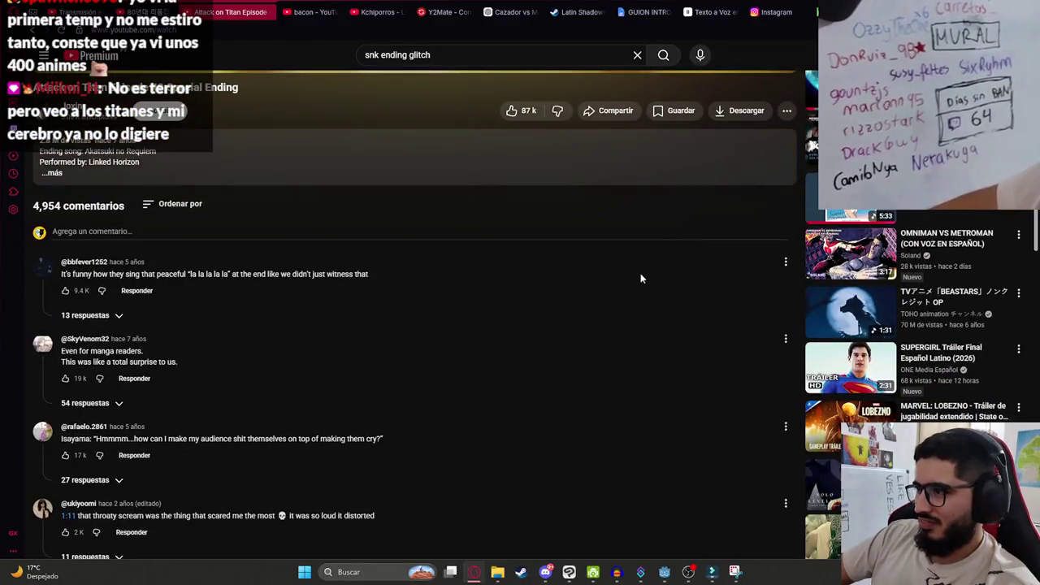
scroll(583, 293, down, 1)
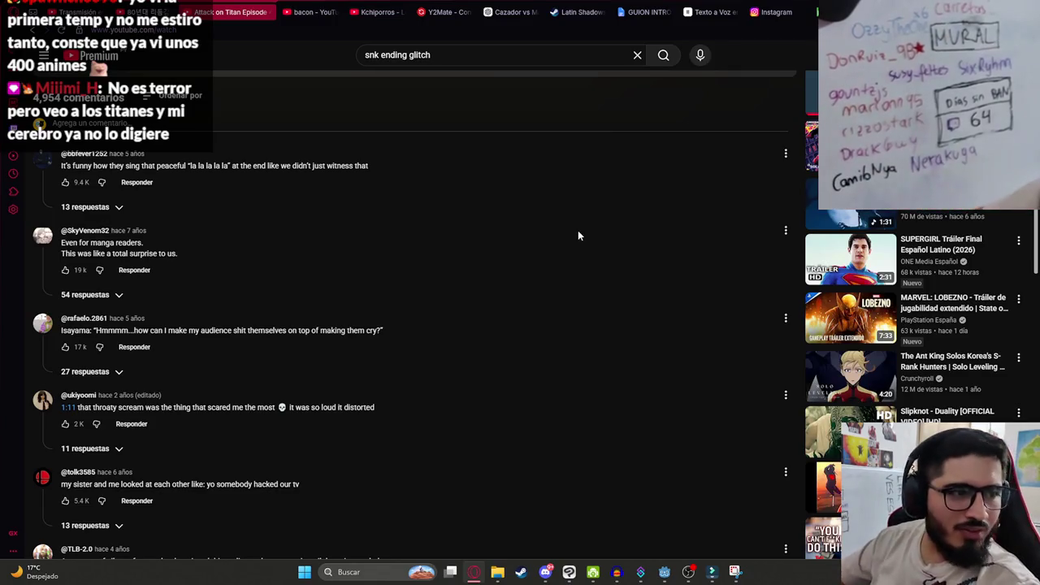
scroll(710, 312, down, 5)
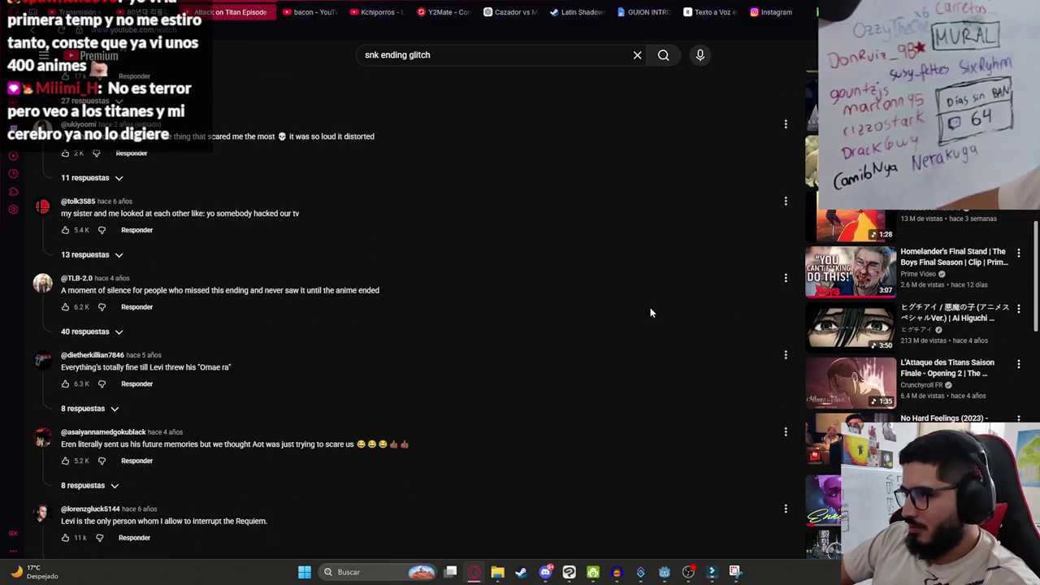
scroll(653, 307, down, 3)
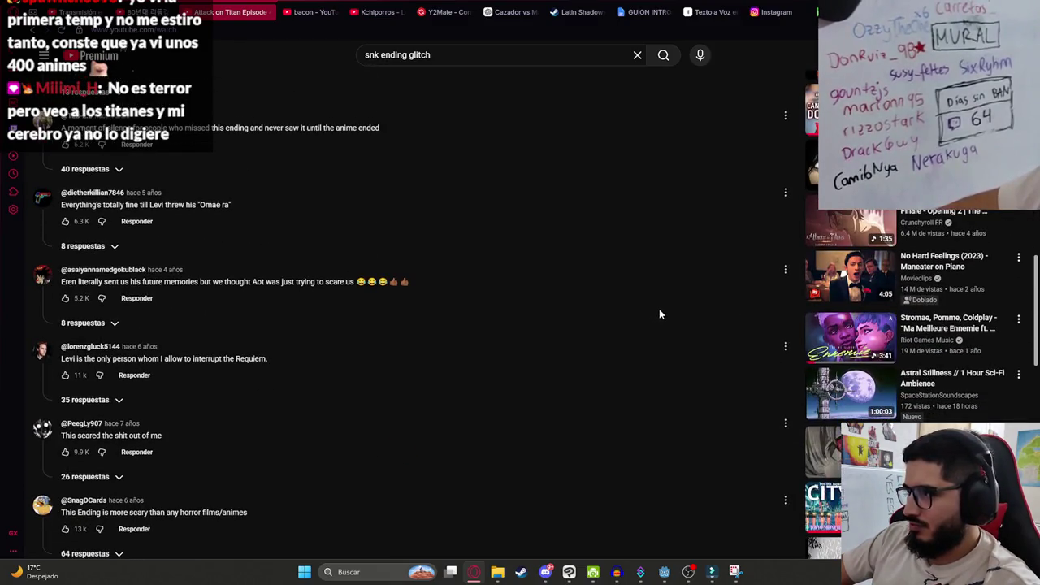
click(837, 213)
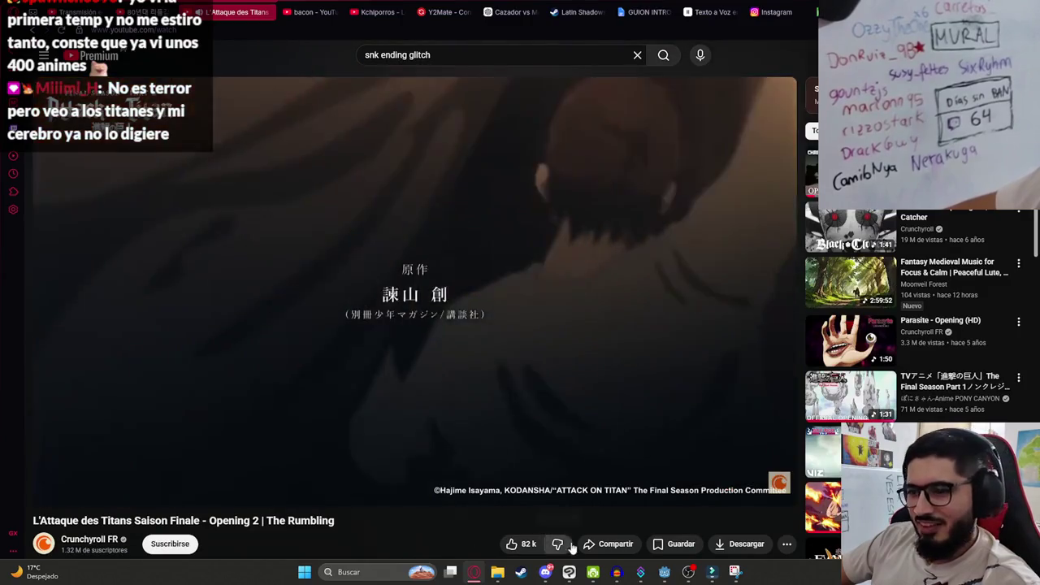
click(665, 572)
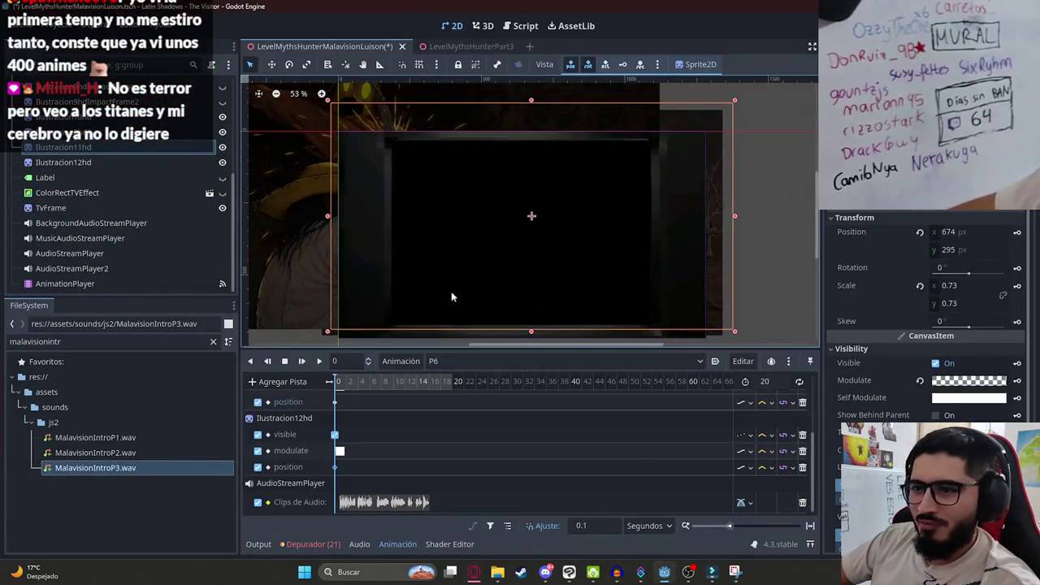
Back in Godot, clear the node selection and play the P6 animation from the start.
scroll(453, 297, down, 1)
mouse_move(472, 574)
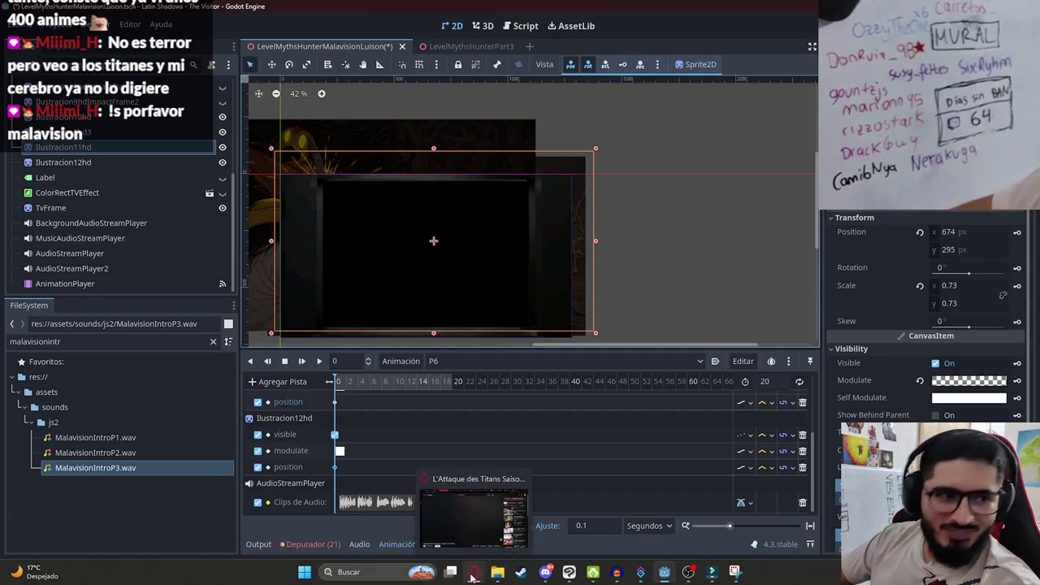
click(472, 574)
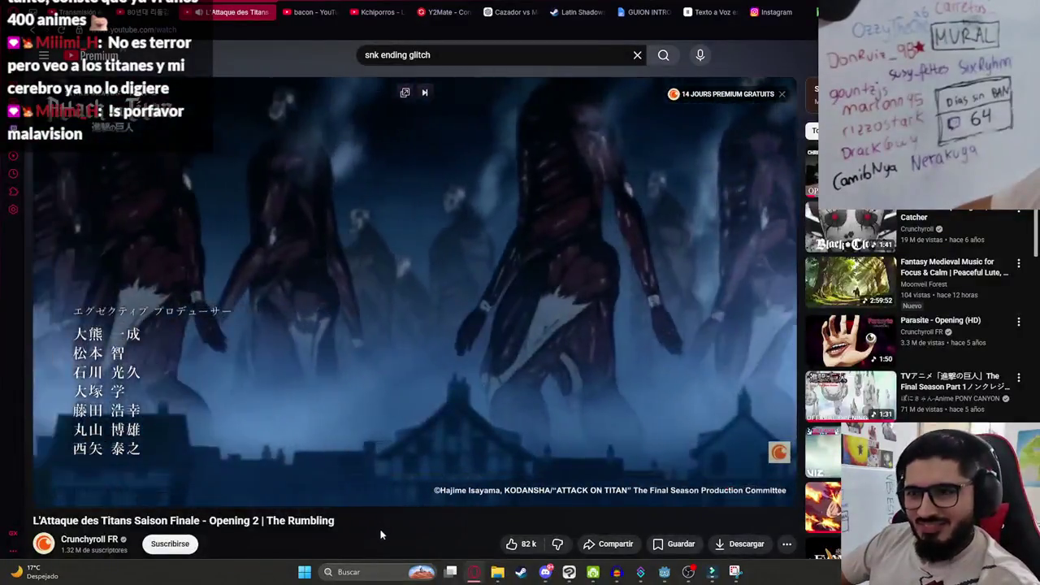
key(alt+Tab)
click(707, 240)
mouse_move(350, 385)
mouse_down()
mouse_move(383, 389)
mouse_move(202, 395)
mouse_up()
scroll(422, 190, up, 2)
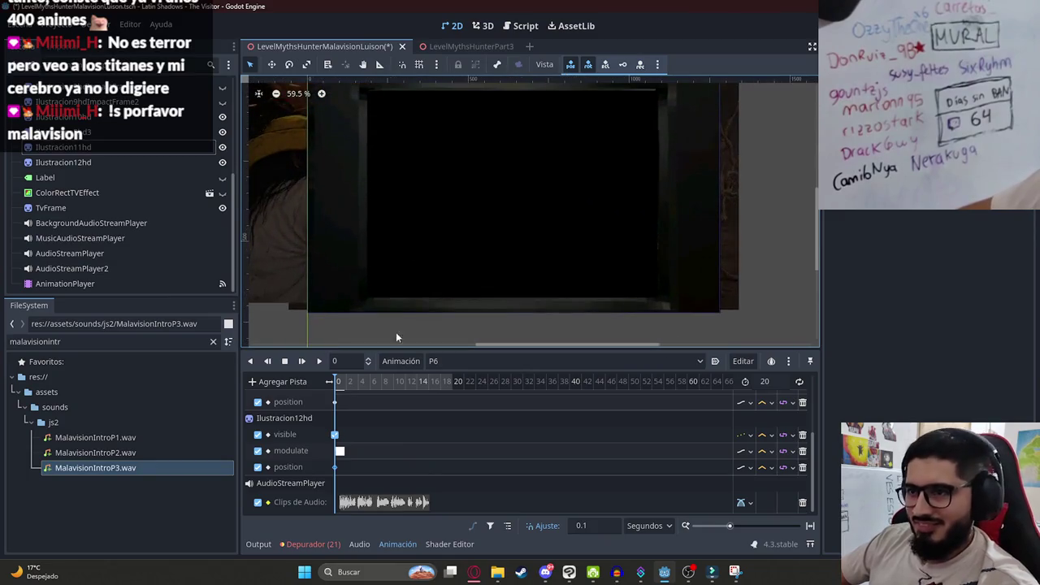
click(319, 360)
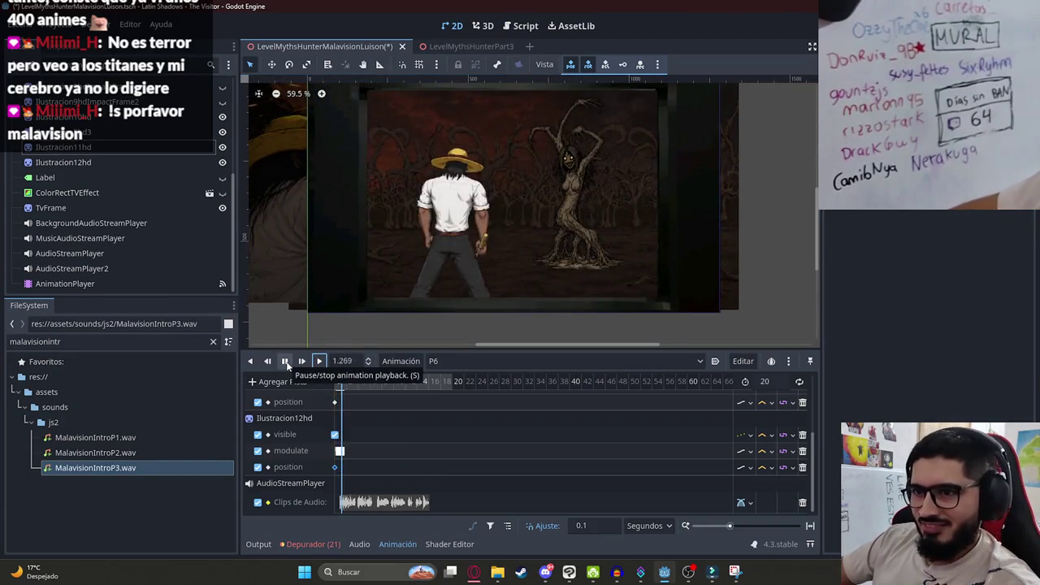
click(317, 387)
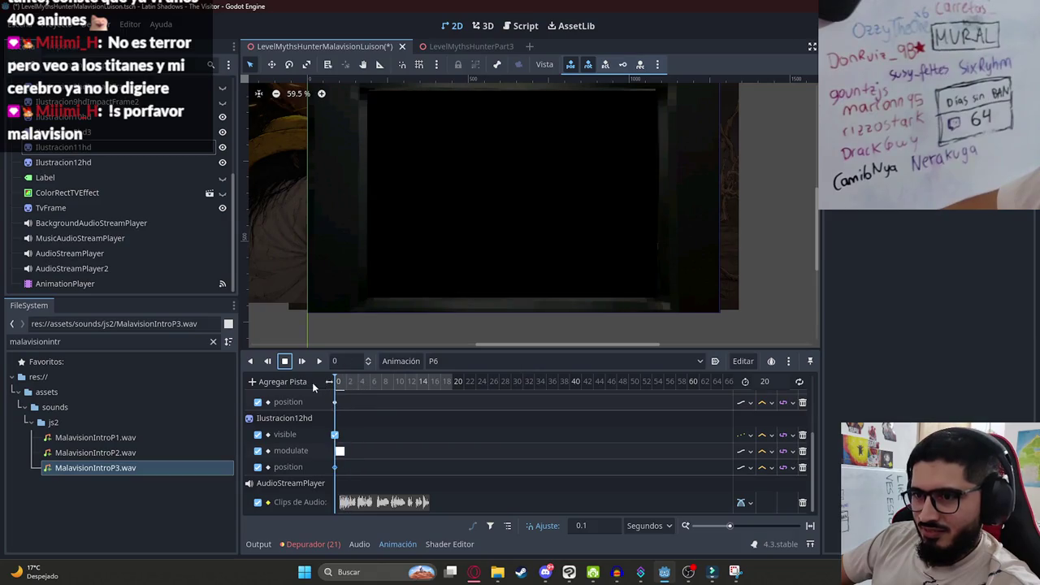
Key Ilustracion11hd's position at 20, shifted left to about x 612, and replay P6.
click(271, 306)
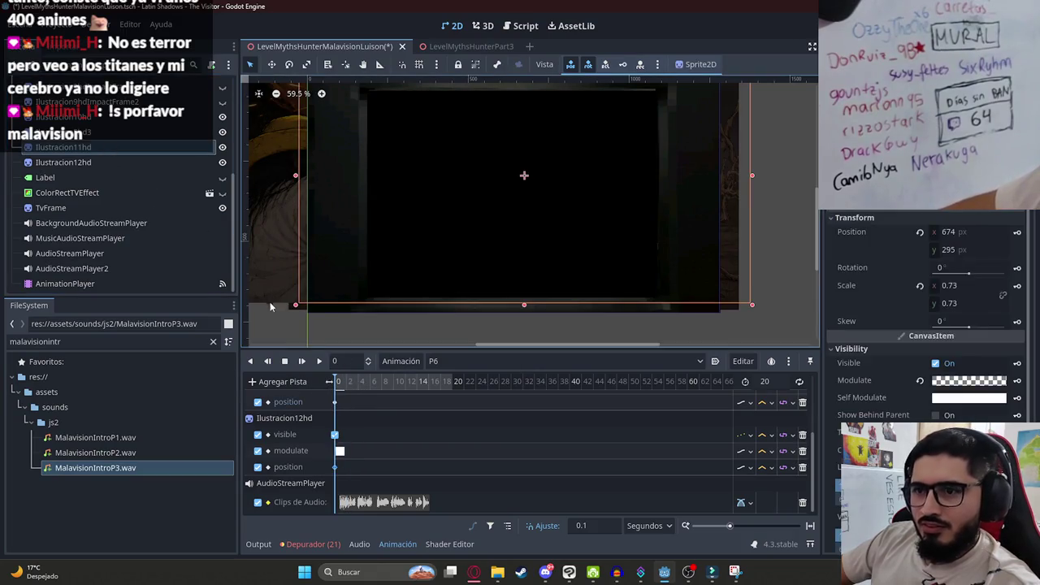
click(859, 232)
key(End)
mouse_move(452, 236)
mouse_down()
mouse_move(464, 237)
mouse_move(433, 234)
mouse_up()
click(1016, 234)
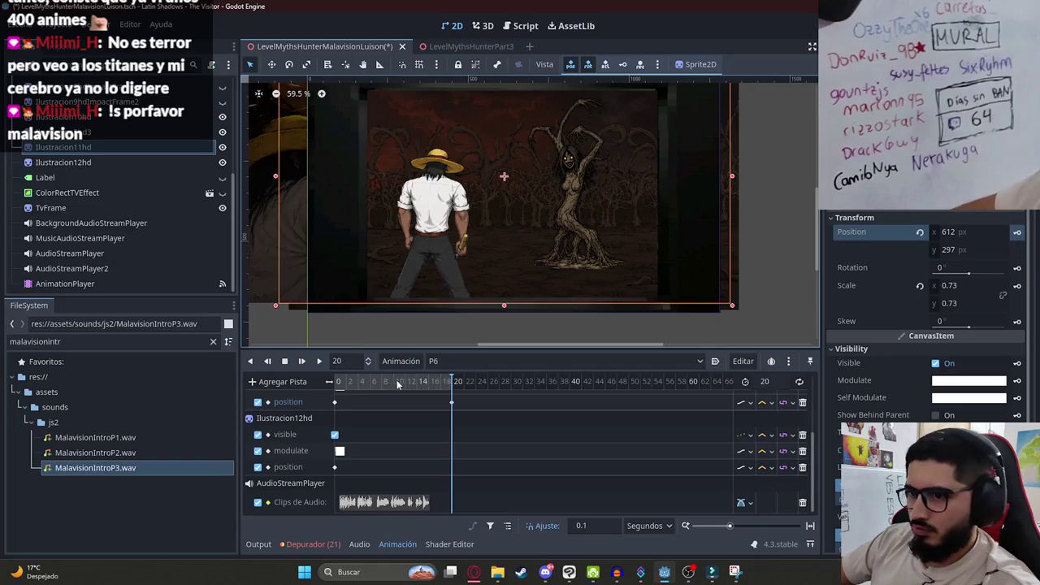
click(318, 361)
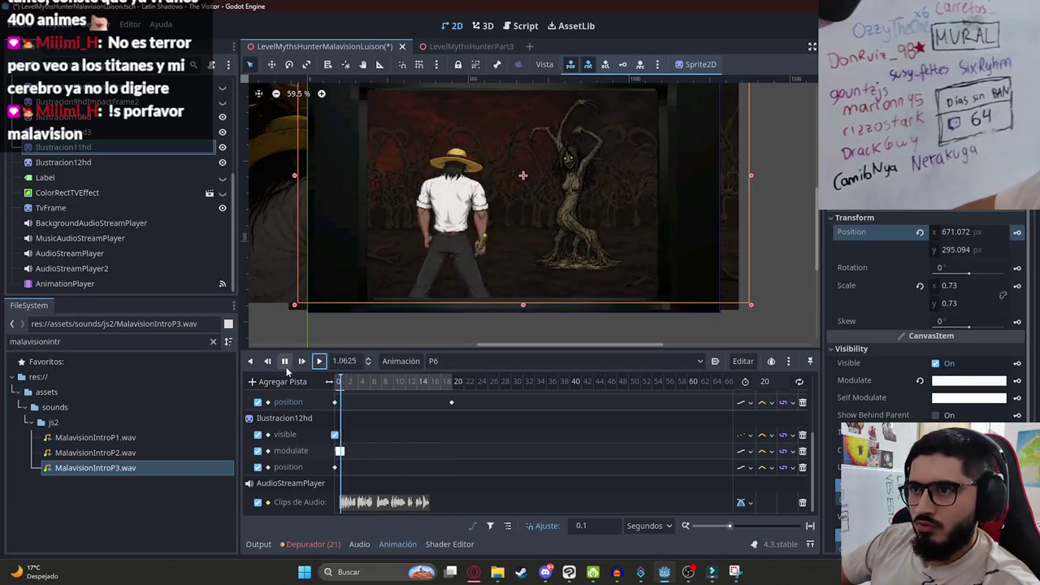
click(284, 360)
drag(429, 386, 318, 382)
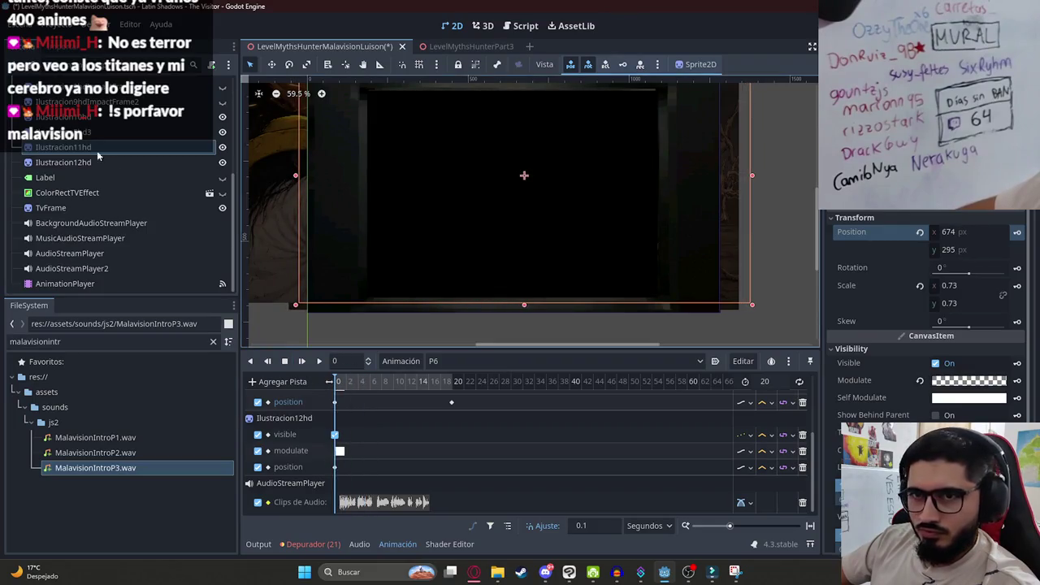
click(283, 418)
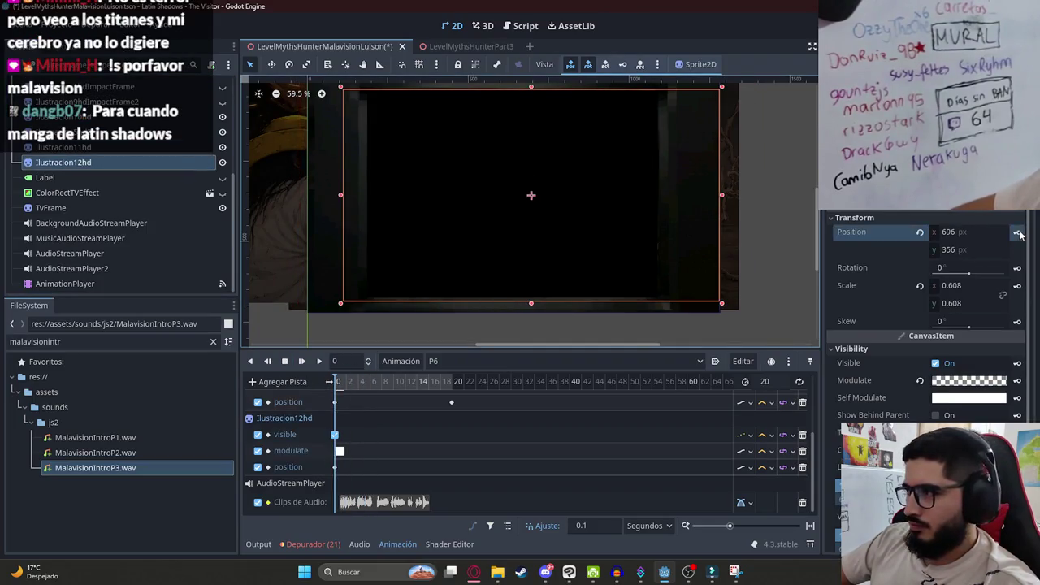
Nudge Ilustracion12hd at 20, then create a position track keyed at 0 for the larger sprite.
click(452, 401)
mouse_move(571, 219)
mouse_down()
mouse_move(582, 219)
mouse_move(565, 216)
mouse_move(574, 215)
mouse_up()
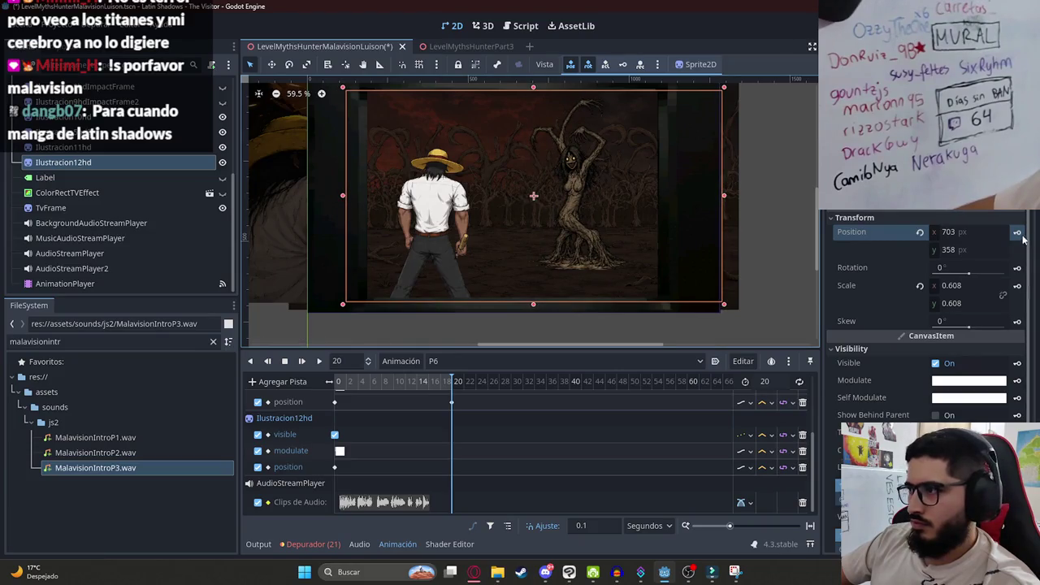
click(736, 268)
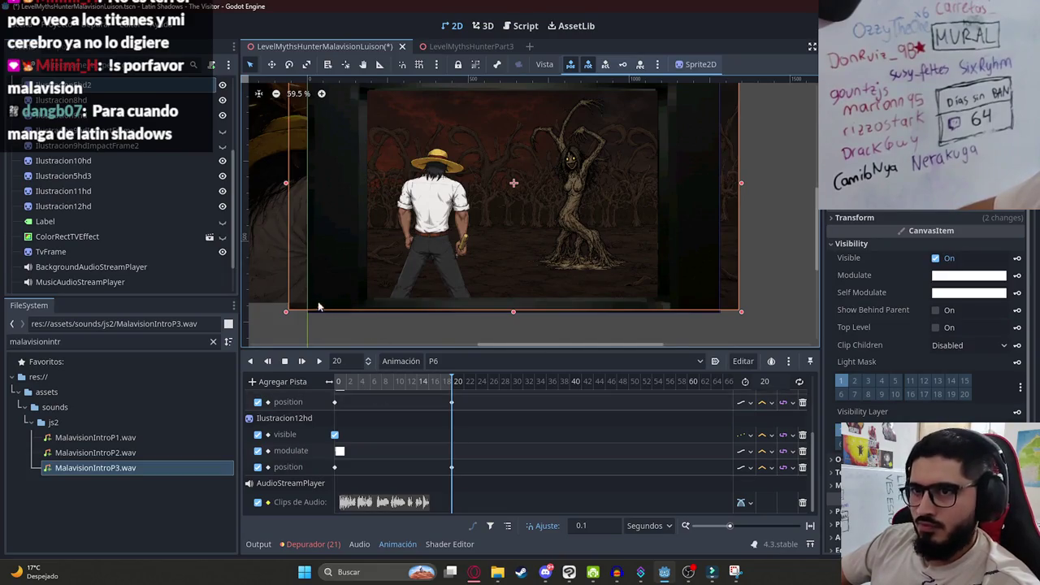
click(345, 384)
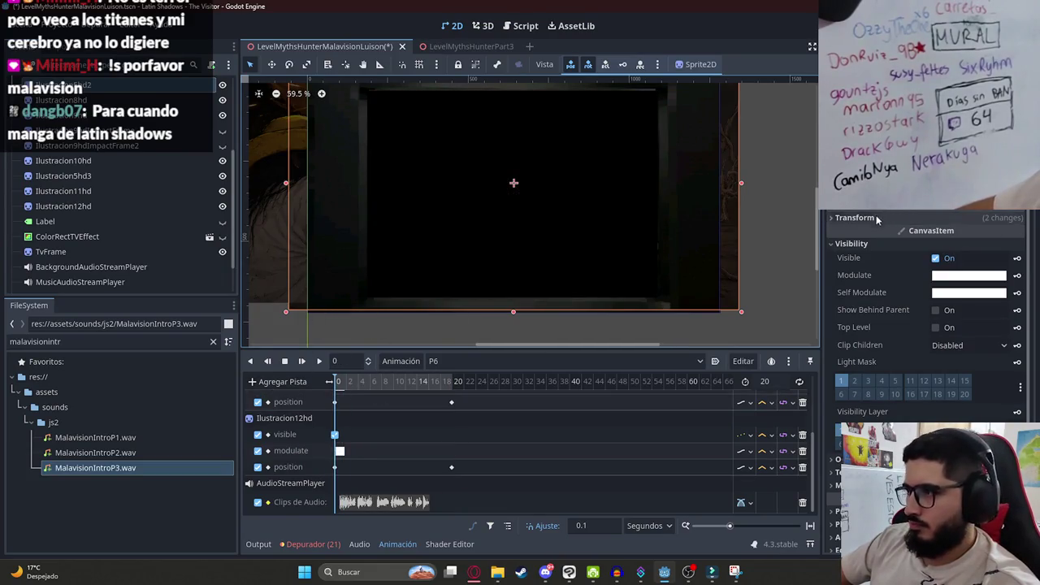
click(1016, 218)
click(1016, 233)
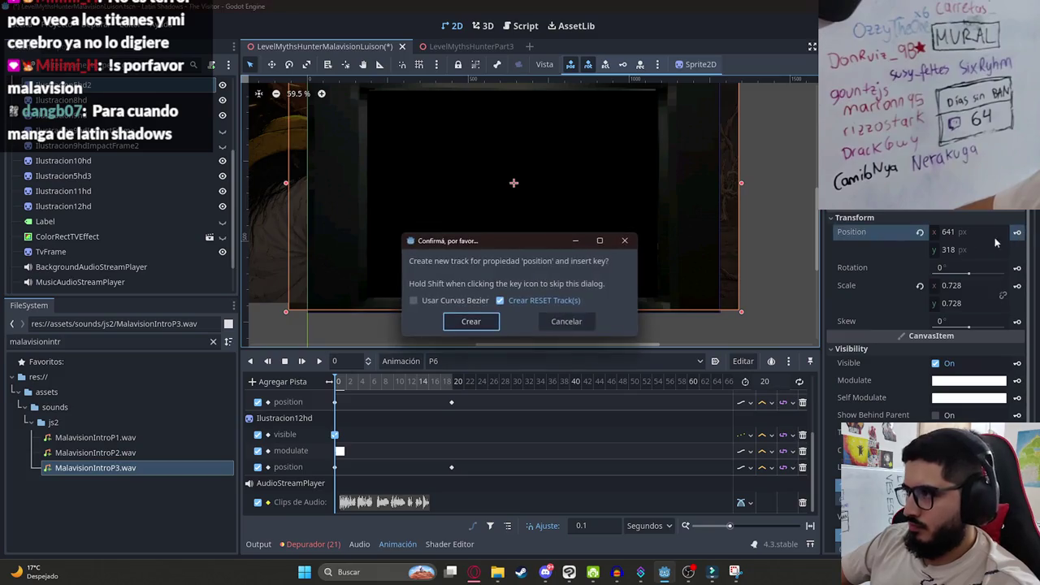
click(472, 322)
Shift Ilustracion5hd3 right at 20, then undo and redo the change.
click(452, 385)
drag(625, 227, 638, 227)
key(ctrl+z)
key(ctrl+z)
key(ctrl+shift+z)
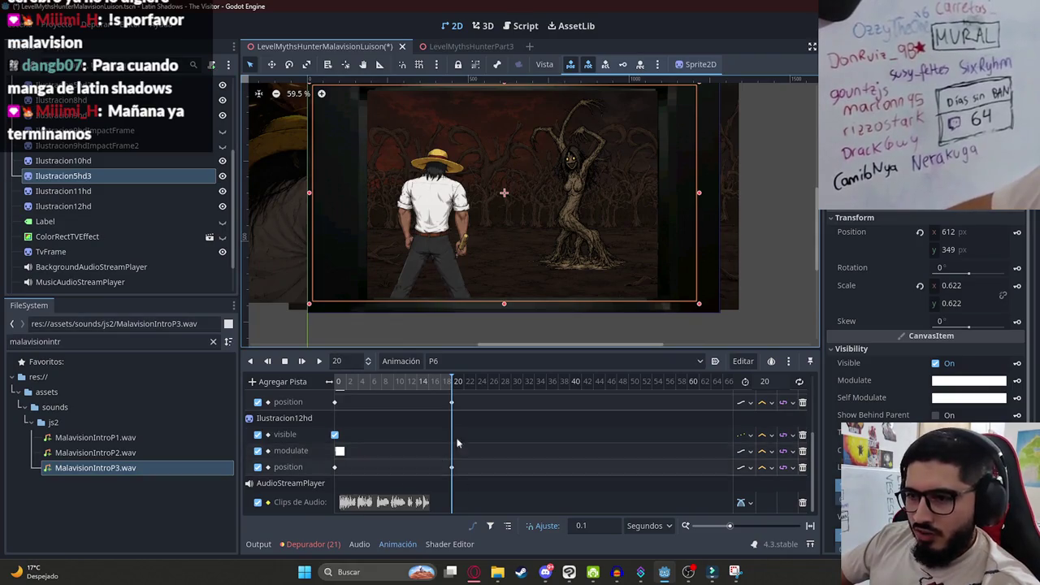
Key Ilustracion5hd3's position at 0 and 20, drifting x from 612 to 646, and play P6.
click(338, 381)
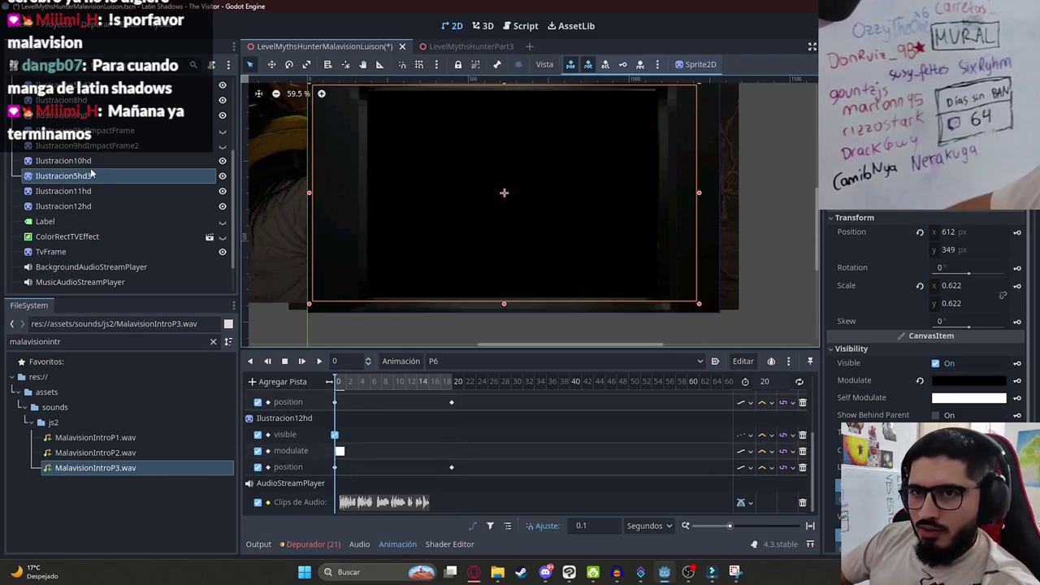
click(169, 191)
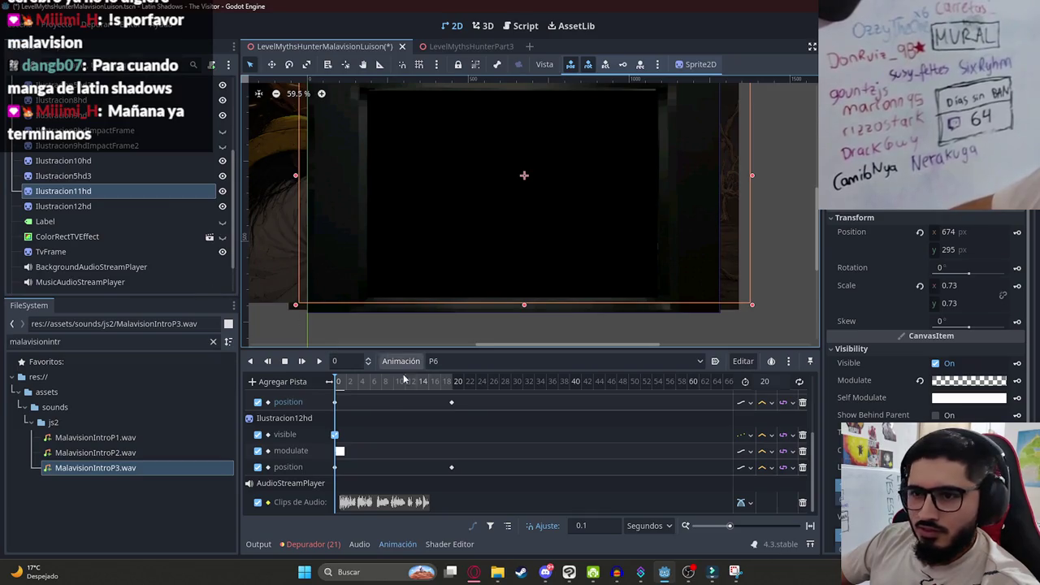
click(412, 381)
click(517, 260)
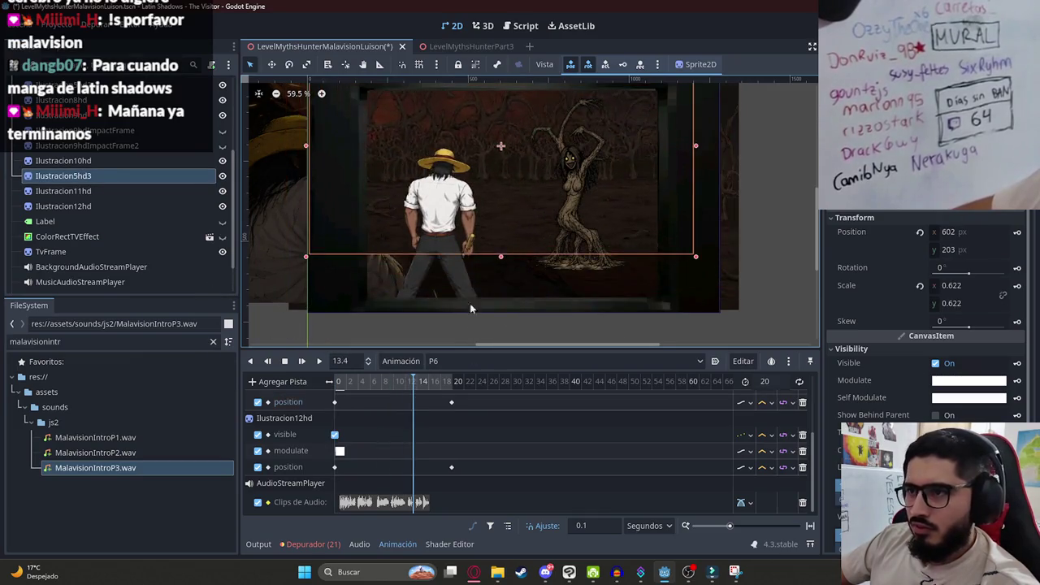
key(s)
click(1017, 233)
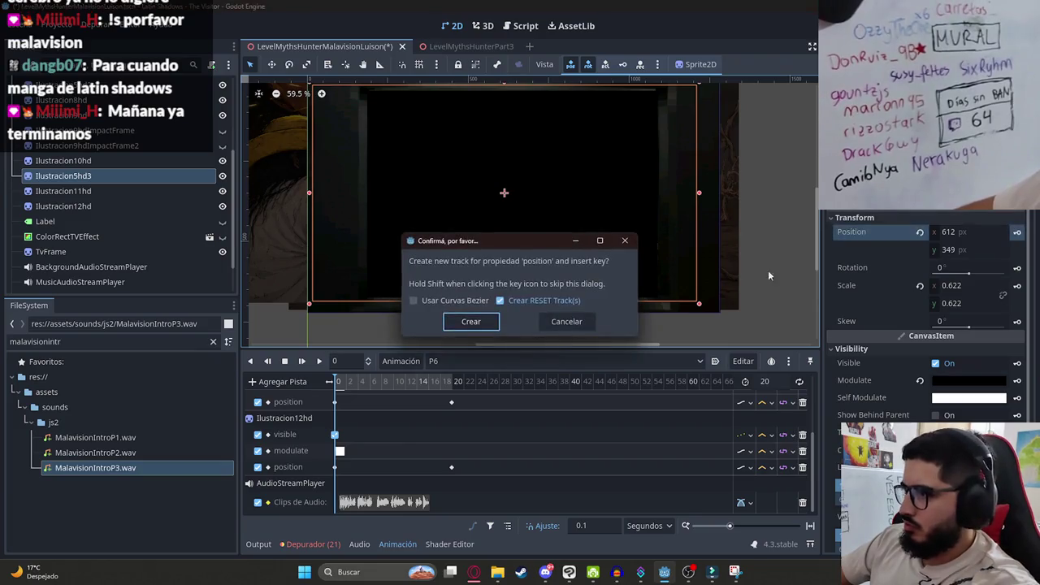
click(469, 321)
drag(540, 217, 552, 216)
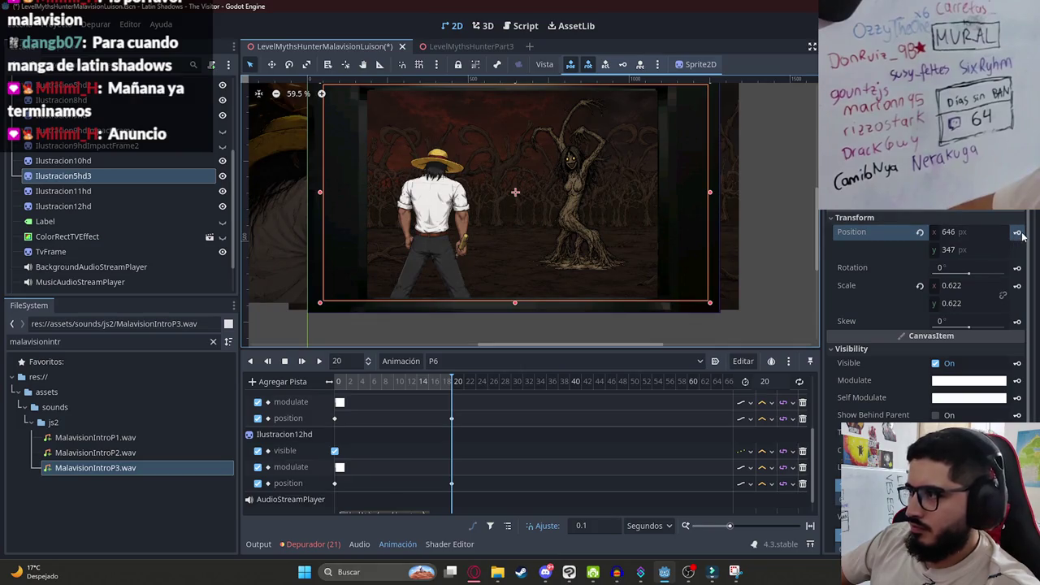
click(318, 361)
scroll(419, 294, up, 1)
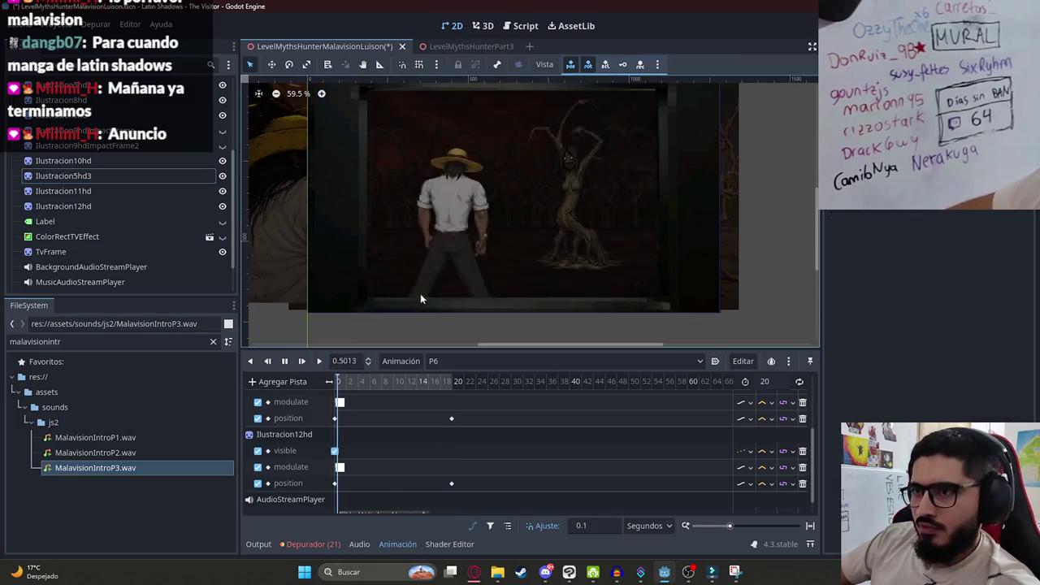
scroll(528, 243, up, 2)
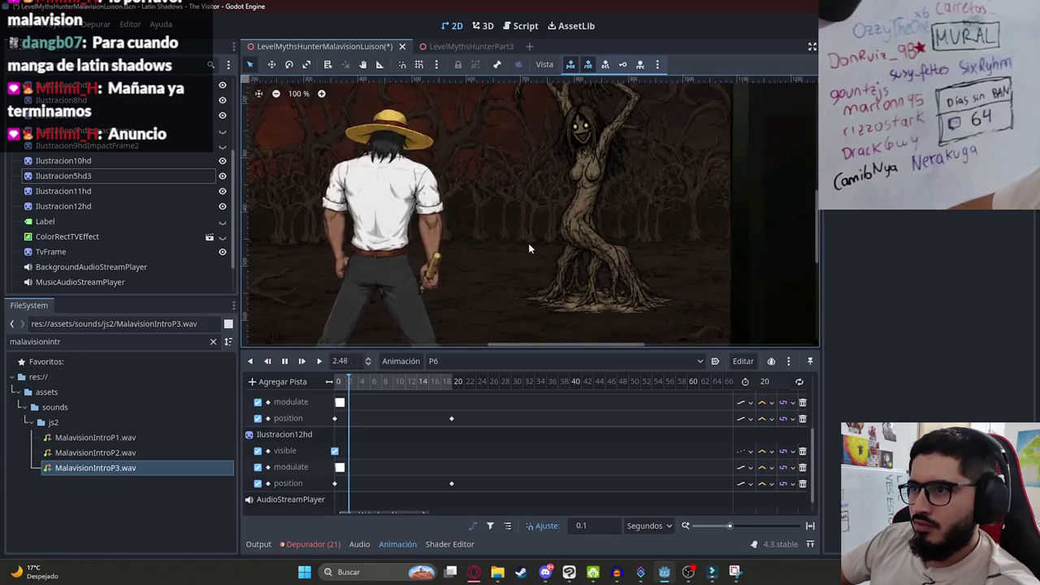
scroll(528, 245, down, 2)
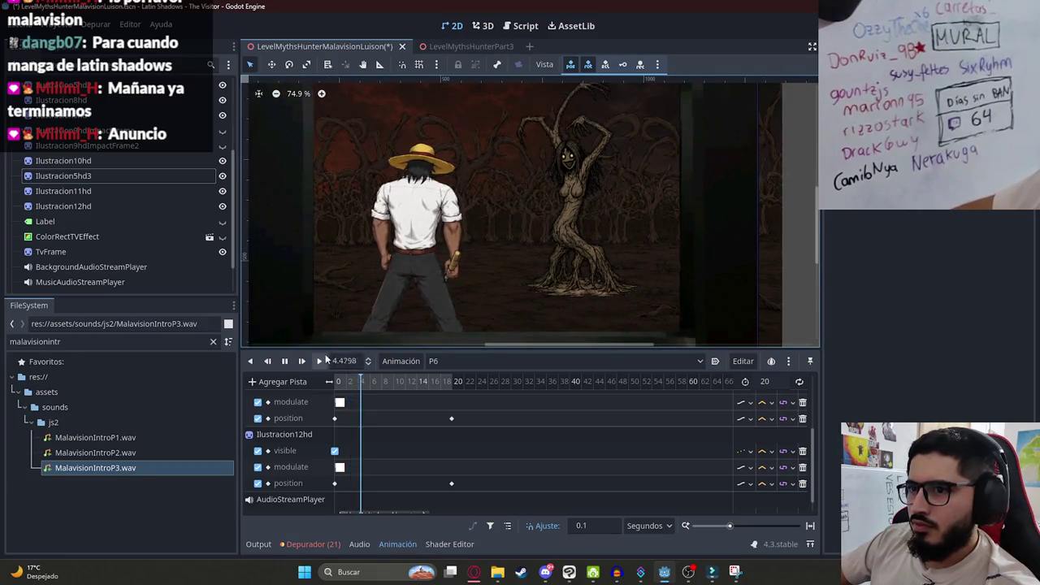
click(284, 361)
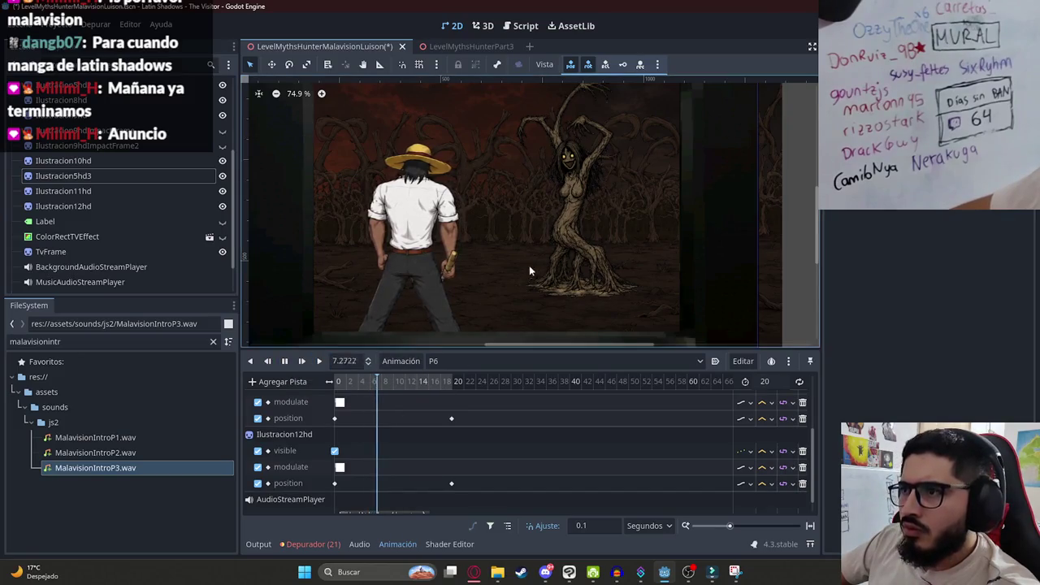
scroll(520, 260, up, 3)
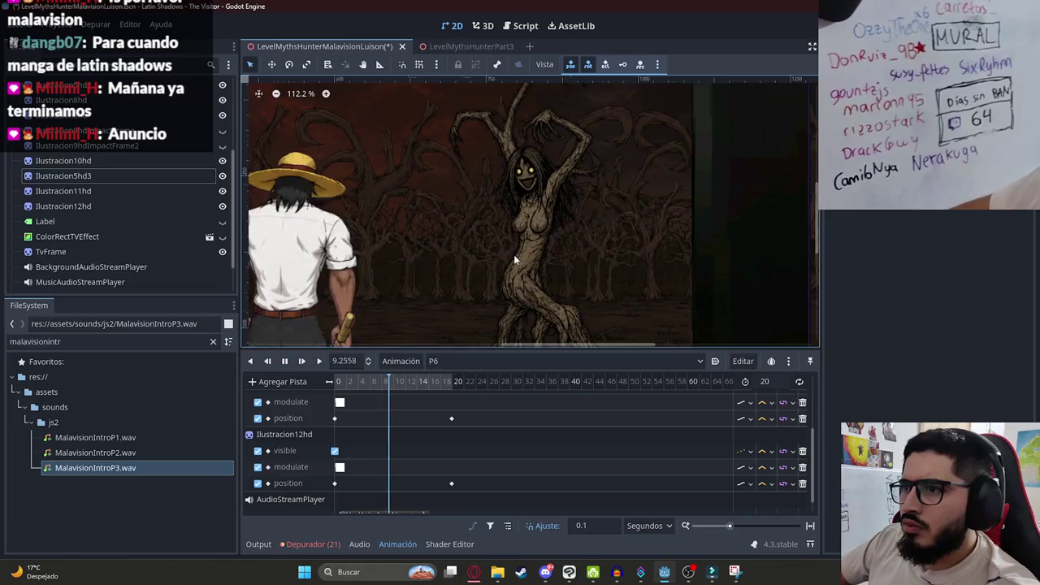
scroll(514, 254, down, 2)
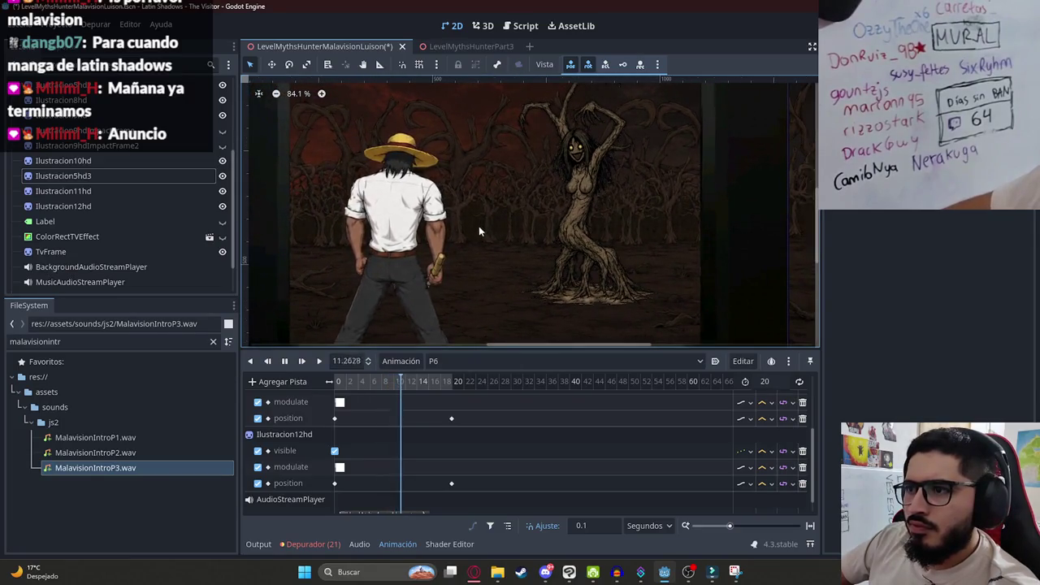
scroll(509, 259, down, 1)
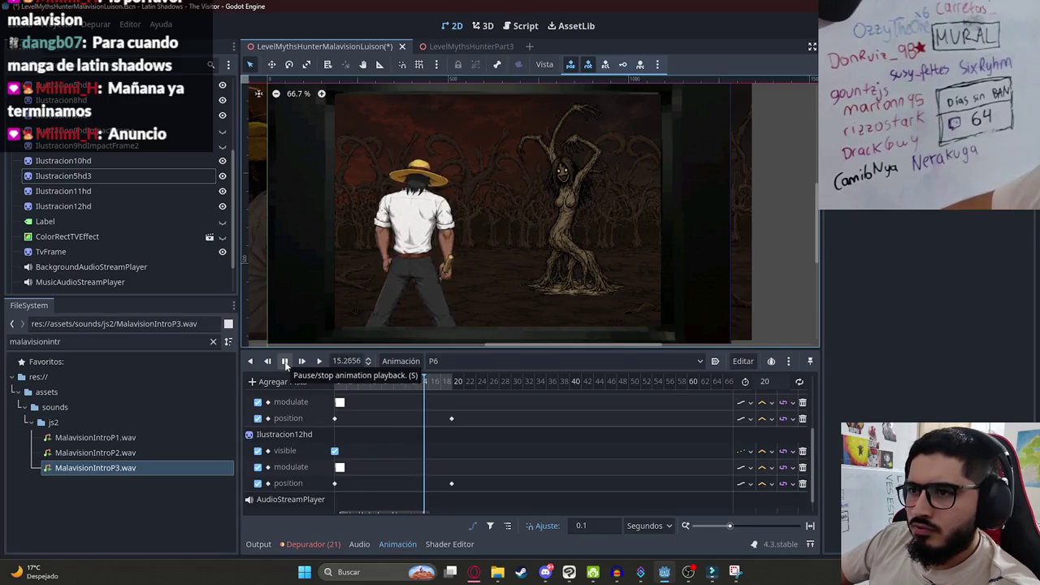
click(286, 362)
scroll(424, 439, down, 1)
click(428, 383)
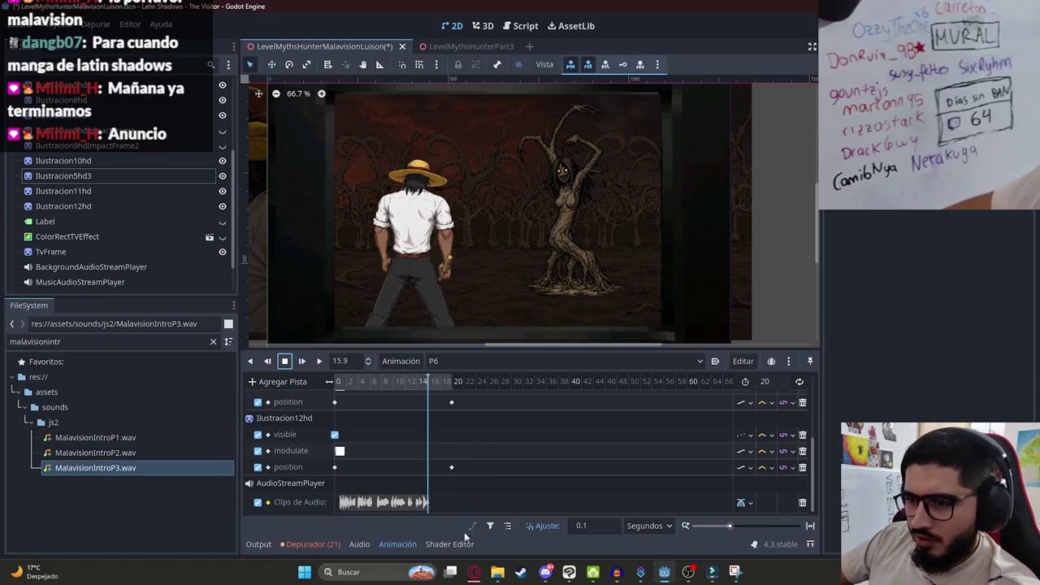
mouse_move(473, 576)
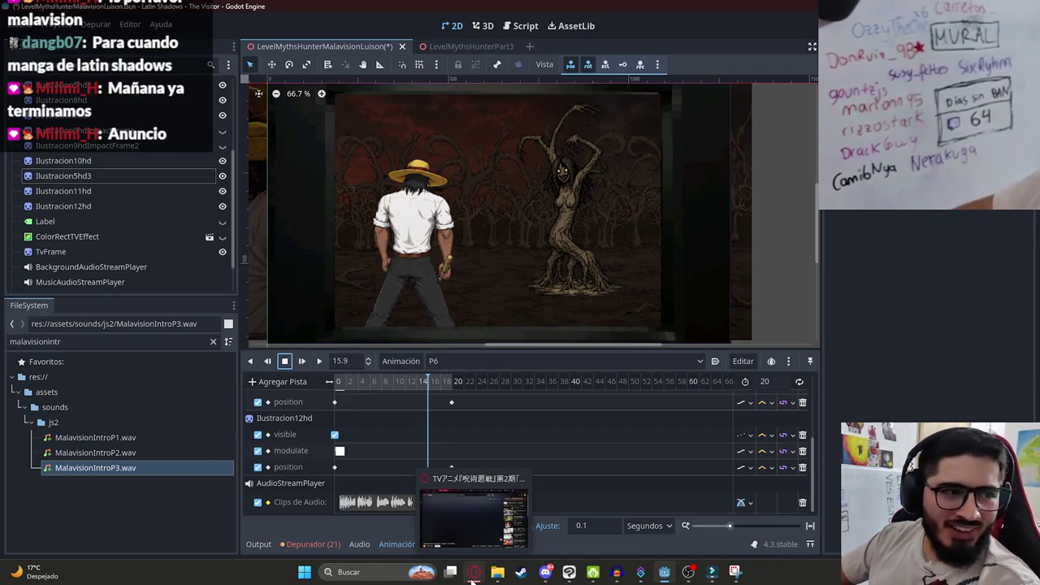
click(473, 580)
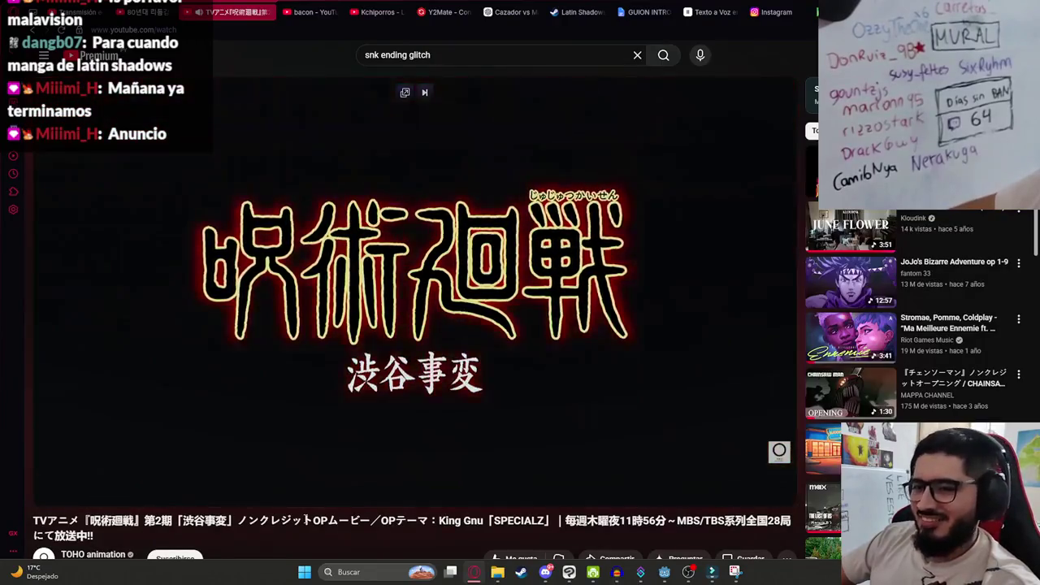
key(alt+Tab)
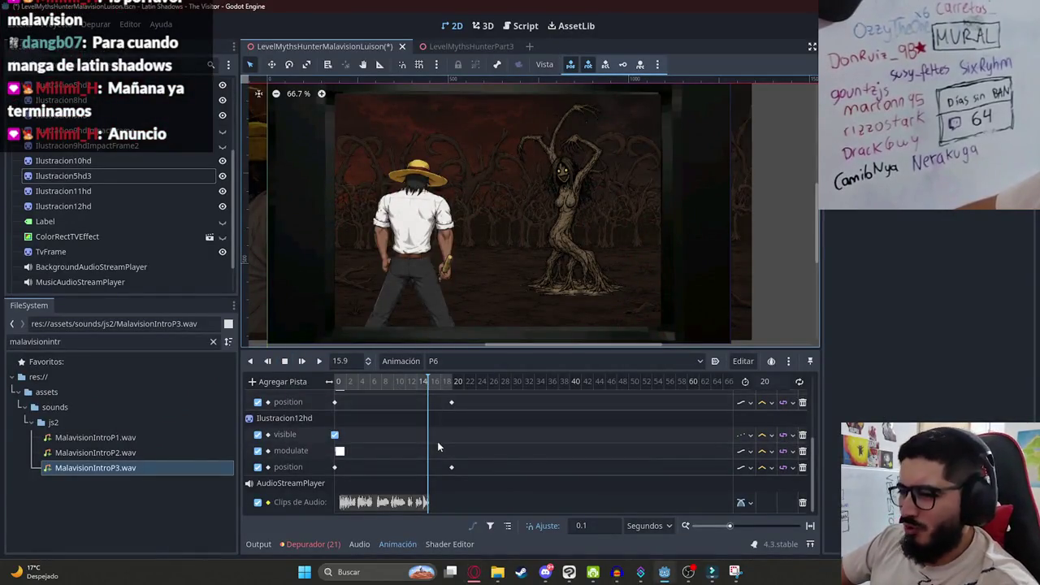
scroll(437, 441, up, 5)
Set the P6 animation length to 17 seconds.
mouse_move(542, 396)
mouse_down()
mouse_move(569, 422)
mouse_move(603, 432)
mouse_up()
scroll(585, 434, up, 1)
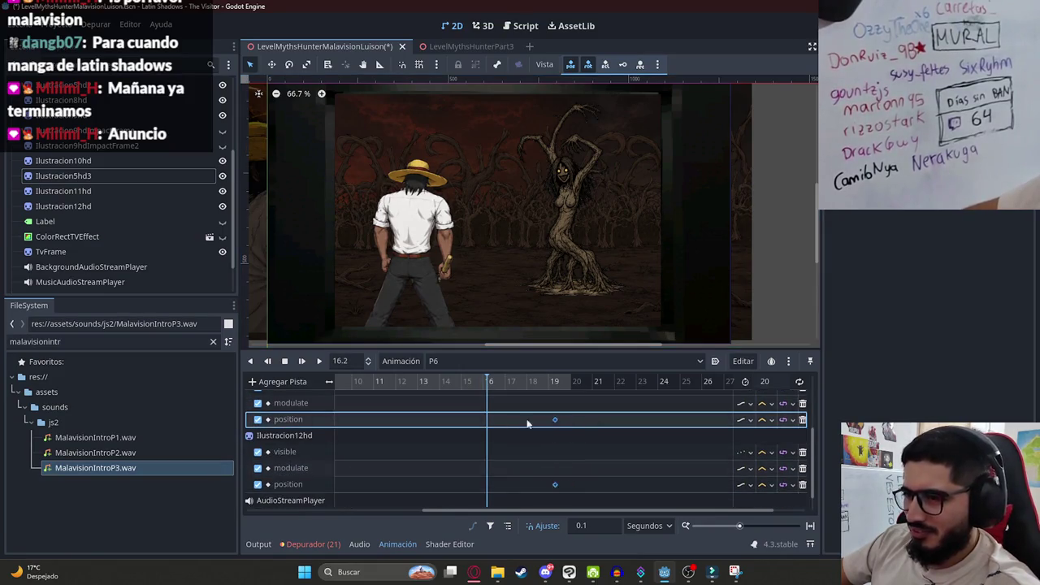
scroll(505, 418, down, 1)
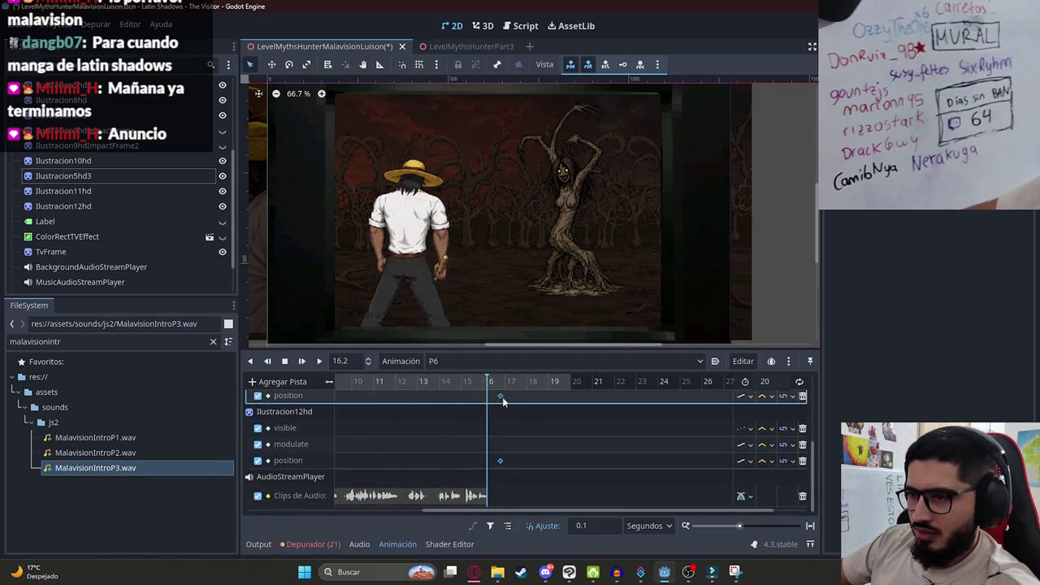
drag(488, 382, 504, 397)
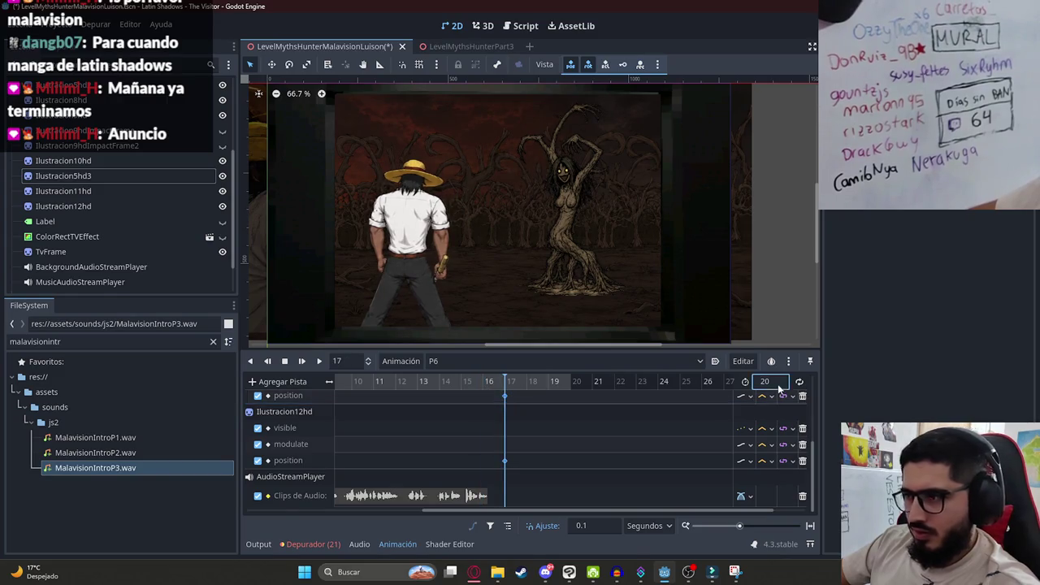
text(17)
key(Return)
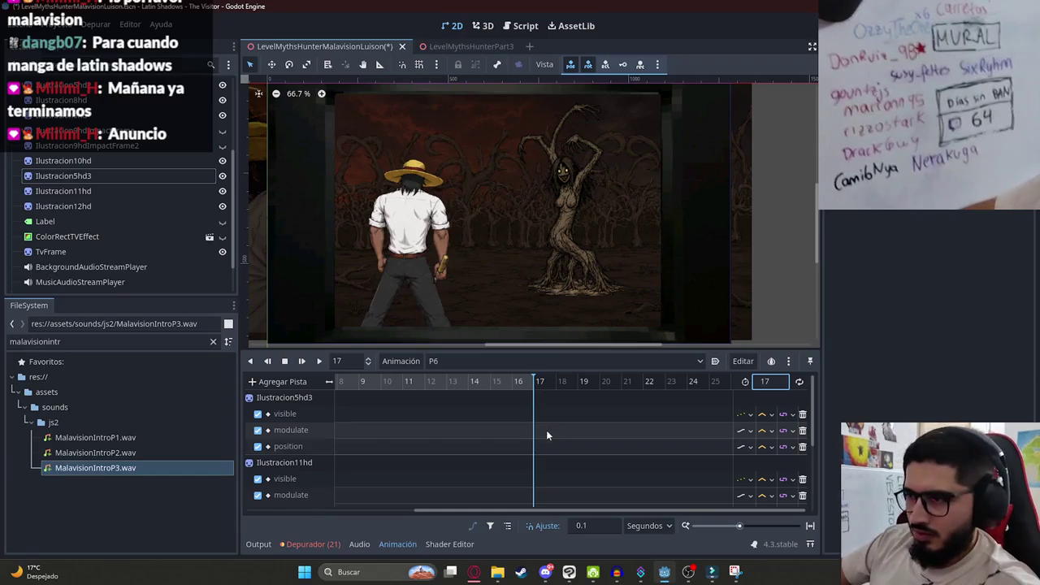
Make Ilustracion11hd's modulate fully transparent at the 17-second end.
click(540, 445)
click(515, 384)
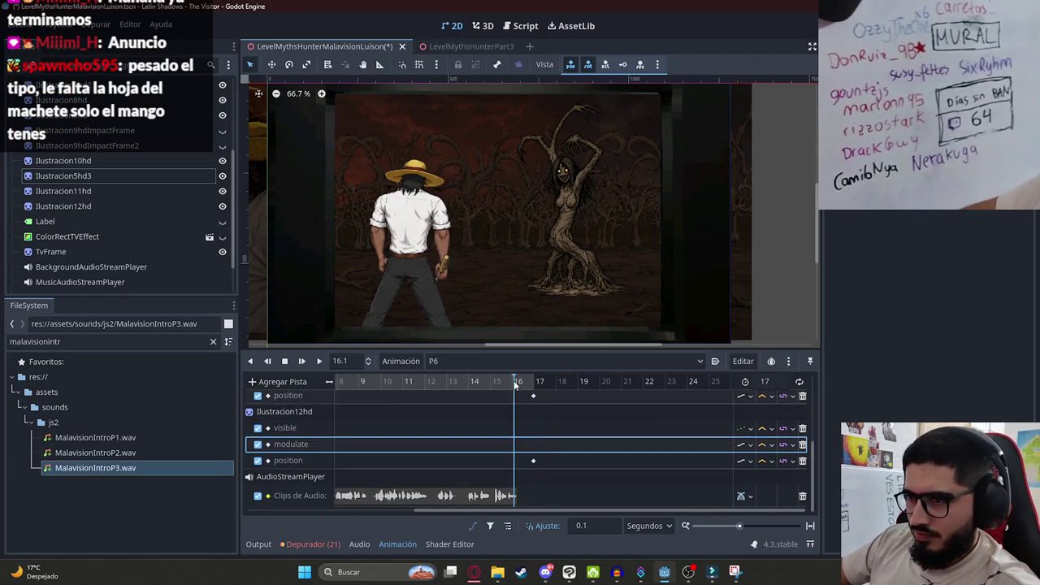
click(150, 182)
click(149, 190)
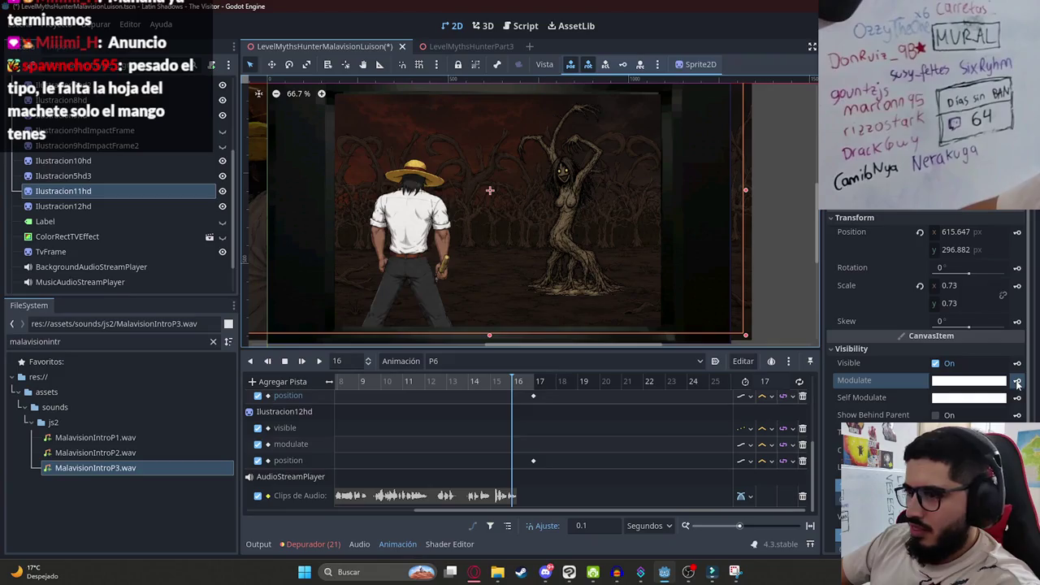
click(551, 391)
click(969, 380)
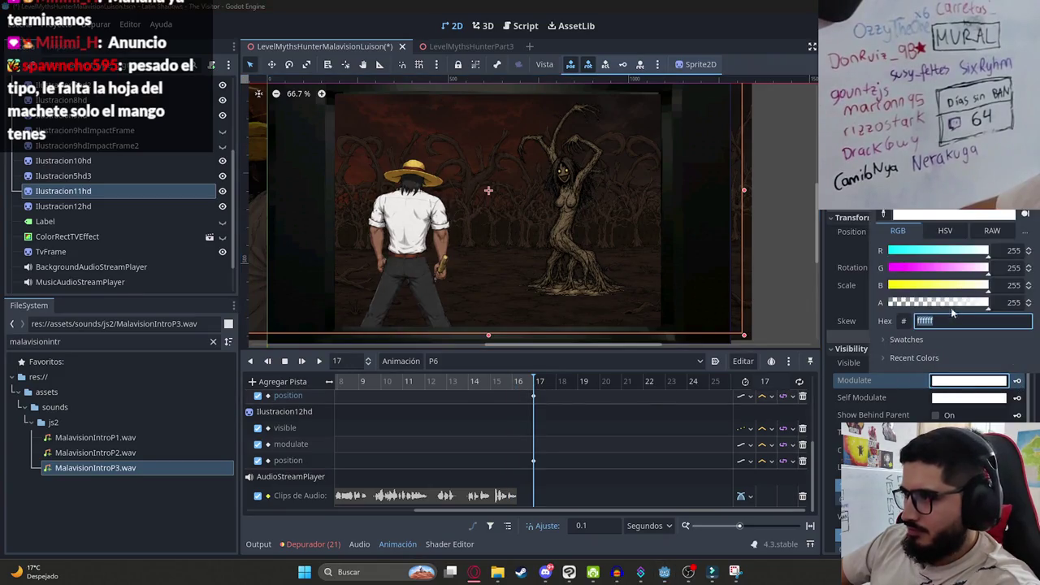
drag(971, 303, 801, 302)
click(534, 401)
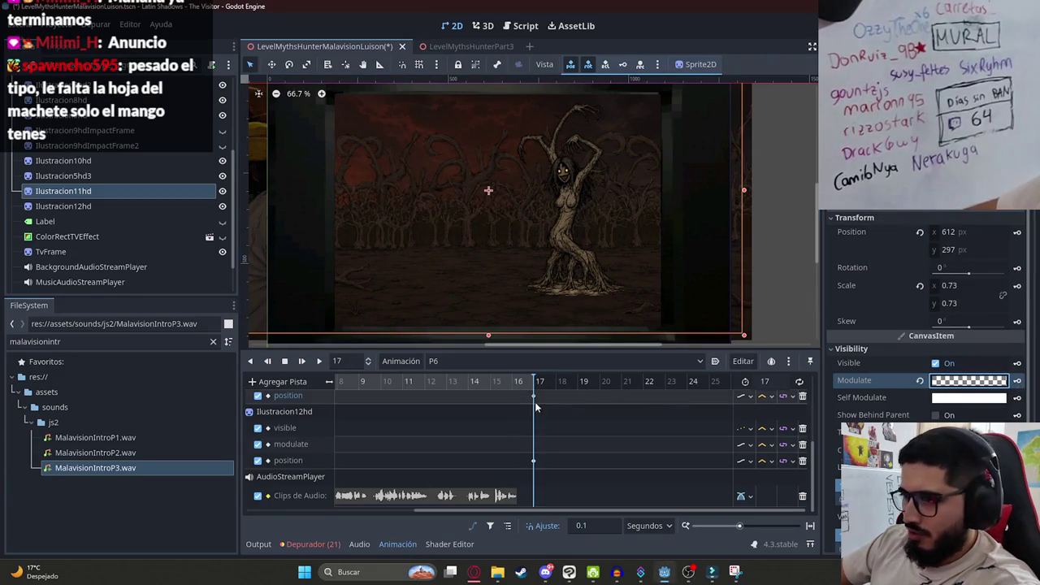
Key Ilustracion12hd's modulate white at 16 seconds and fully transparent (alpha 00) at 17.
click(515, 382)
drag(514, 382, 513, 383)
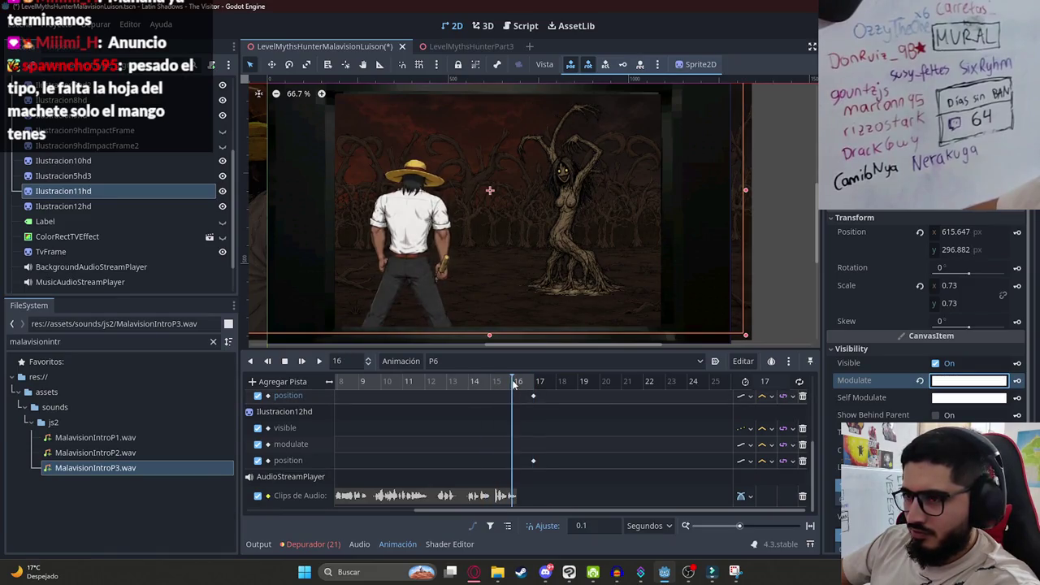
click(571, 211)
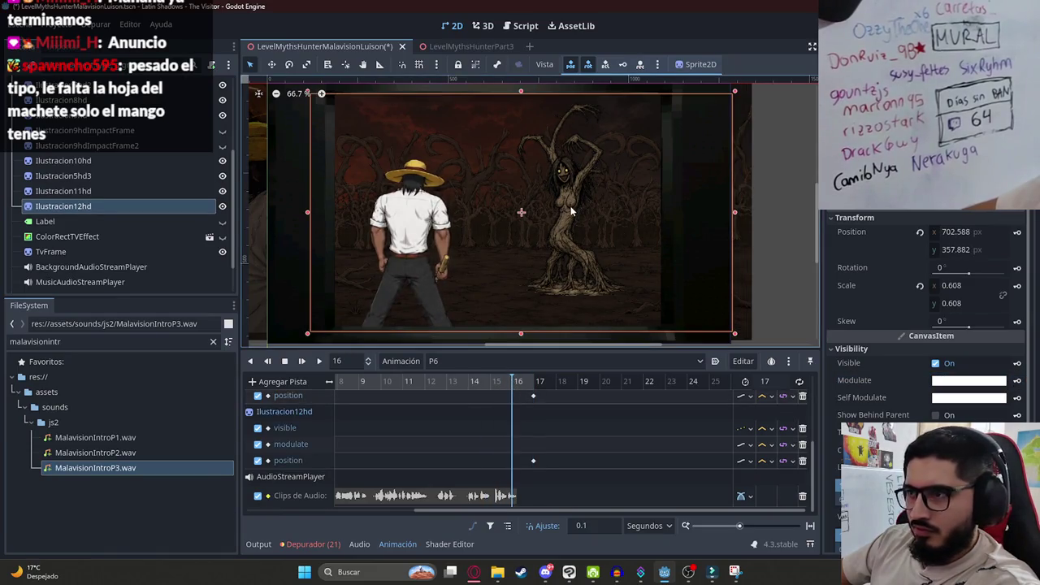
click(1019, 382)
key(d)
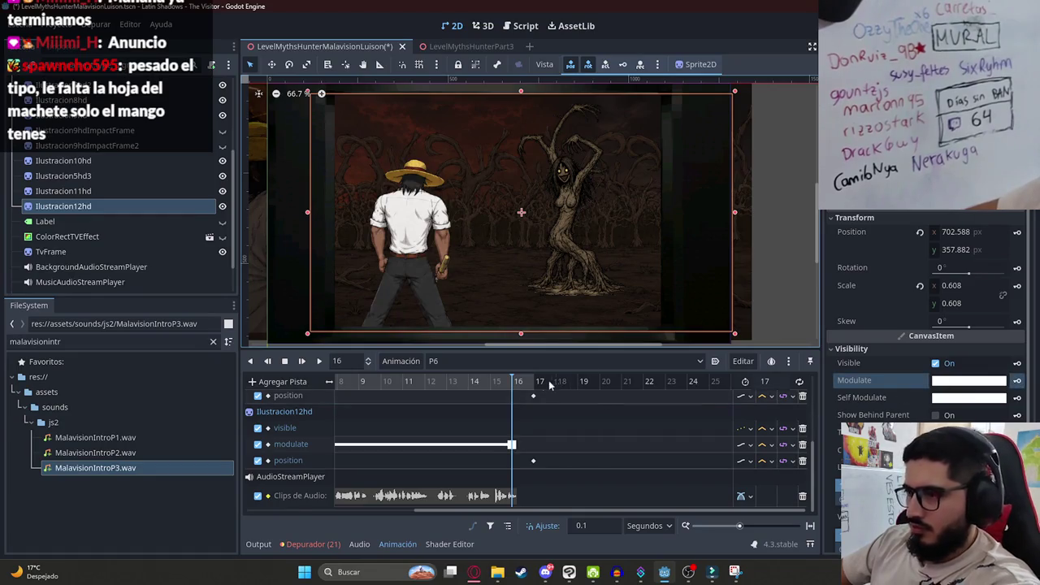
click(980, 381)
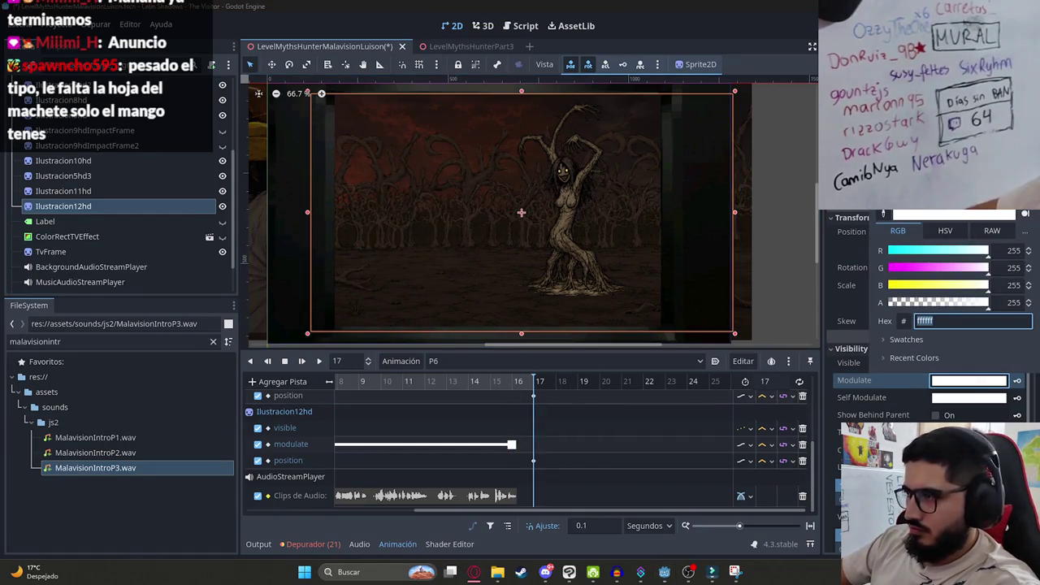
key(End)
text(00)
key(Return)
click(1017, 385)
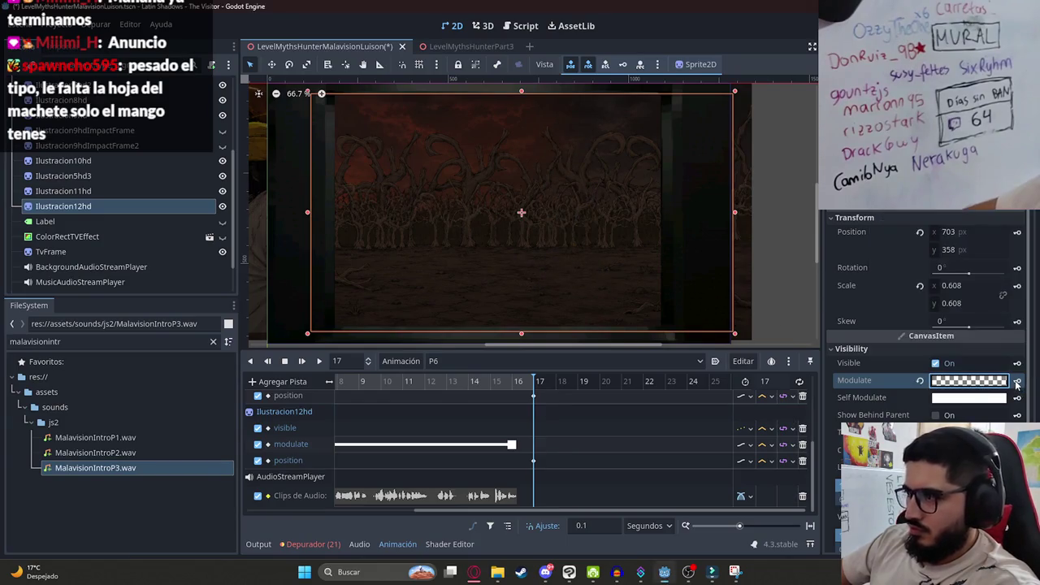
drag(533, 382, 517, 389)
Key Ilustracion5hd3's modulate to black (#000000) at 17 seconds and save the scene.
click(508, 273)
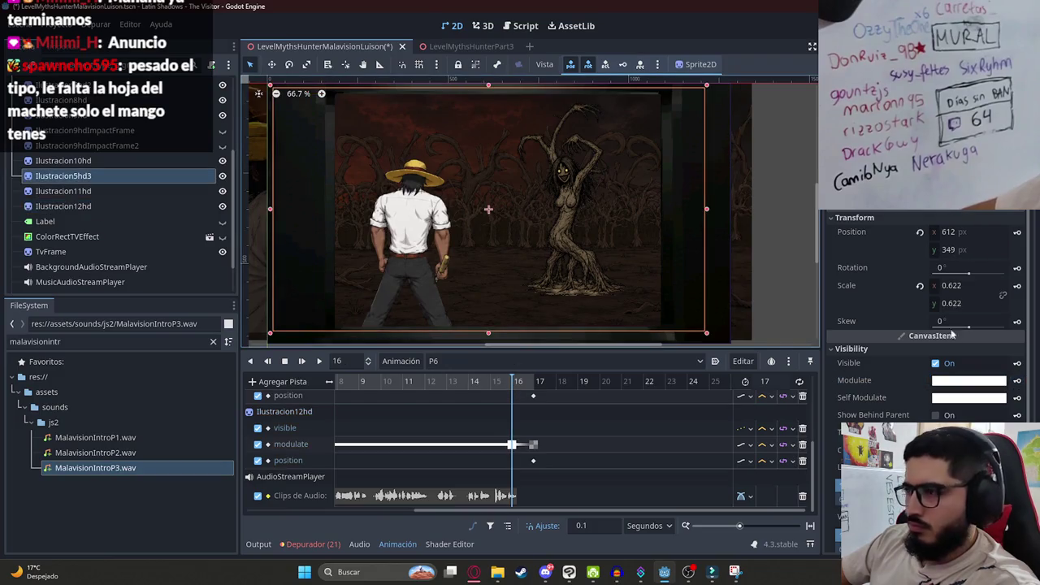
click(534, 381)
click(945, 380)
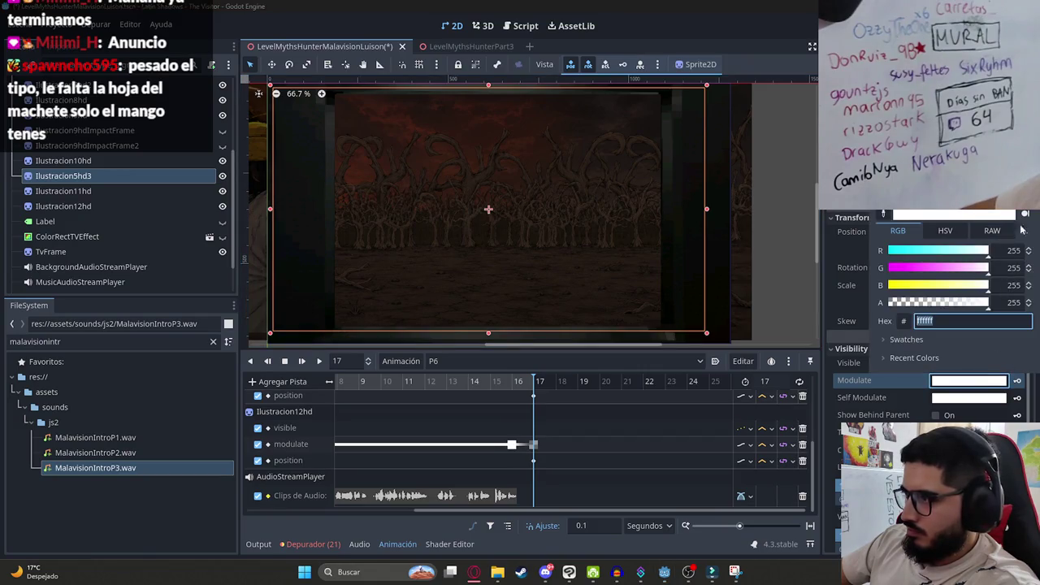
text(000000)
key(Return)
click(1015, 386)
mouse_move(469, 385)
mouse_down()
mouse_move(455, 385)
mouse_move(520, 385)
mouse_move(455, 385)
mouse_up()
scroll(413, 402, down, 3)
key(ctrl+s)
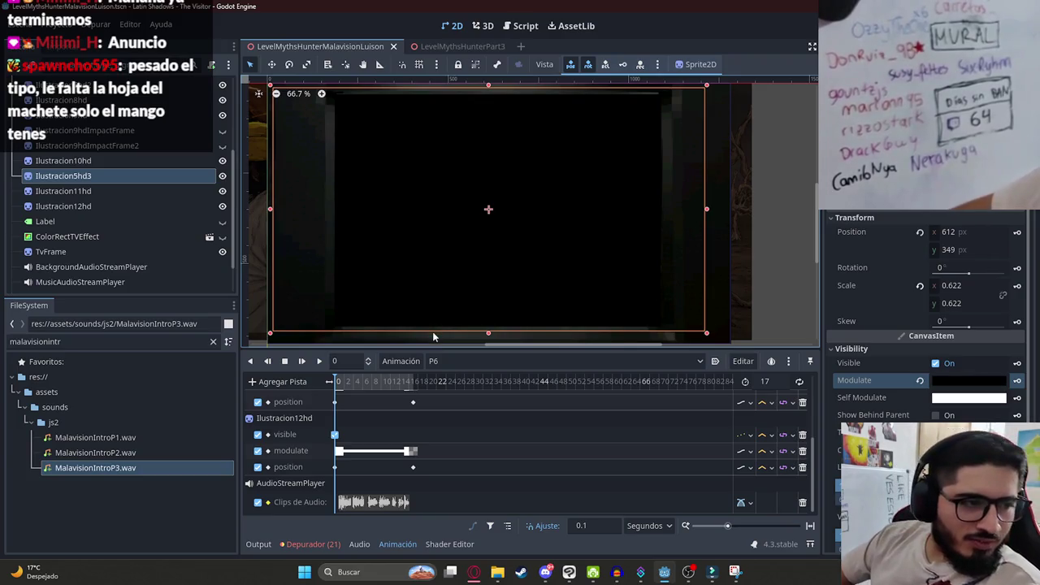
click(475, 572)
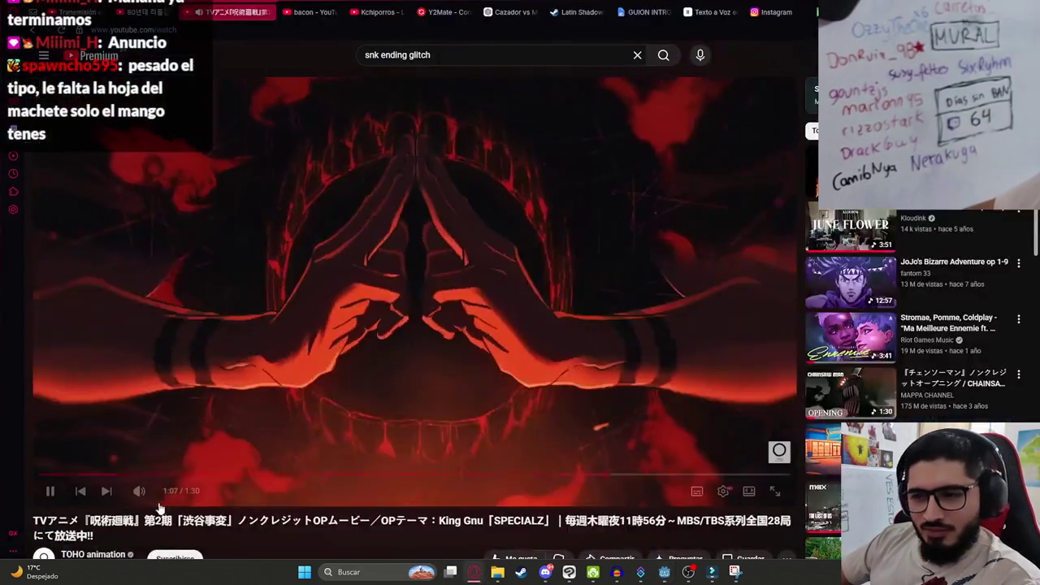
mouse_move(146, 494)
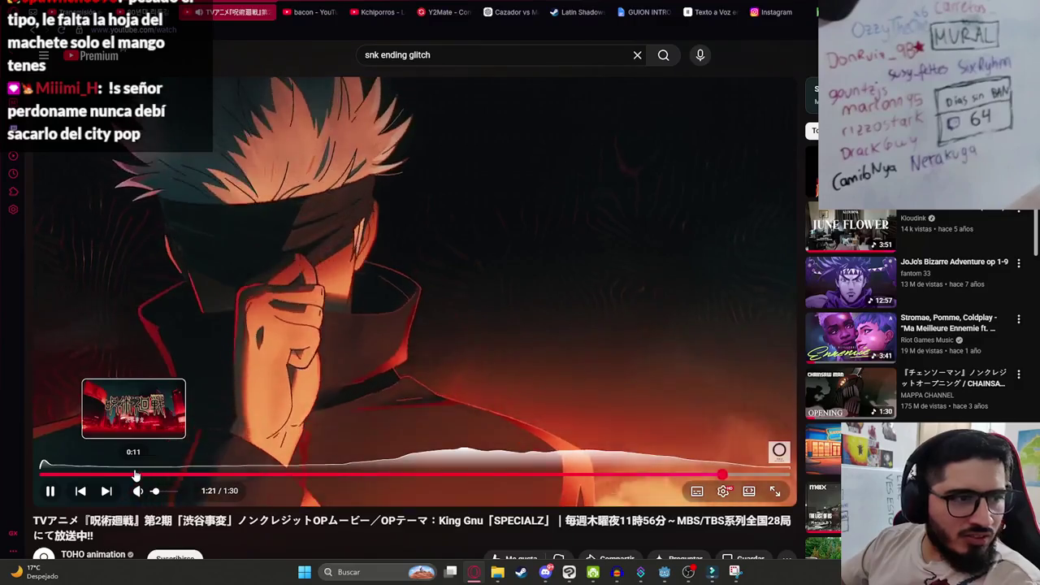
key(alt+Tab)
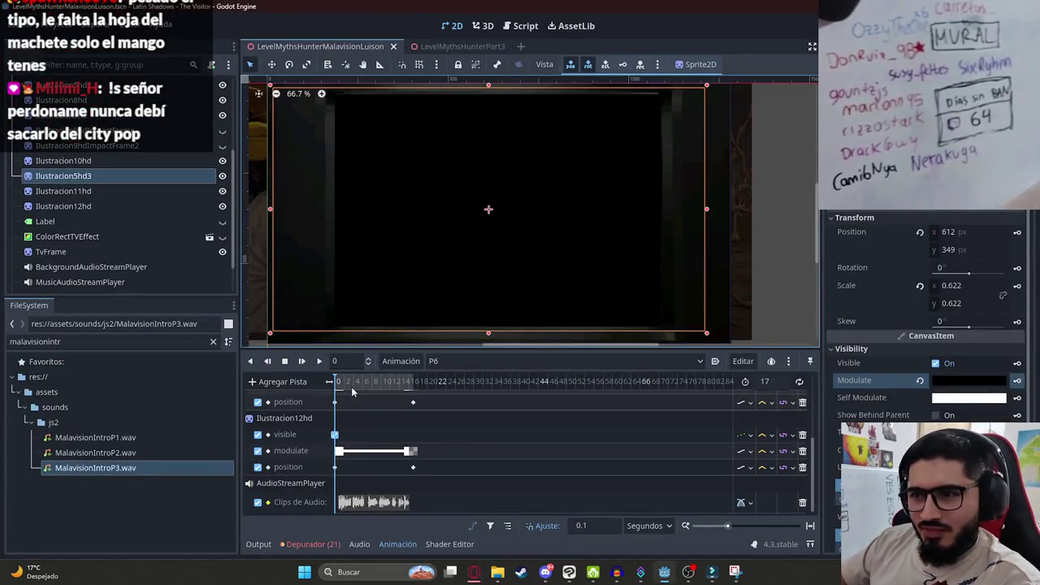
Scrub P6 to about 7.5 seconds to preview the hunter facing the tree woman, then return to YouTube.
drag(353, 394, 367, 391)
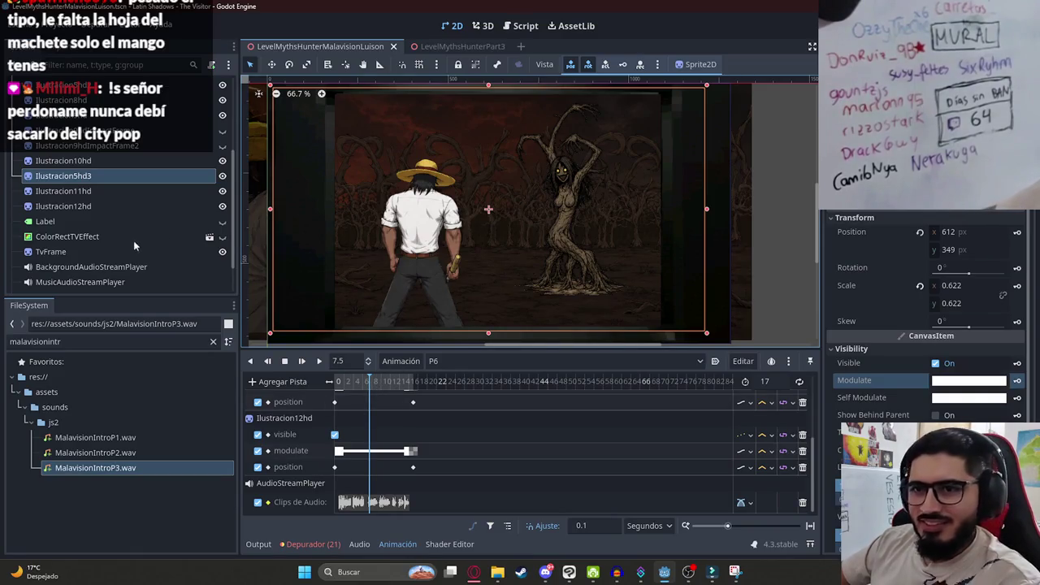
key(alt+Tab)
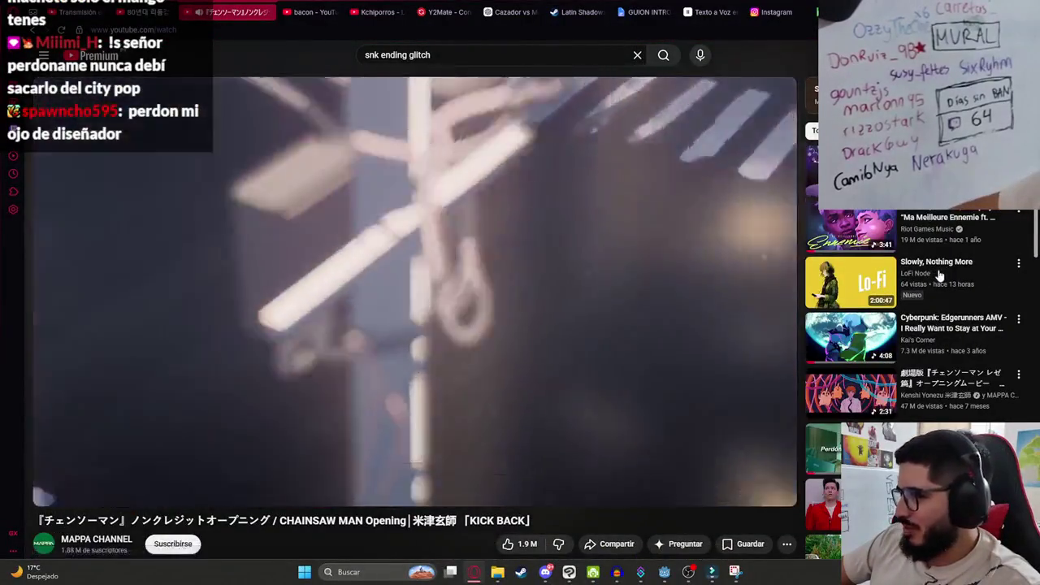
scroll(938, 276, down, 5)
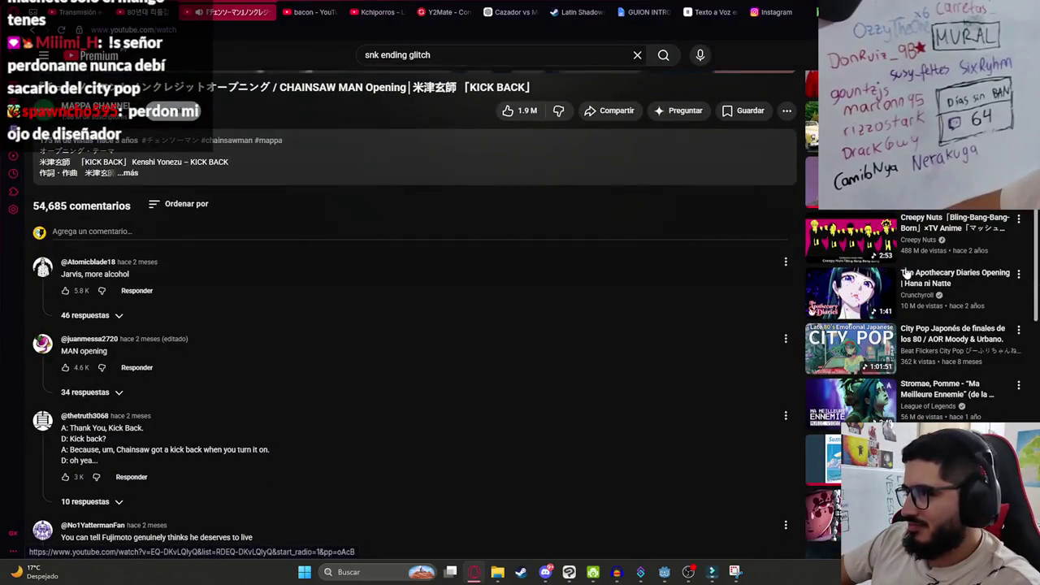
scroll(723, 317, down, 1)
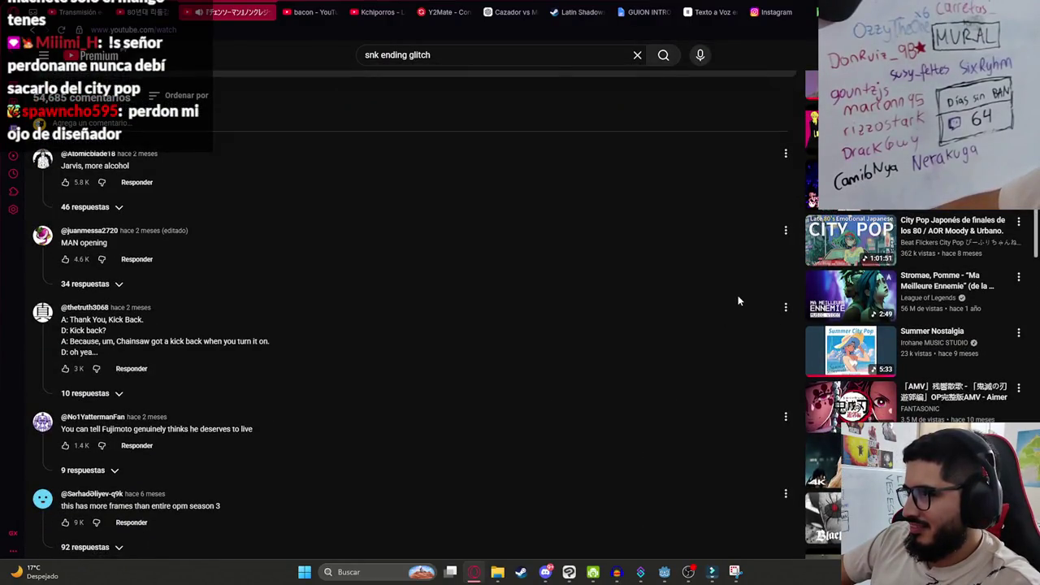
scroll(765, 282, down, 3)
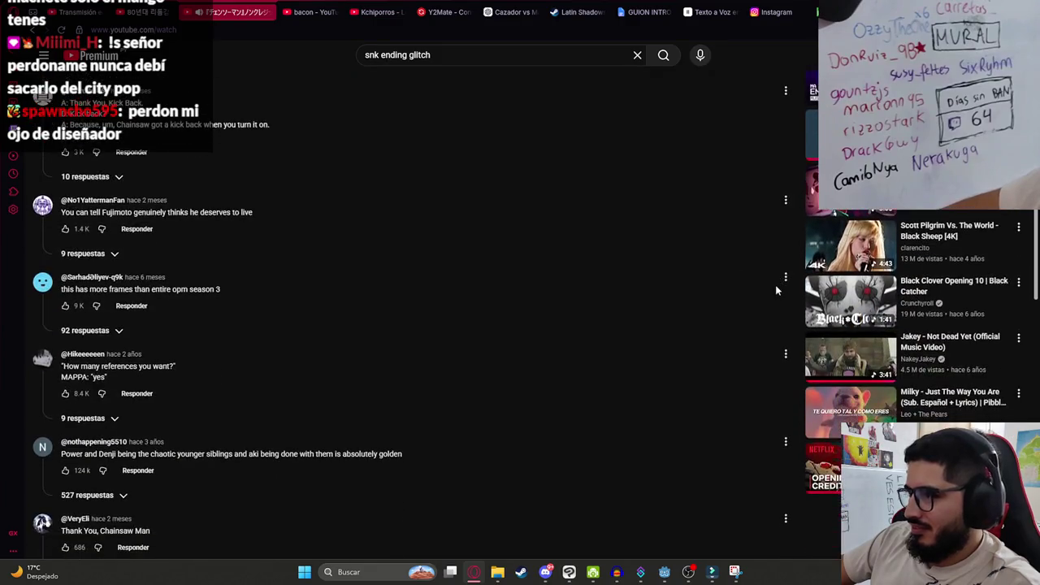
scroll(772, 286, down, 1)
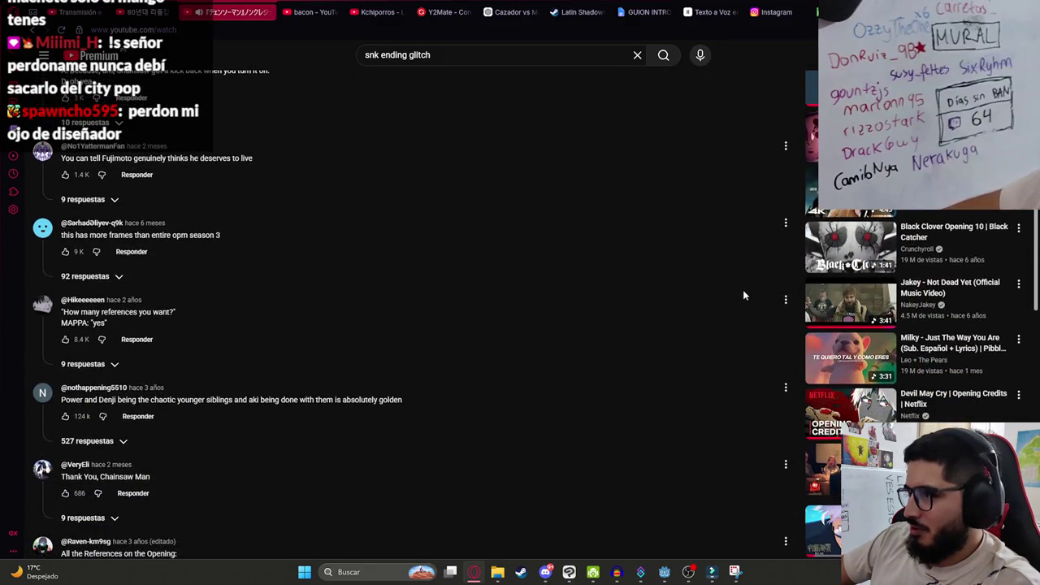
scroll(743, 290, down, 2)
scroll(751, 283, down, 1)
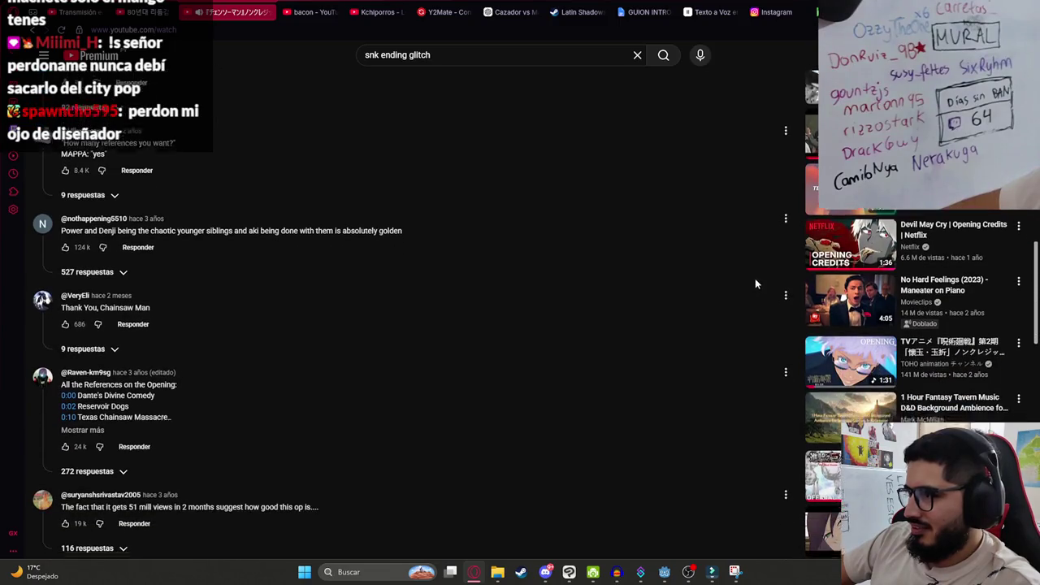
scroll(755, 278, down, 1)
scroll(755, 284, down, 2)
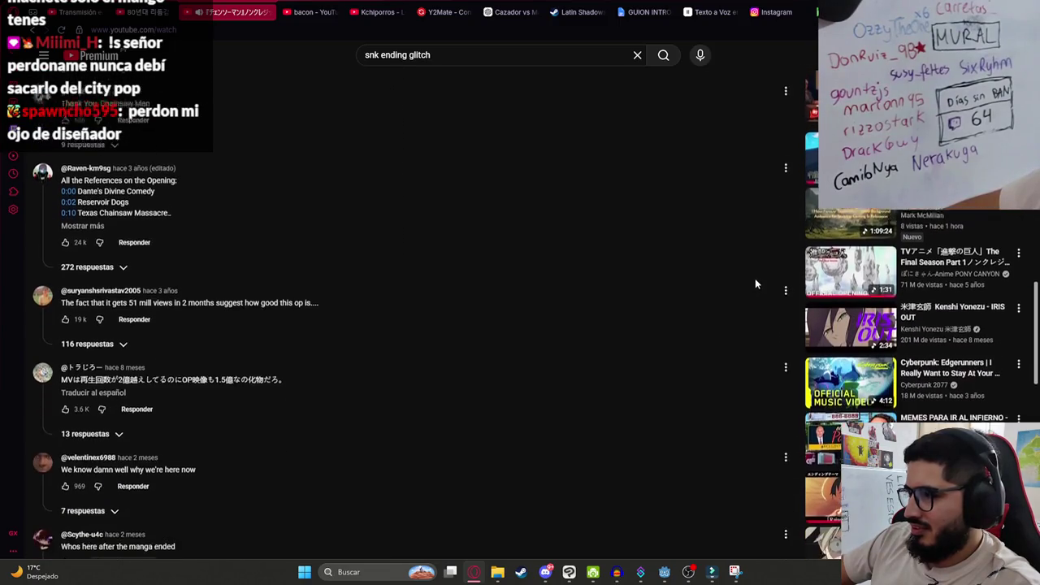
scroll(755, 284, down, 5)
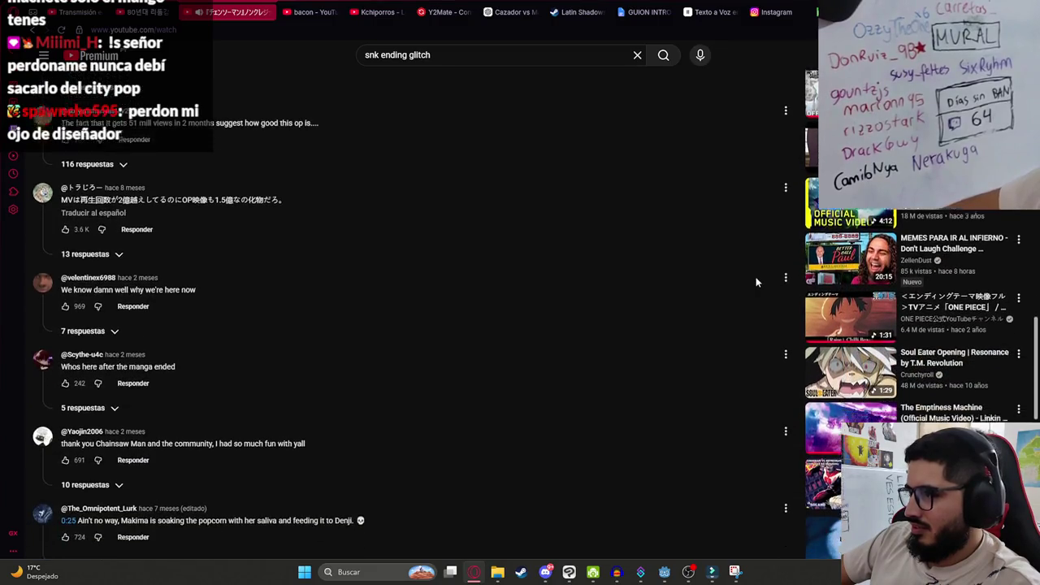
scroll(757, 282, down, 2)
scroll(758, 276, down, 1)
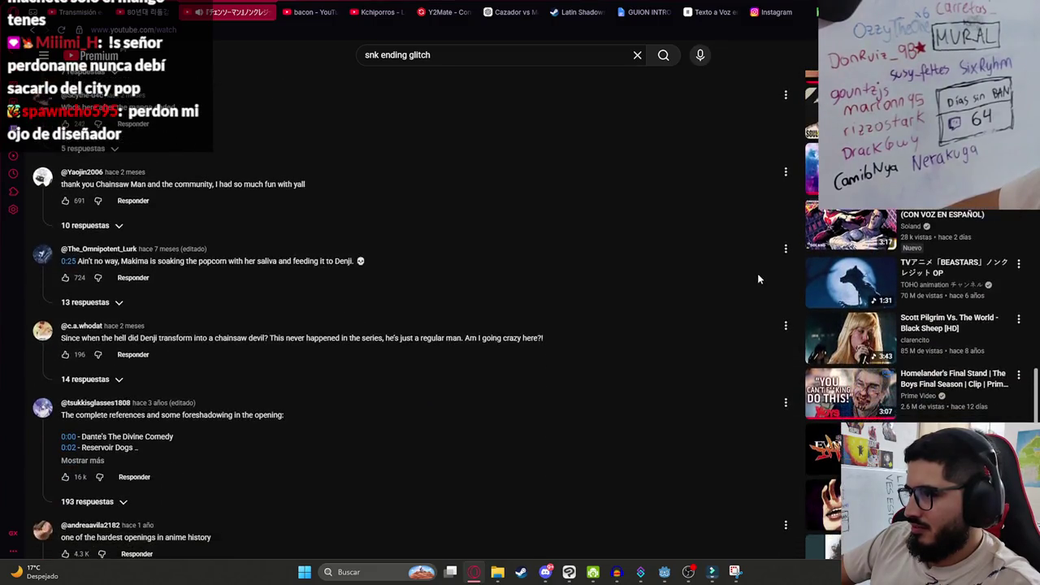
scroll(779, 260, down, 3)
scroll(786, 265, down, 1)
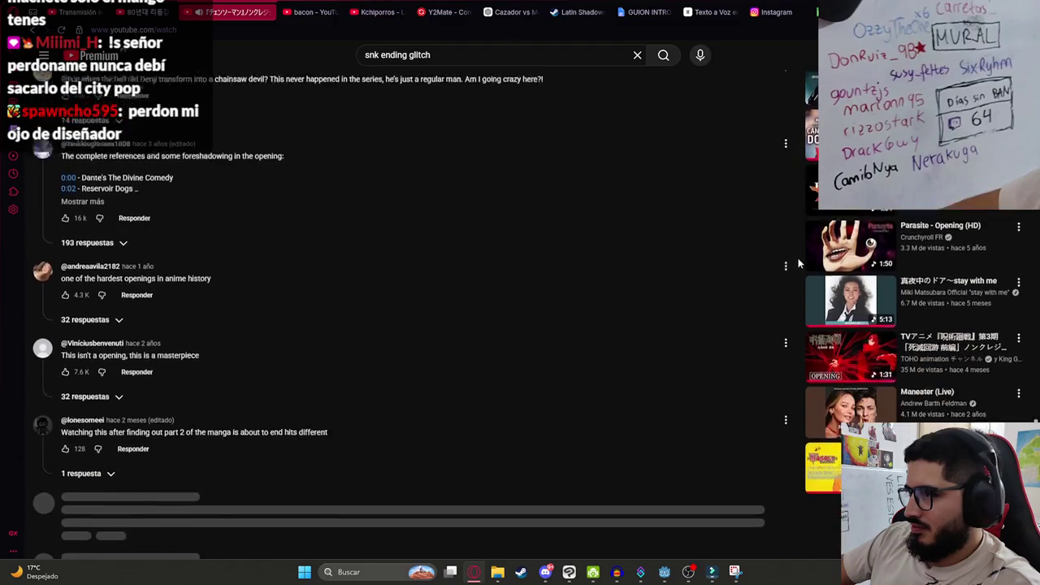
scroll(792, 271, down, 2)
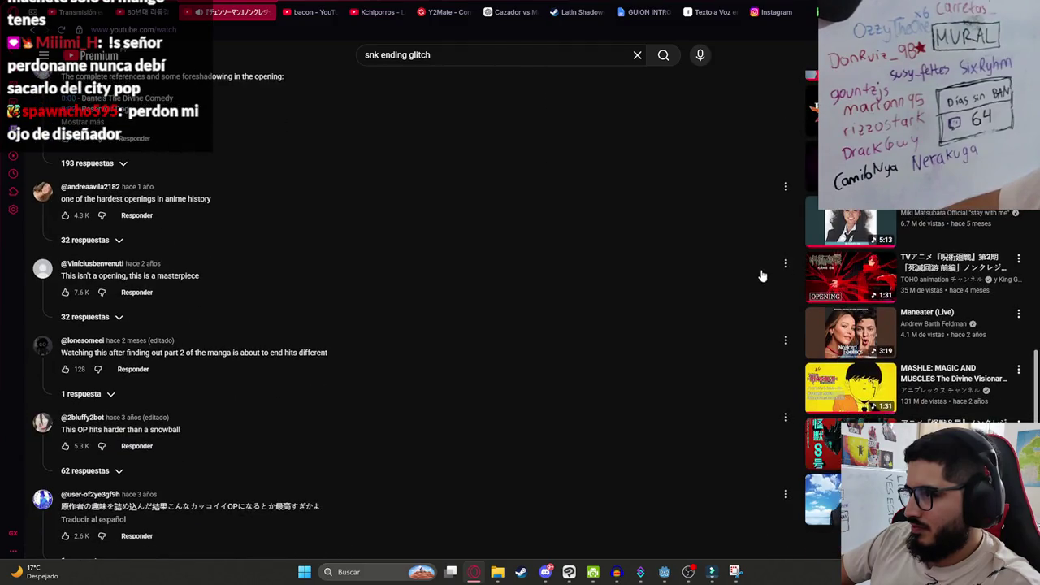
scroll(743, 283, down, 2)
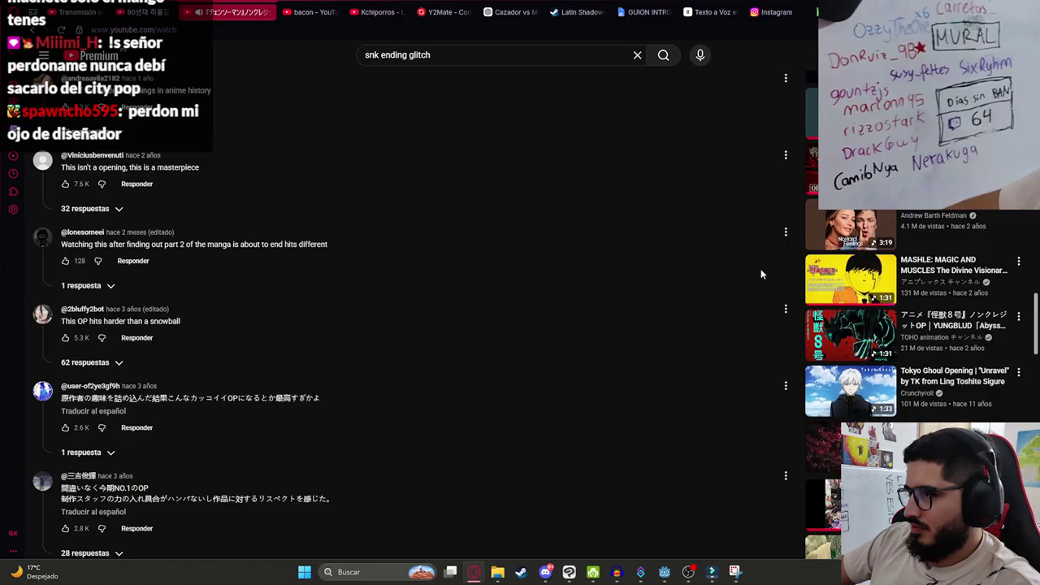
scroll(776, 259, down, 1)
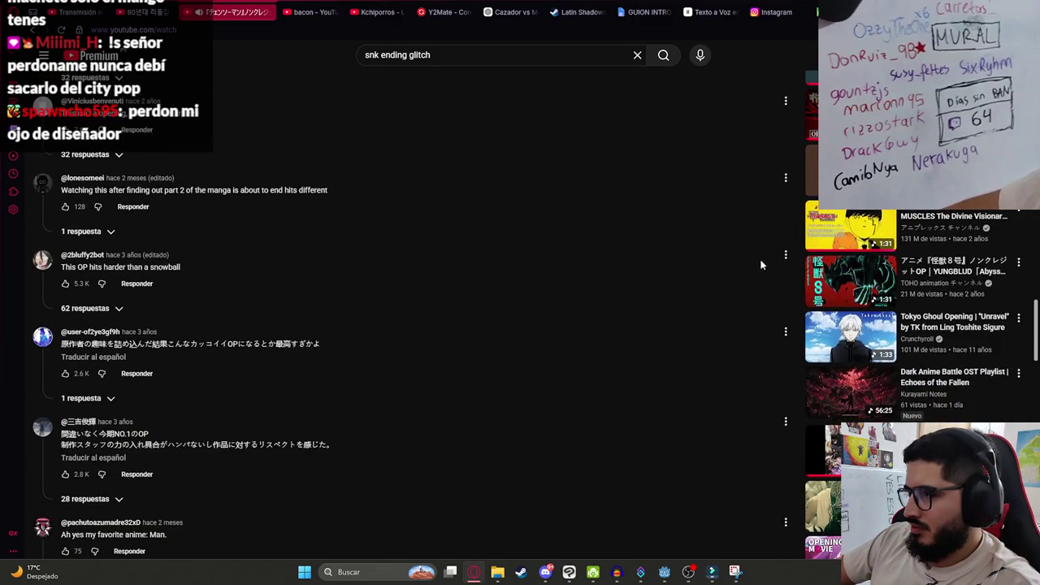
scroll(768, 261, down, 2)
scroll(772, 260, down, 1)
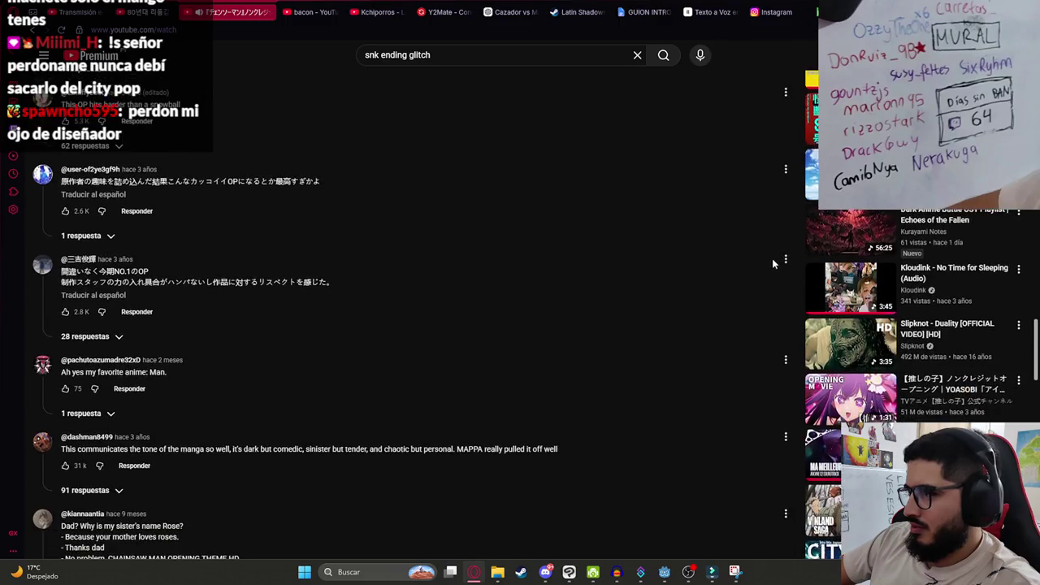
scroll(776, 259, down, 1)
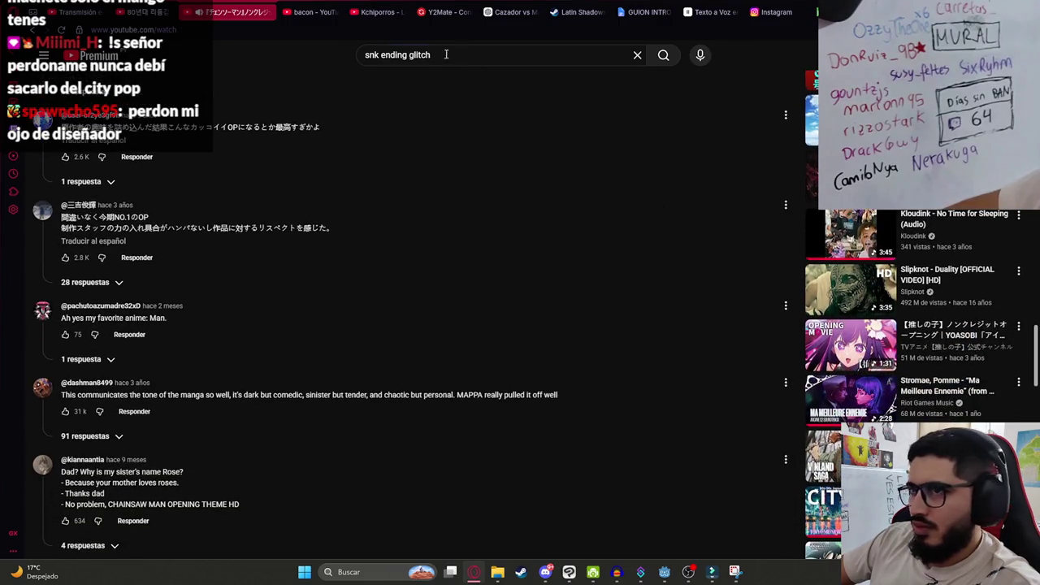
Search YouTube for 'ending 1 death note' and open the first result.
triple_click(460, 54)
text(ending)
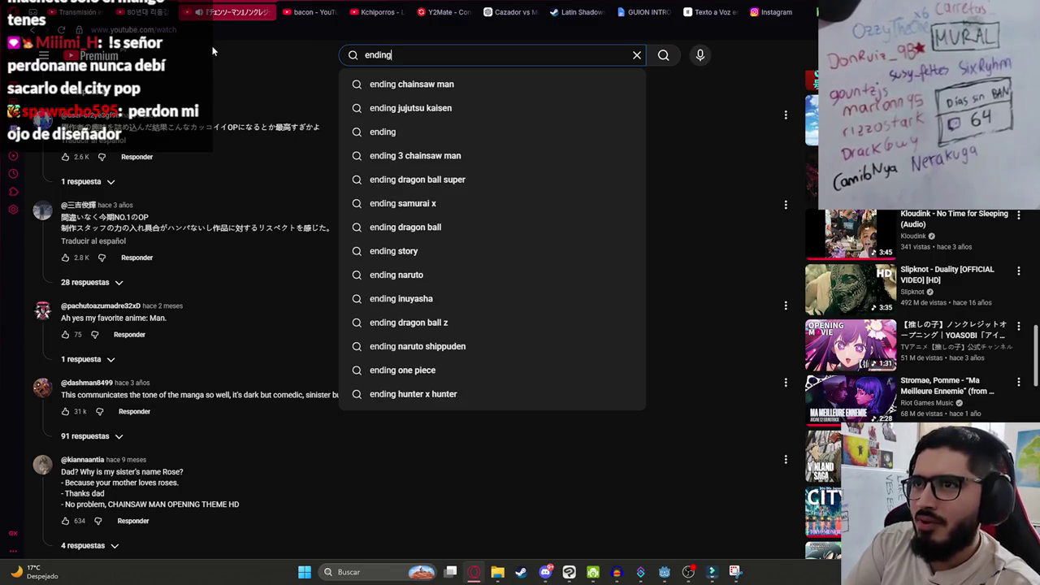
text( 1 death note)
key(Return)
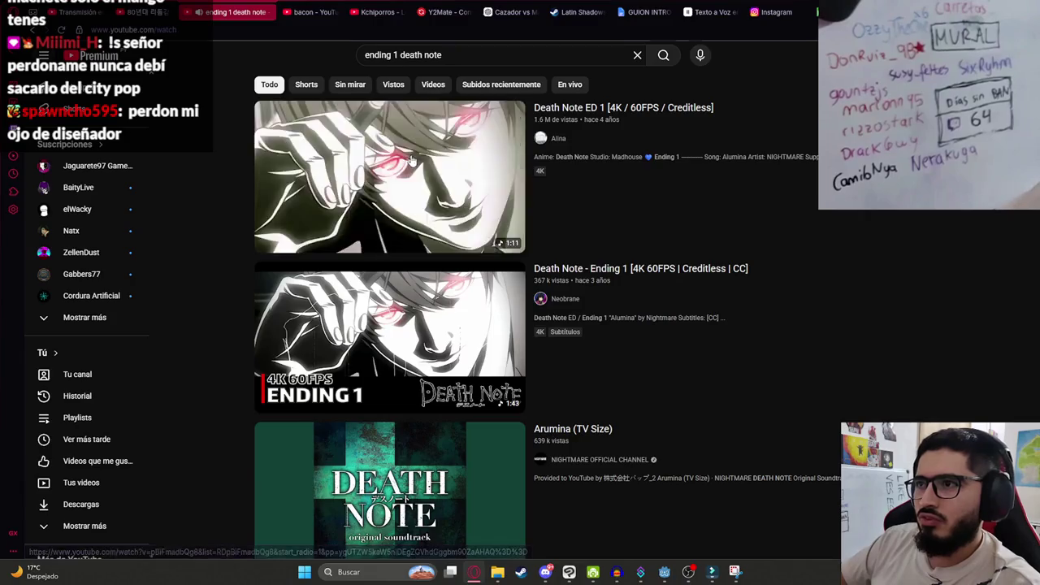
click(422, 137)
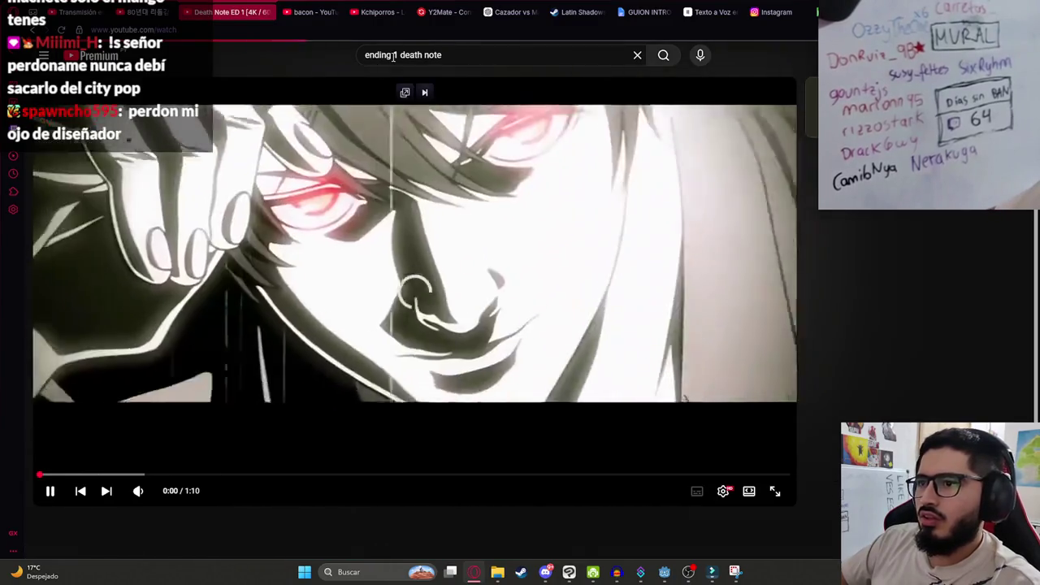
Search 'opening 2 death note full', open Death Note Opening 2 Full and raise its volume slightly.
click(433, 59)
key(ctrl+a)
text(o)
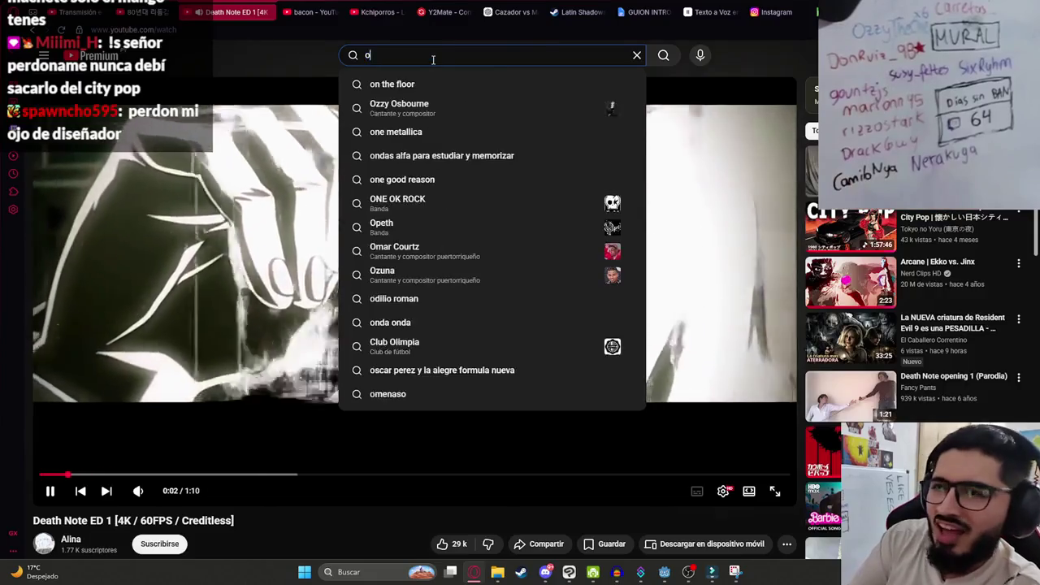
text(pening 2 death note)
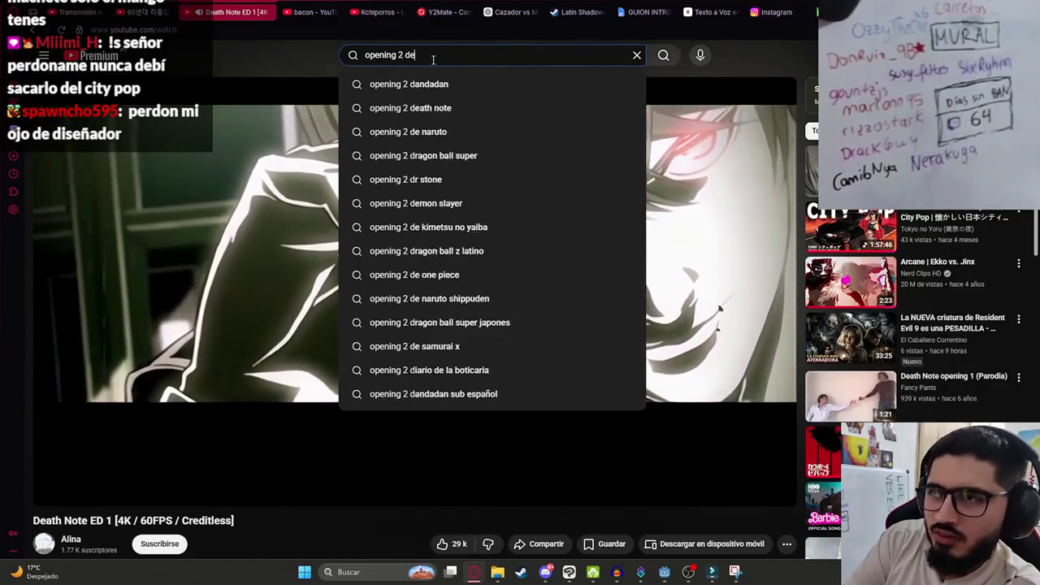
key(Return)
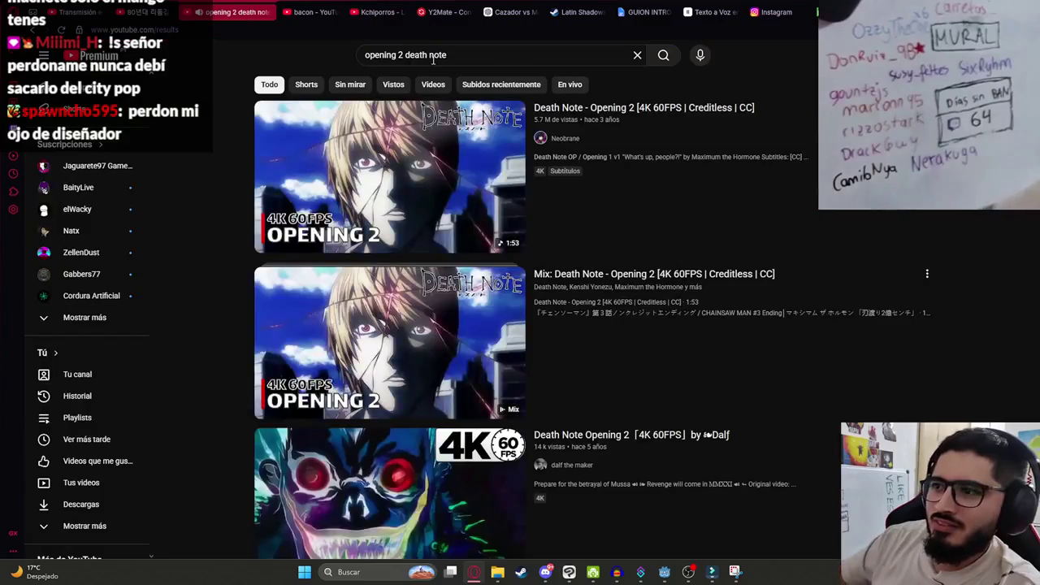
click(401, 152)
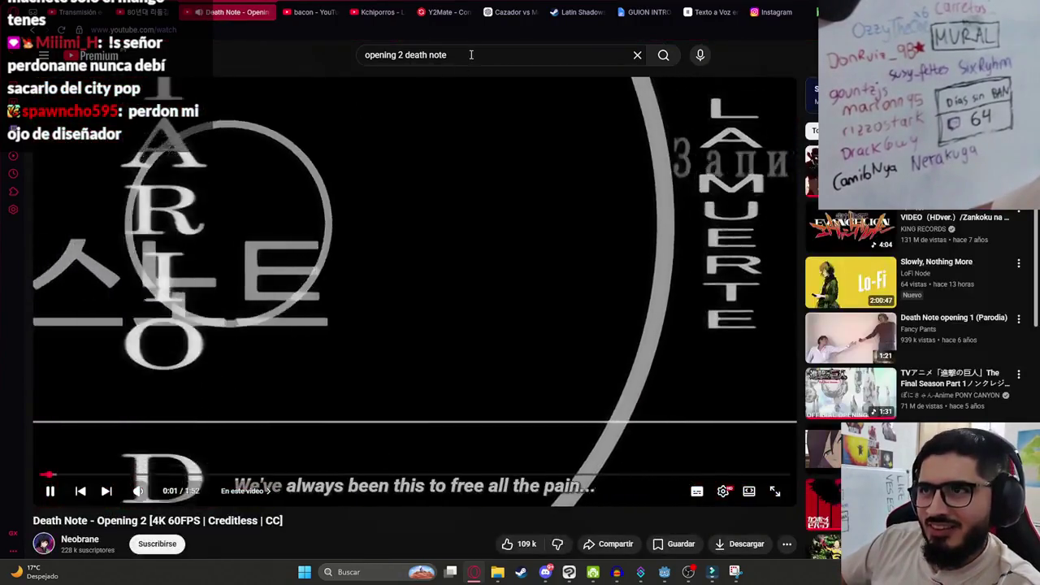
click(470, 55)
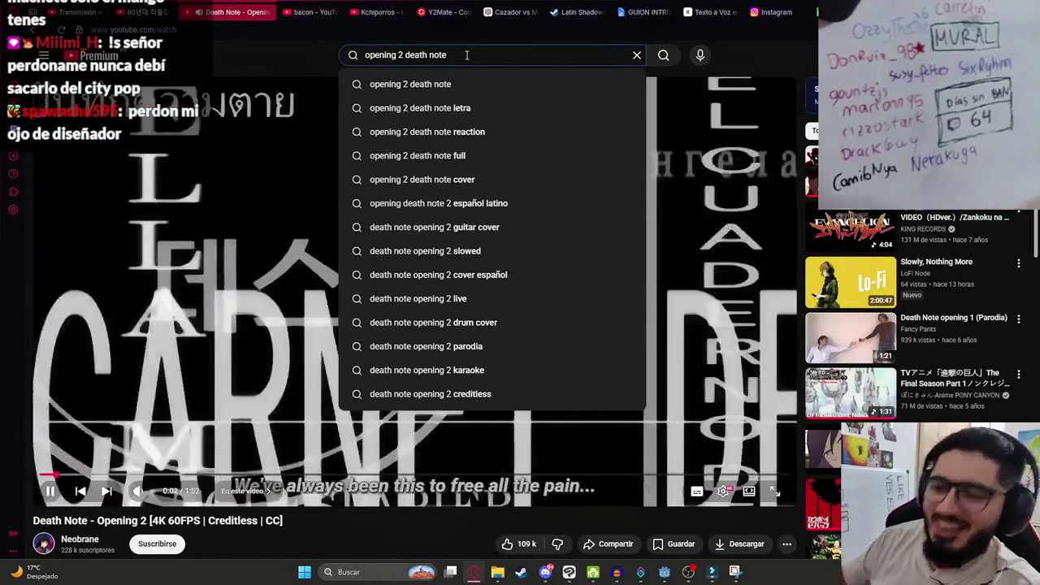
text(full)
key(Return)
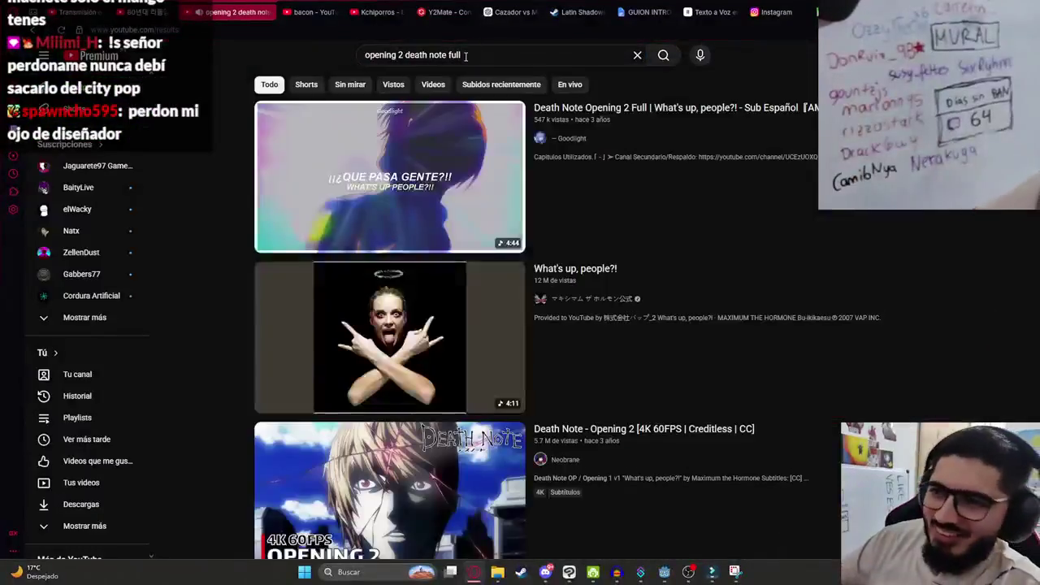
click(459, 186)
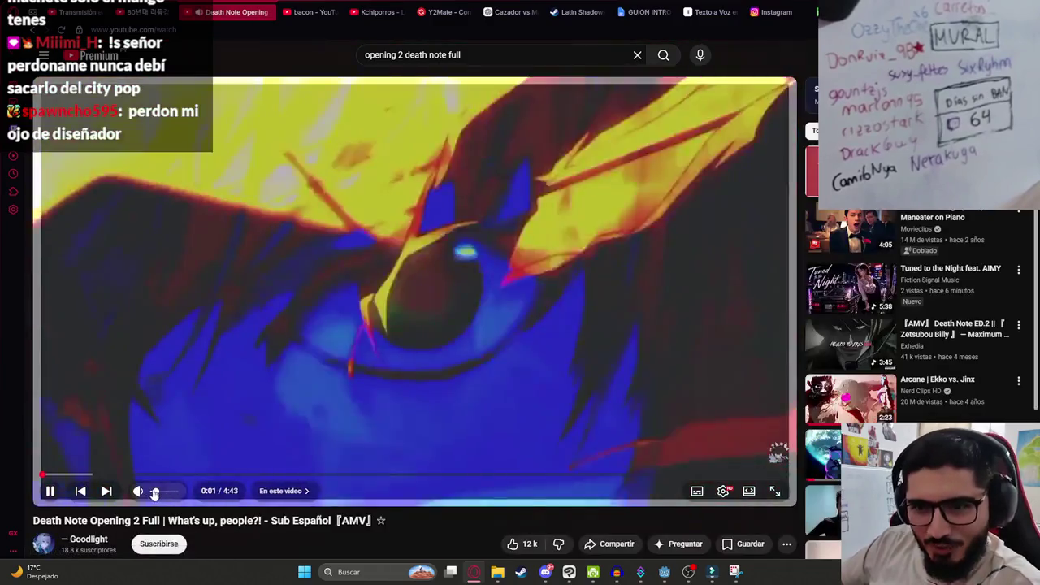
drag(155, 493, 163, 496)
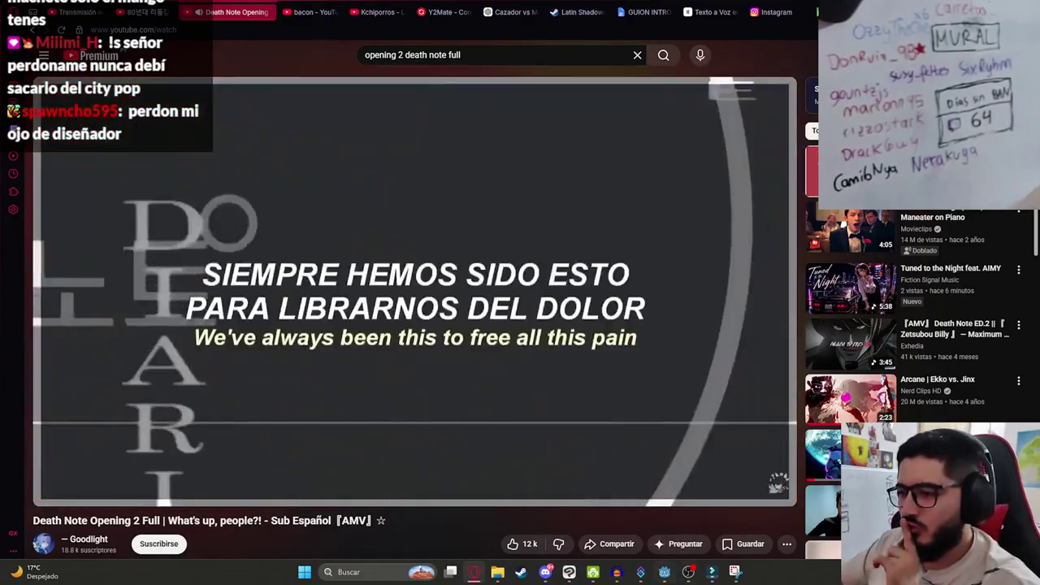
In Godot, show the ColorRectTVEffect over the canvas and open the scene's script.
key(alt+Tab)
click(222, 236)
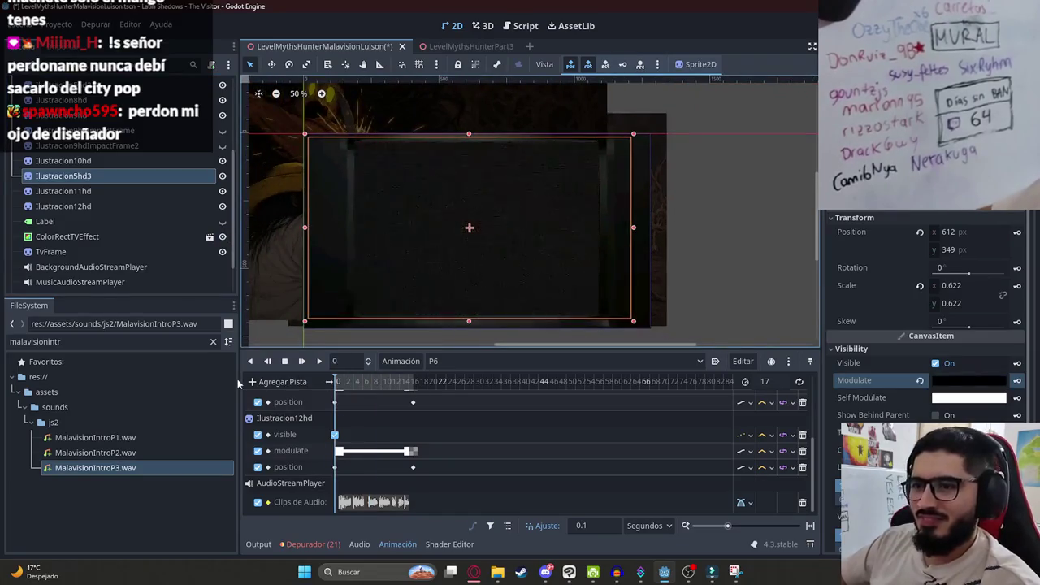
key(alt+Tab)
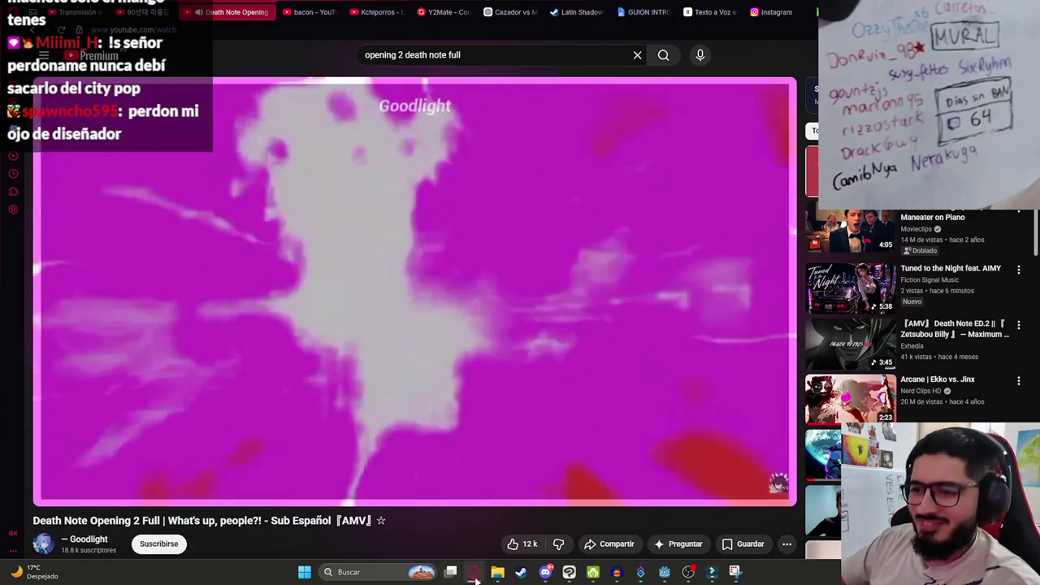
click(476, 574)
click(412, 384)
scroll(177, 114, up, 3)
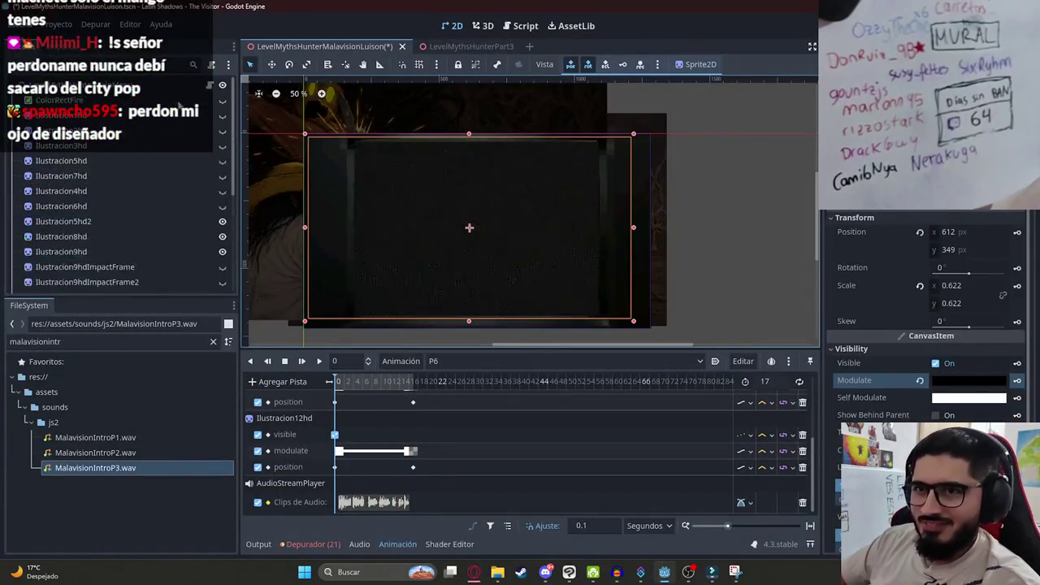
click(211, 86)
Duplicate the elif P4 block from lines 27–29 directly below it.
scroll(605, 200, down, 3)
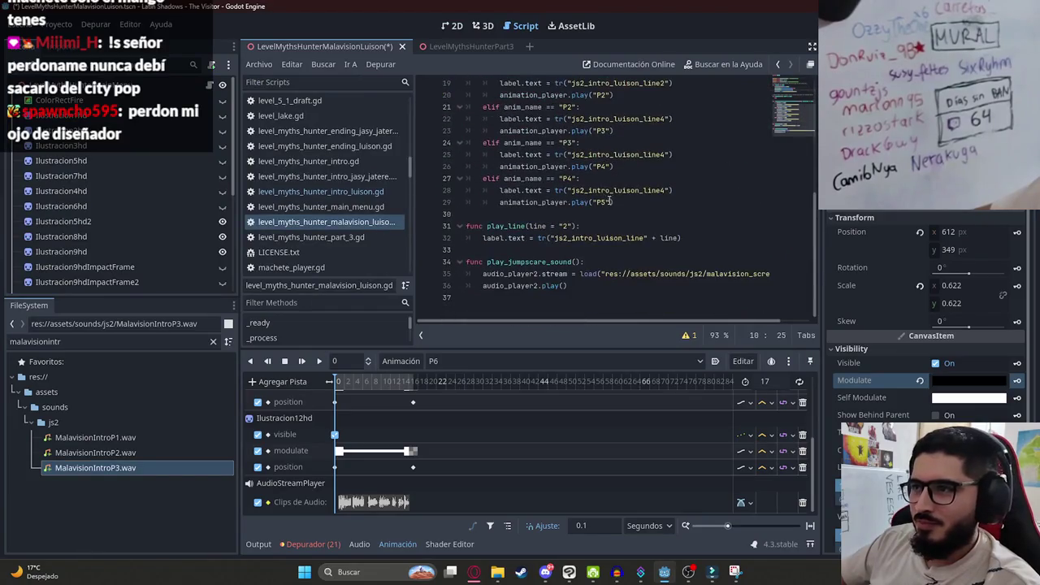
drag(630, 203, 485, 182)
key(ctrl+c)
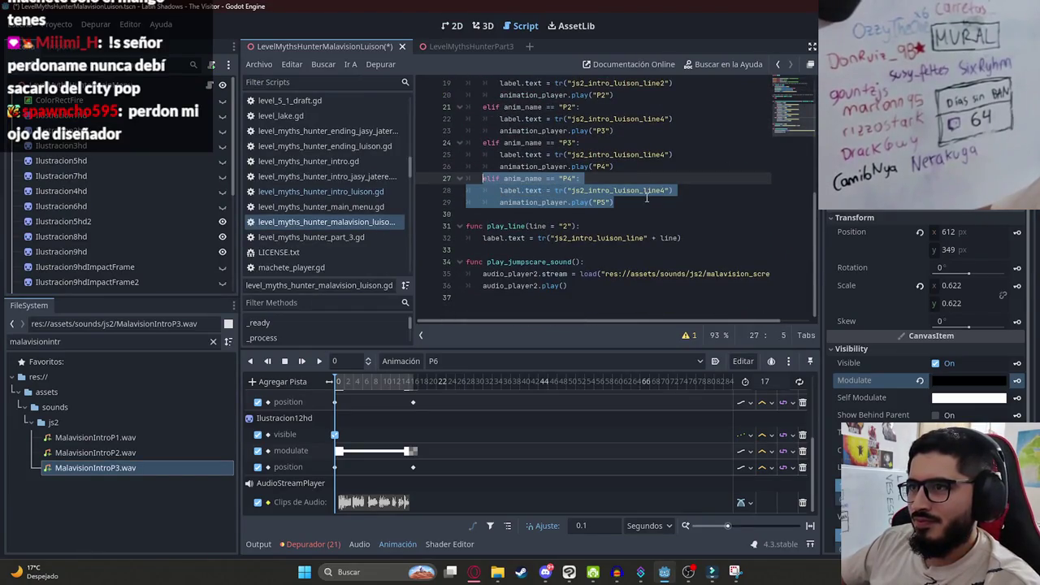
click(646, 198)
key(Return)
key(ctrl+v)
Edit the copied block to check P5 and play animation P6, then save the script.
click(573, 214)
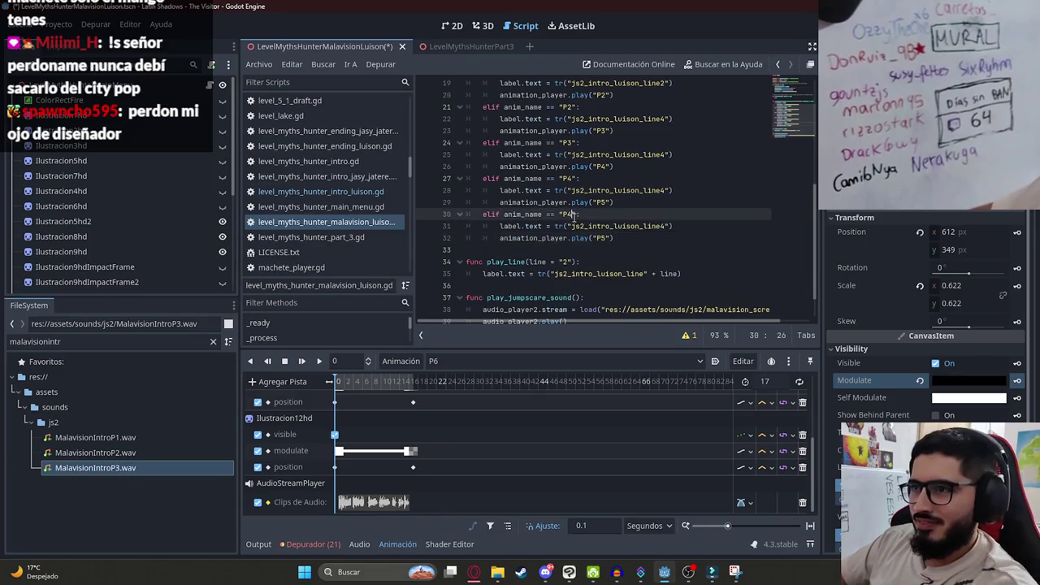
click(605, 237)
key(BackSpace)
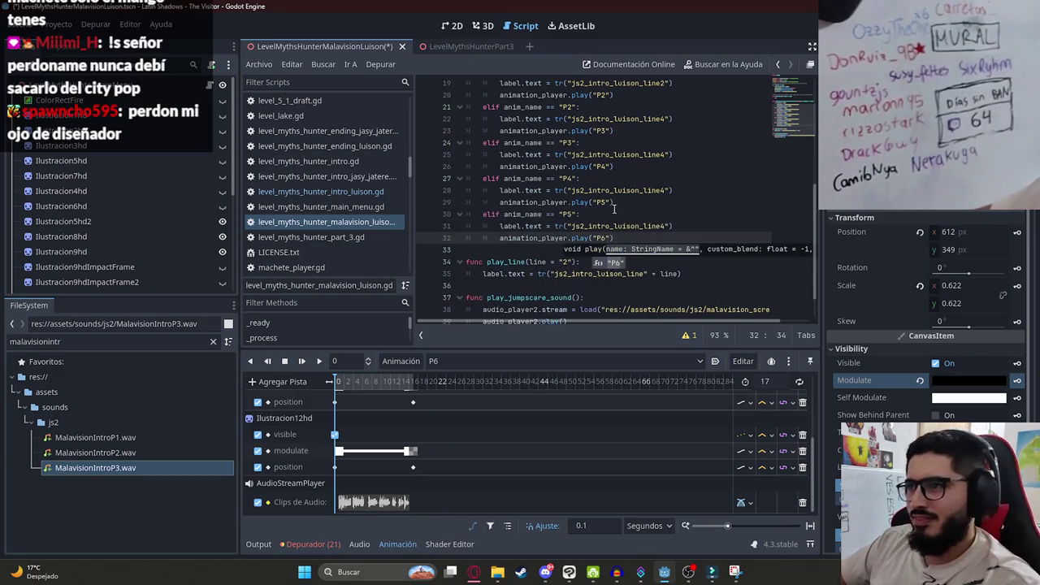
text(6)
click(630, 237)
key(ctrl+s)
click(349, 63)
click(480, 131)
click(567, 202)
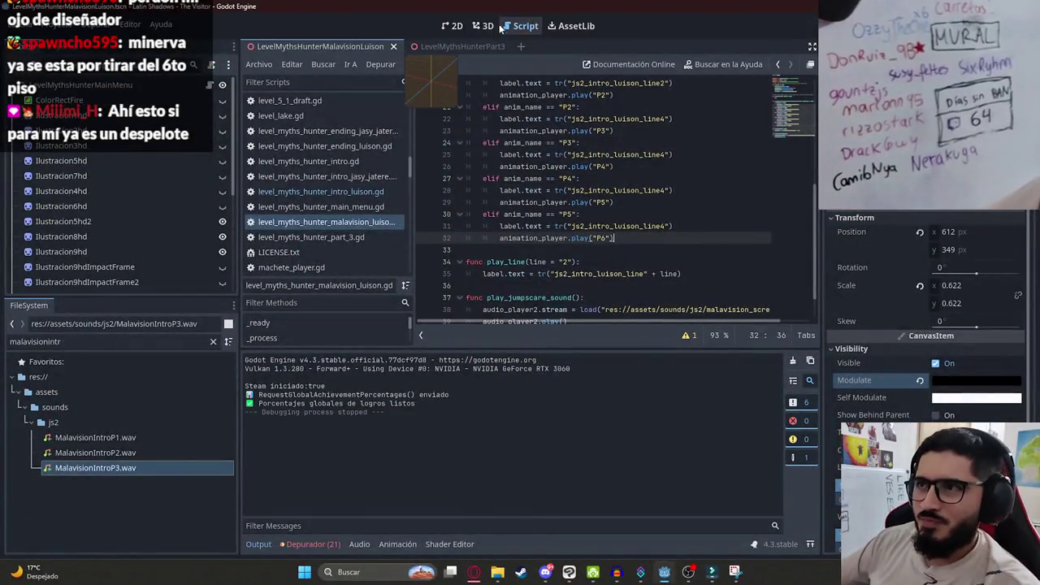
Close the running cutscene game window to return to the editor.
click(455, 28)
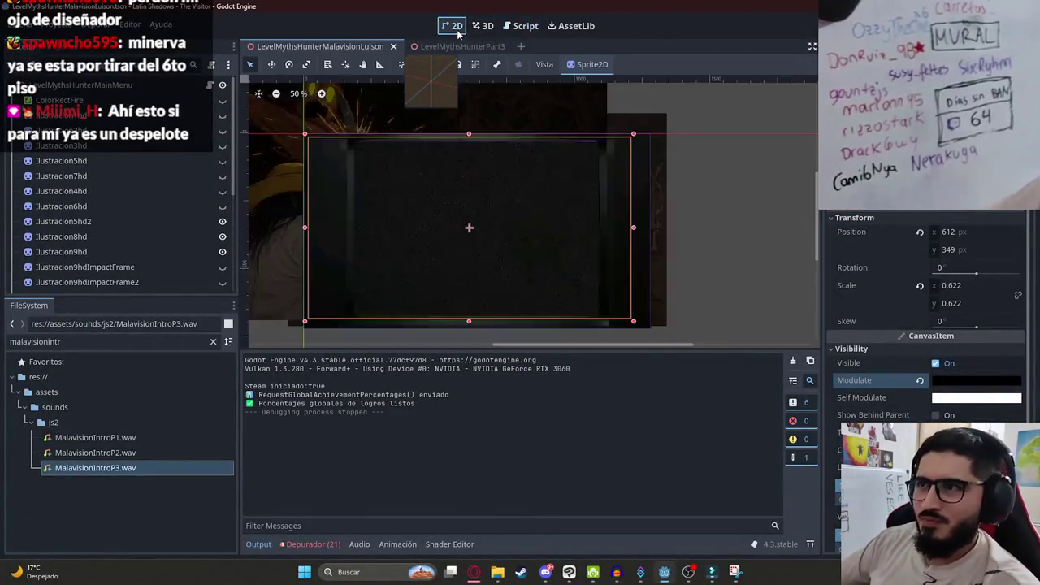
Rename the AnimationPlayer's P6 animation to P7.
scroll(412, 279, down, 1)
click(730, 262)
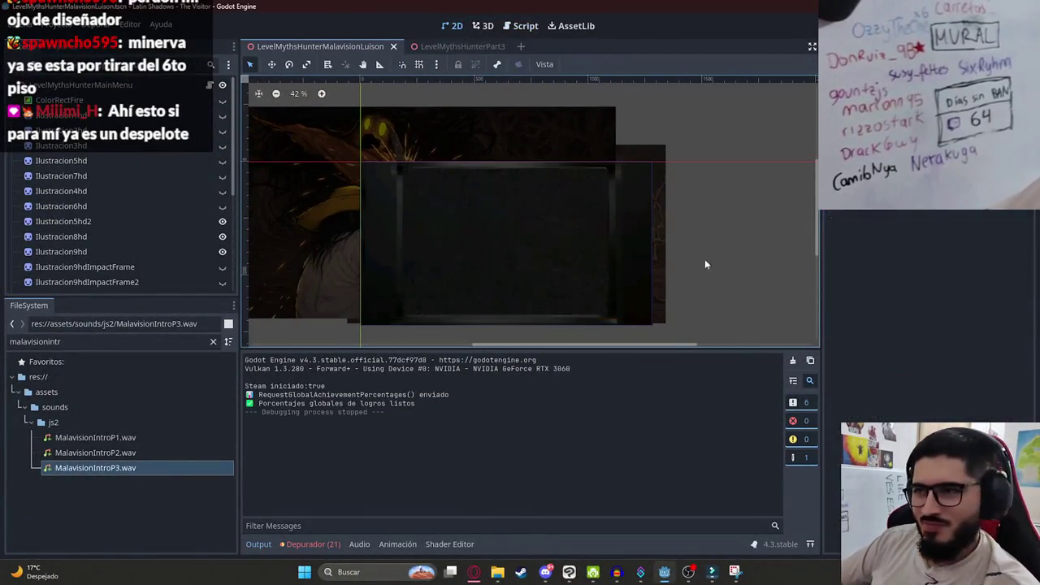
scroll(157, 220, down, 5)
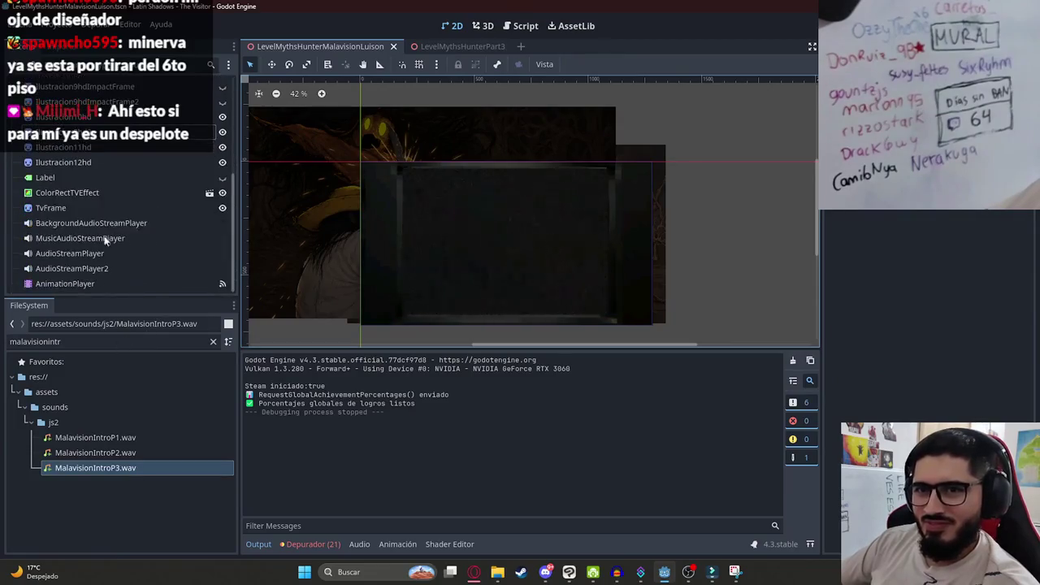
click(65, 284)
click(477, 361)
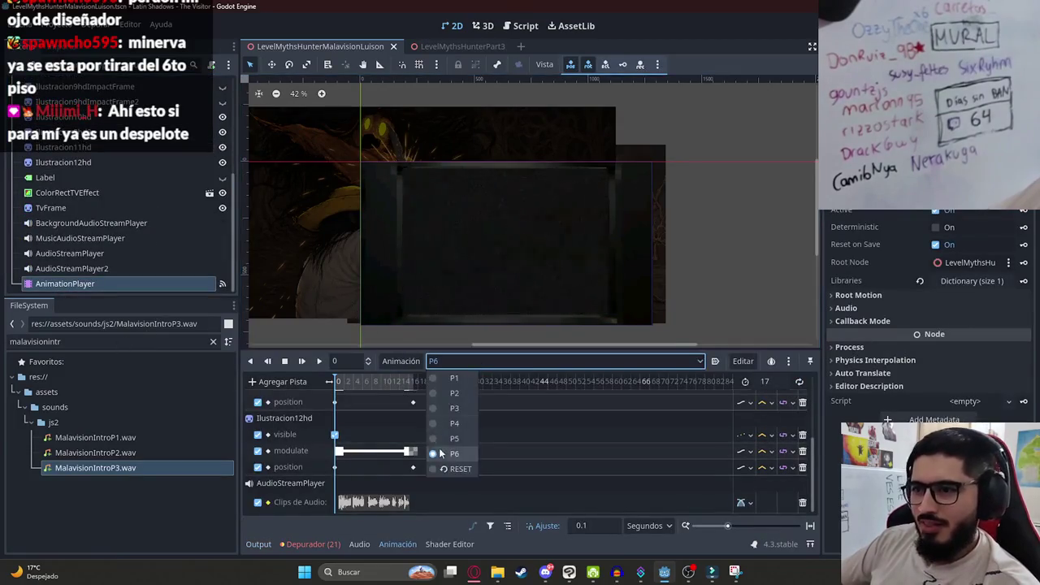
click(401, 364)
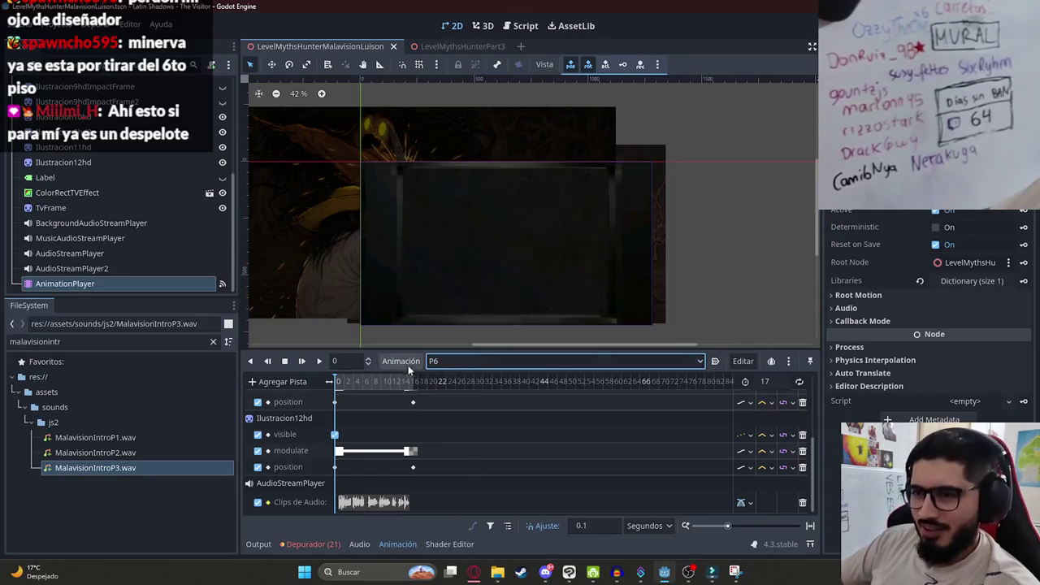
click(408, 367)
click(422, 441)
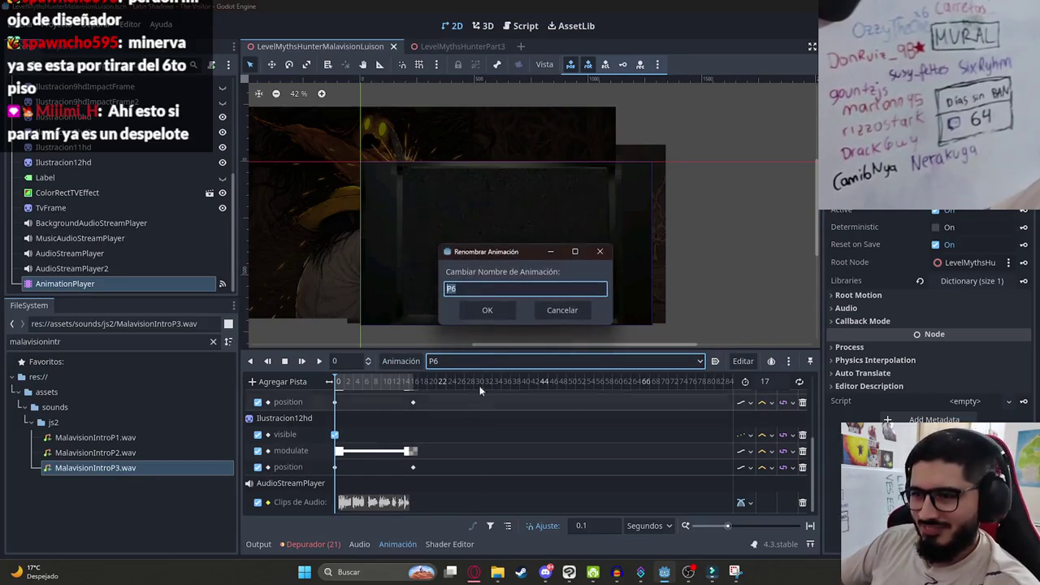
text(7)
click(487, 309)
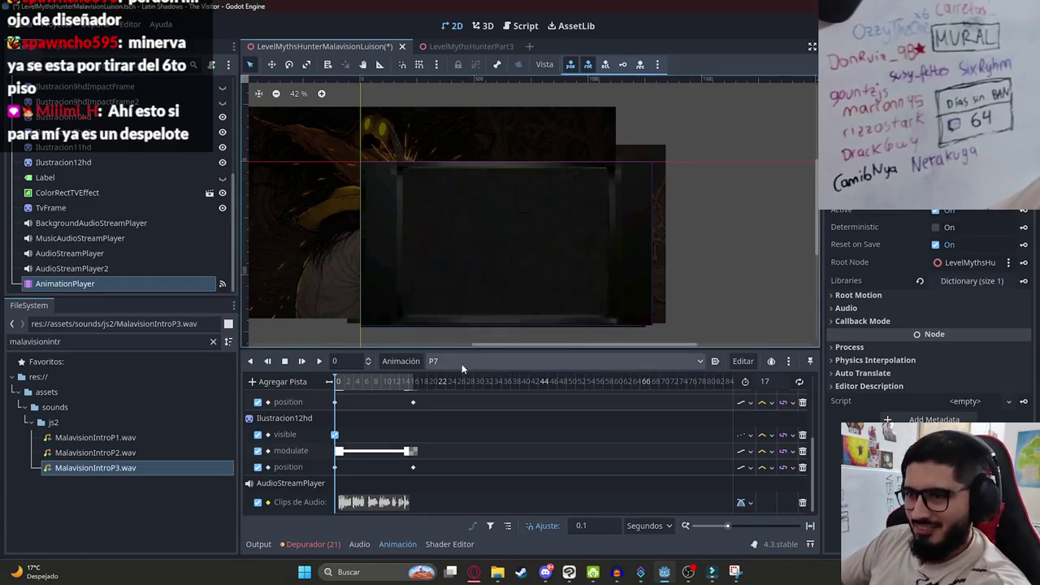
Create a new empty animation named P6.
click(397, 364)
click(401, 380)
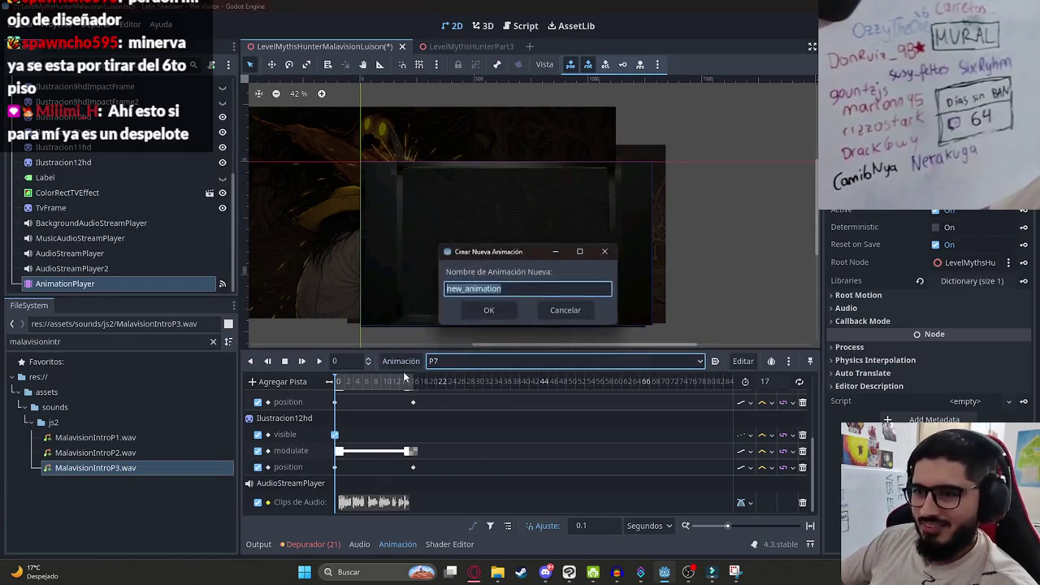
key(BackSpace)
text(P6)
key(Return)
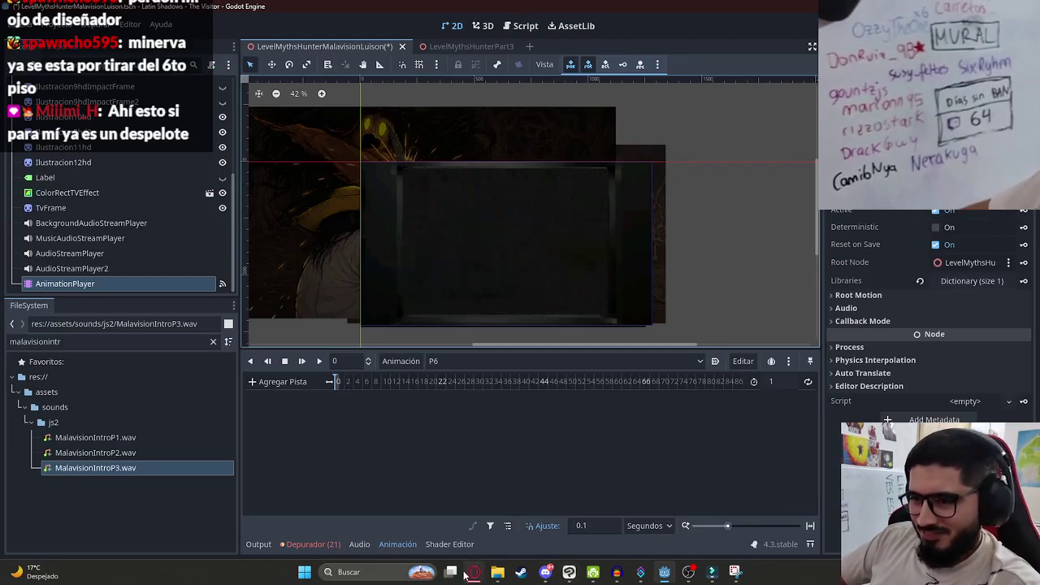
Add a ColorRect child node and move it above Label in the scene tree.
scroll(426, 294, up, 3)
scroll(147, 144, up, 5)
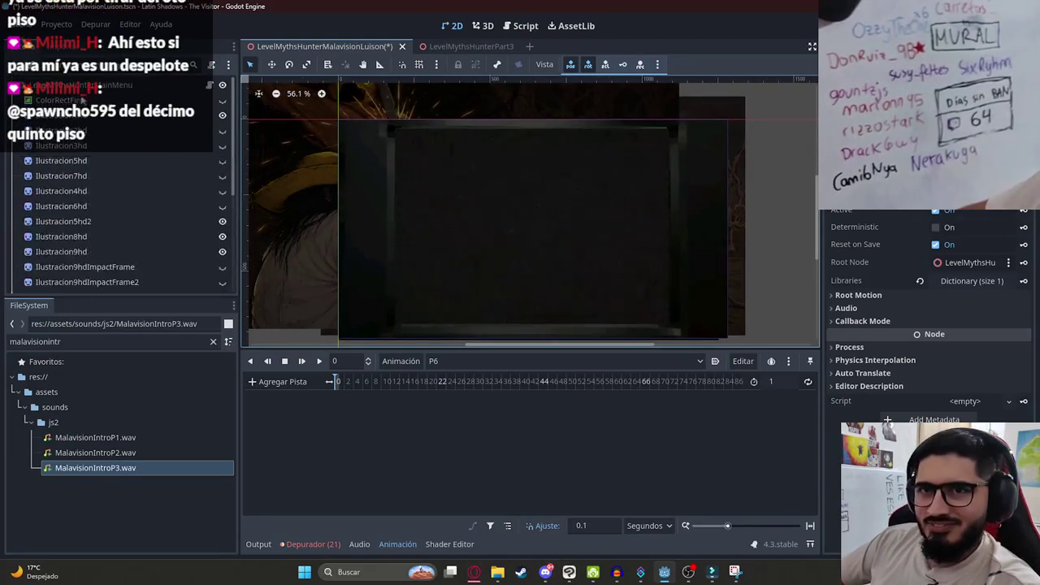
right_click(115, 118)
click(121, 124)
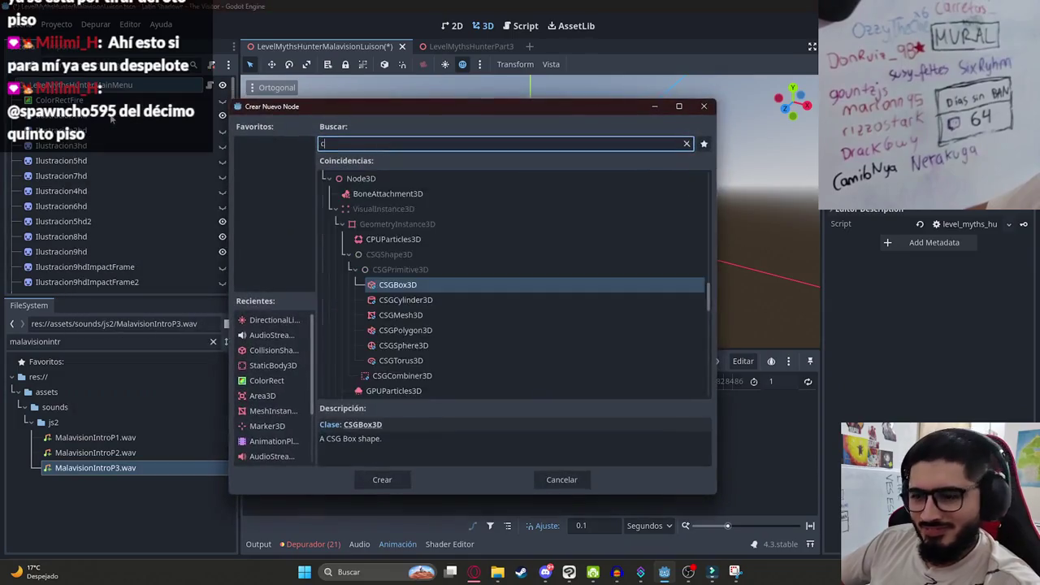
text(color)
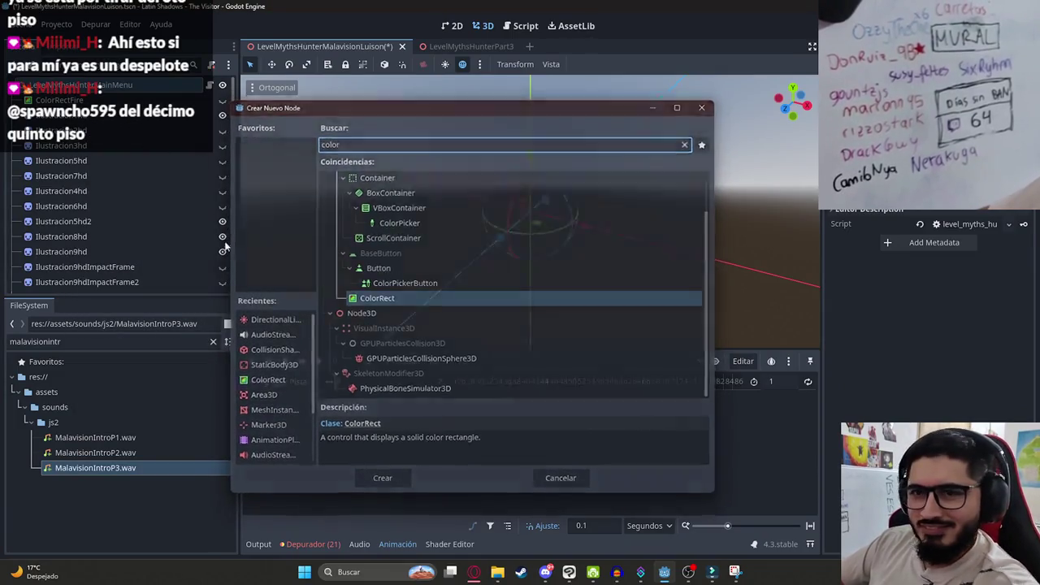
key(Return)
drag(103, 283, 114, 165)
double_click(115, 163)
key(Return)
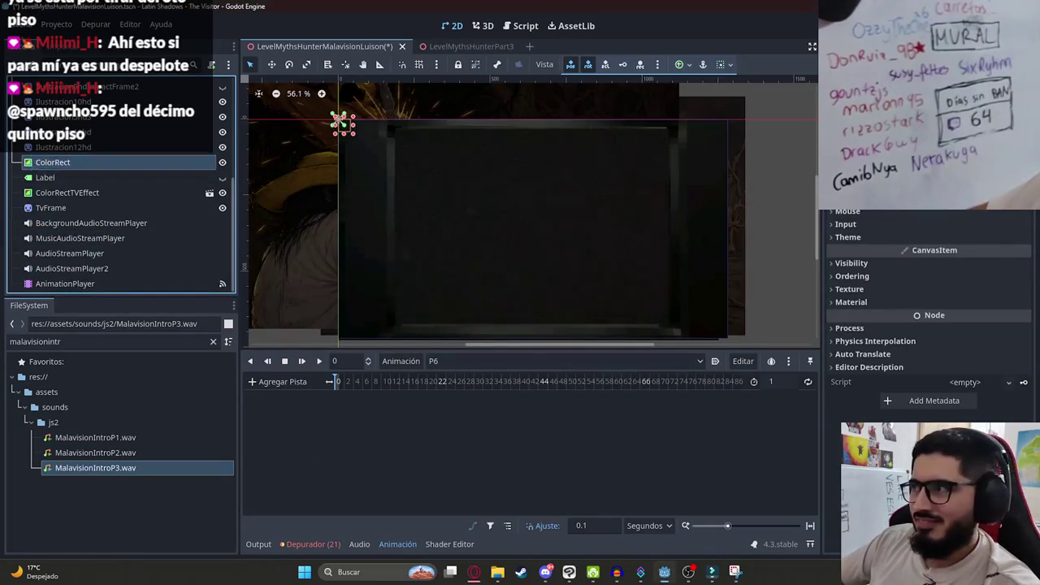
Keep the ColorRect colour black and stretch it across the TV screen area.
click(967, 106)
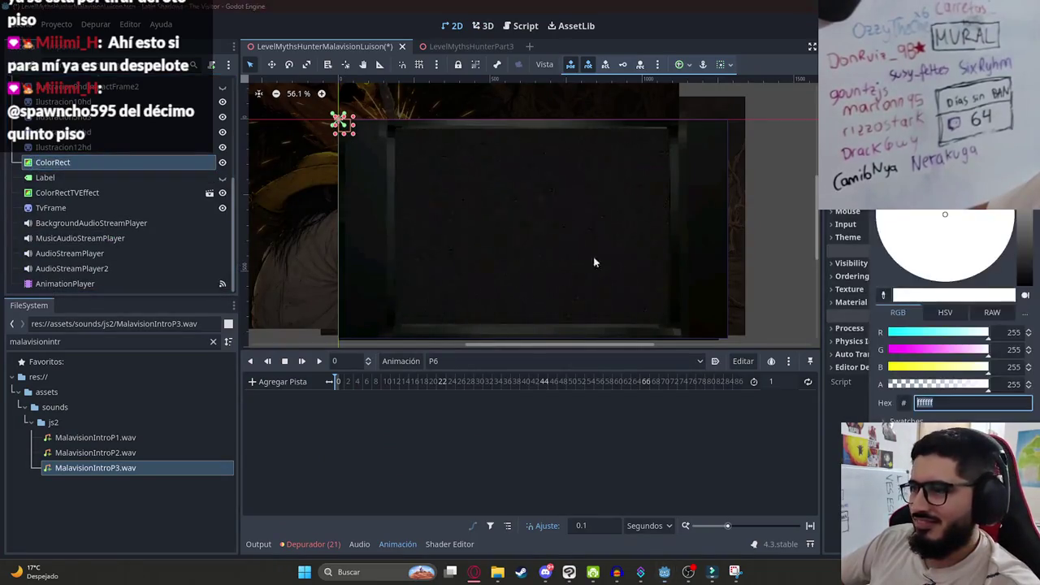
click(354, 135)
mouse_move(622, 270)
mouse_down()
mouse_move(690, 335)
mouse_move(714, 340)
mouse_up()
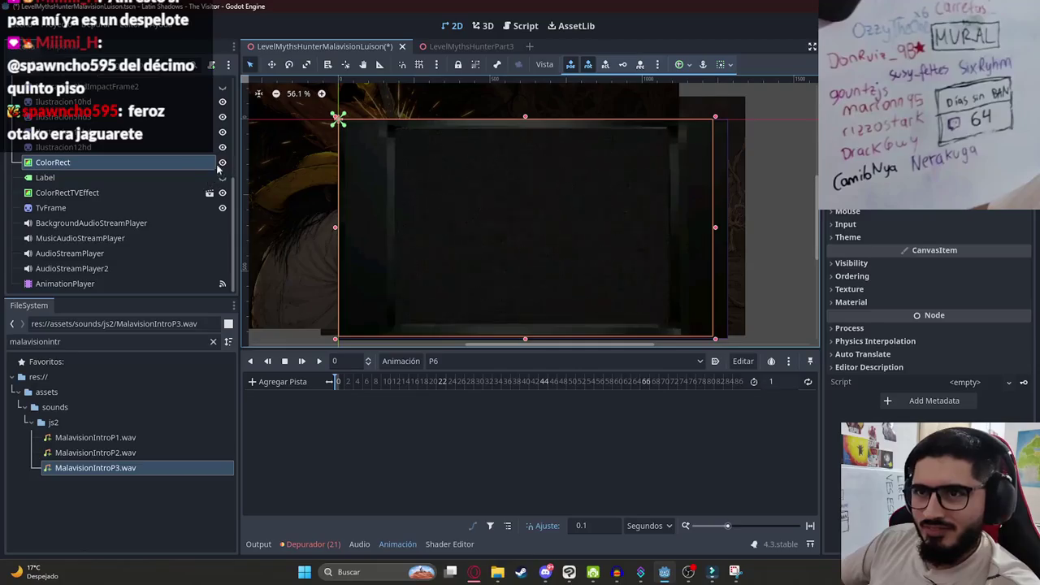
click(65, 284)
click(455, 361)
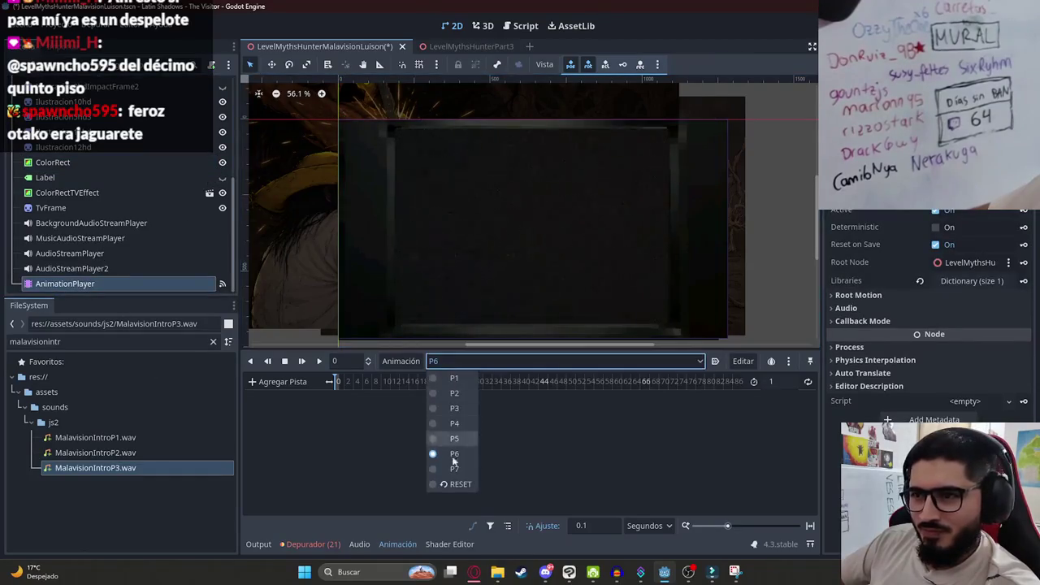
click(457, 455)
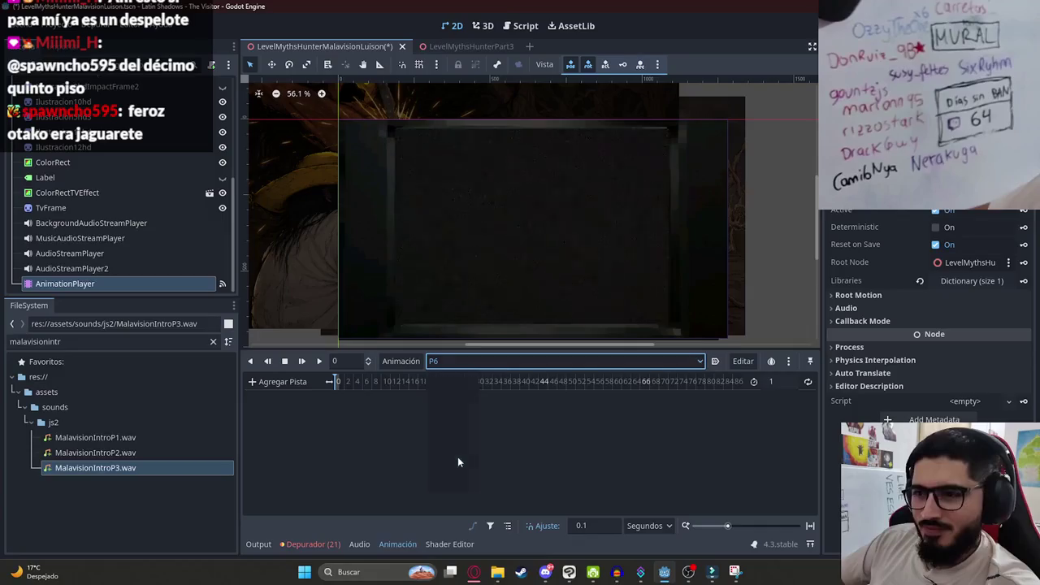
click(98, 163)
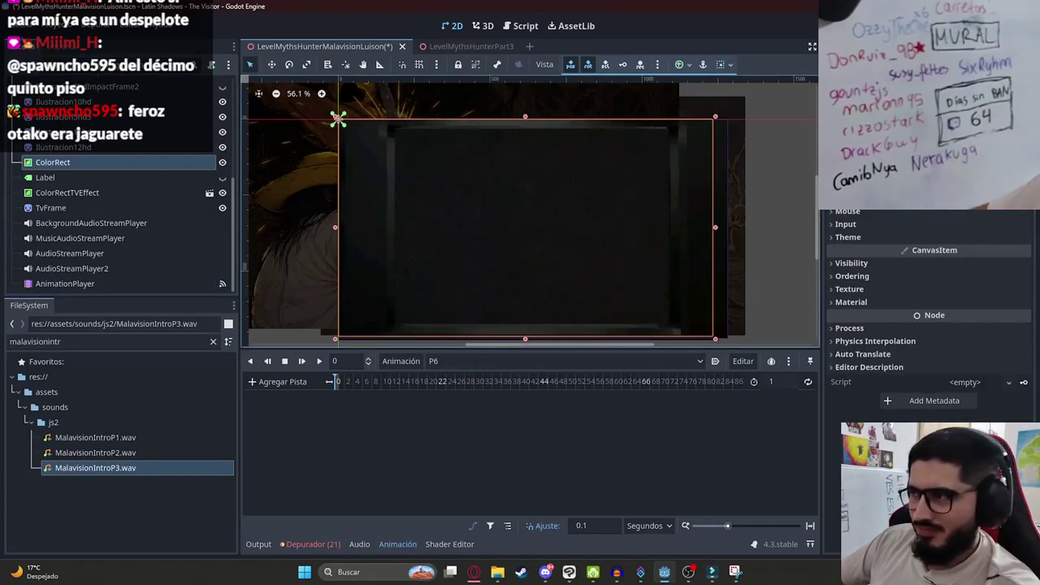
drag(150, 166, 154, 130)
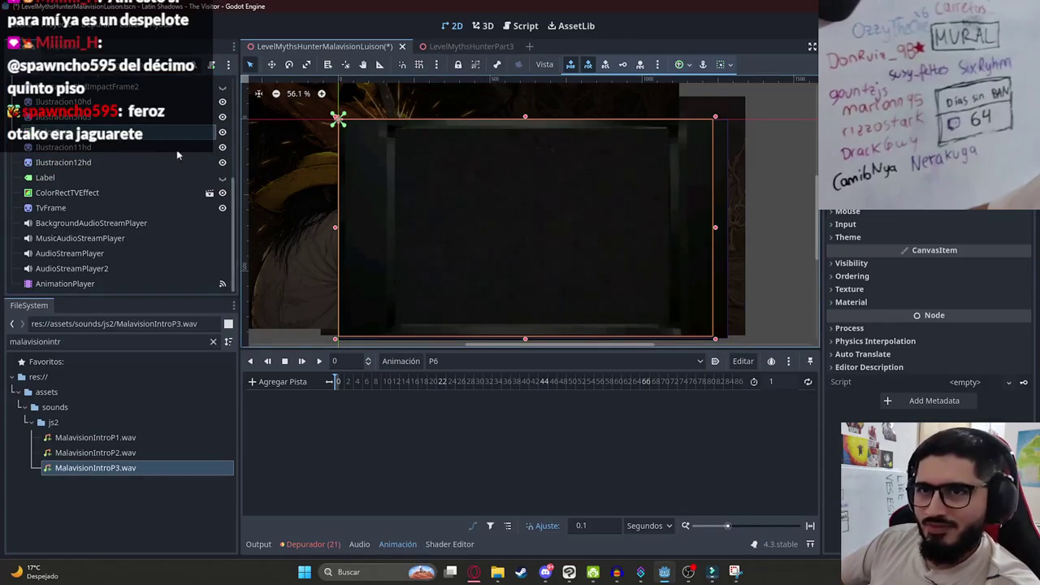
drag(165, 147, 147, 117)
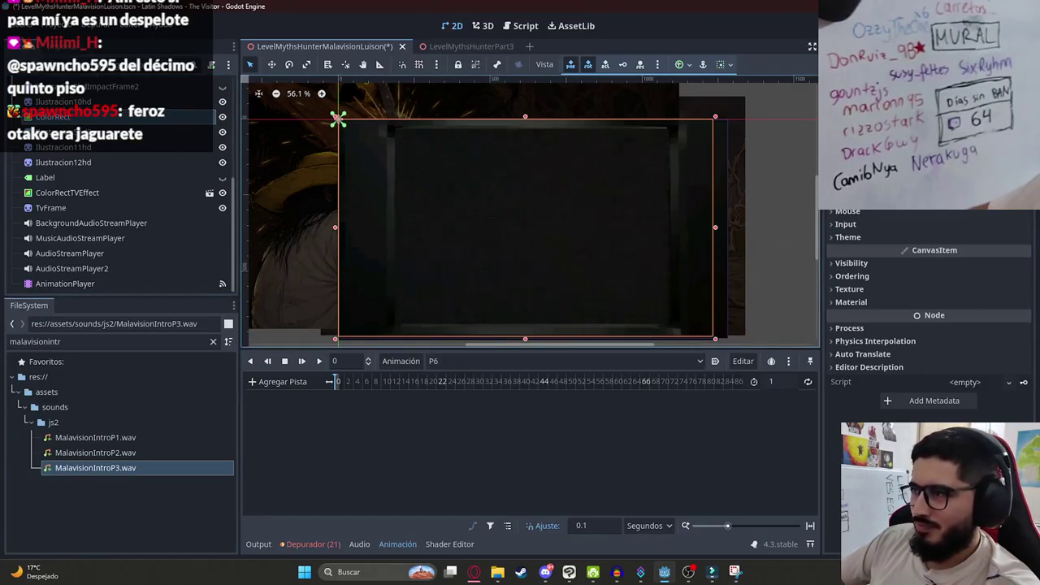
click(834, 262)
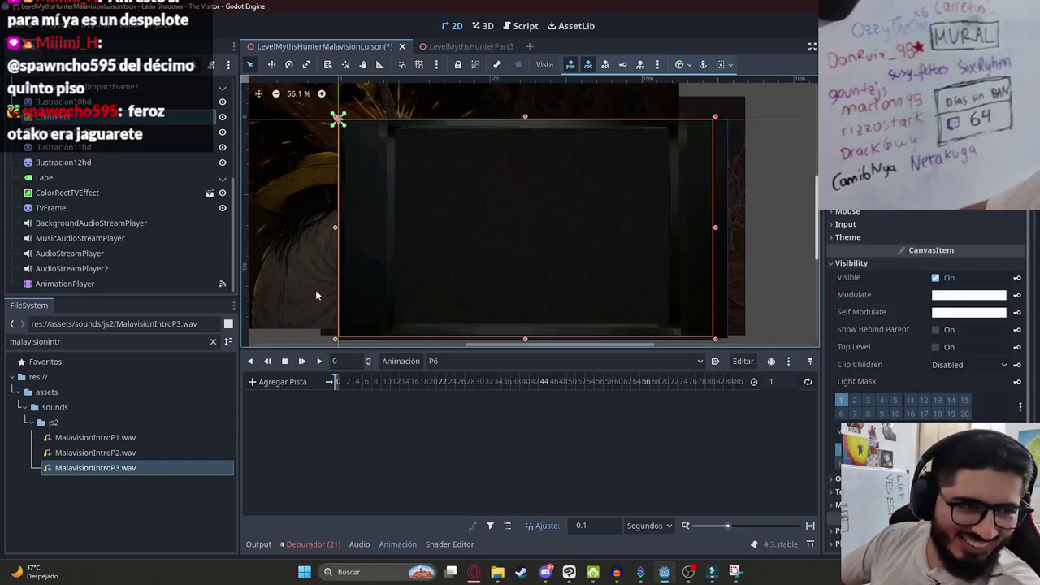
click(473, 571)
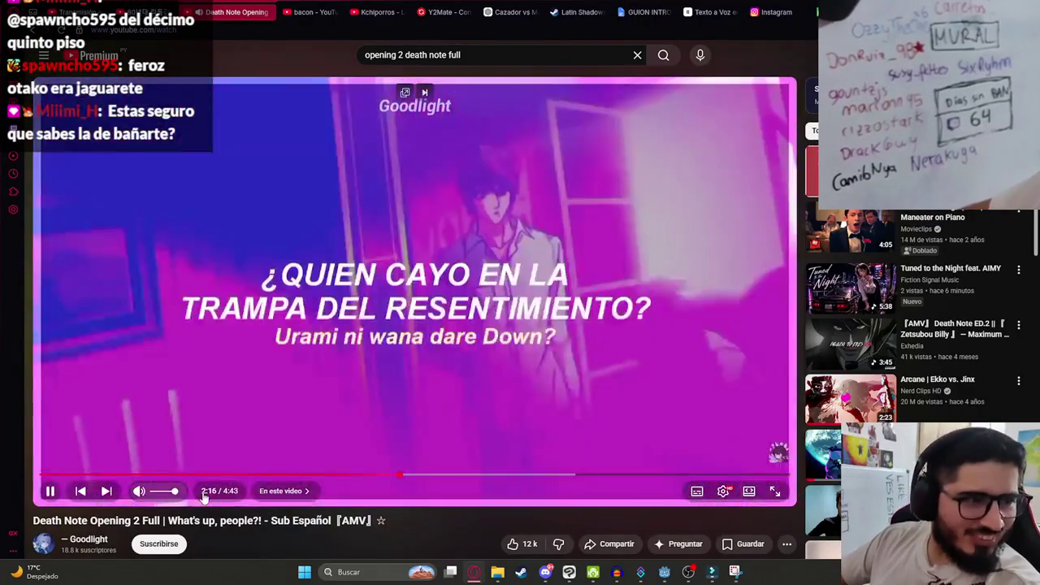
click(157, 495)
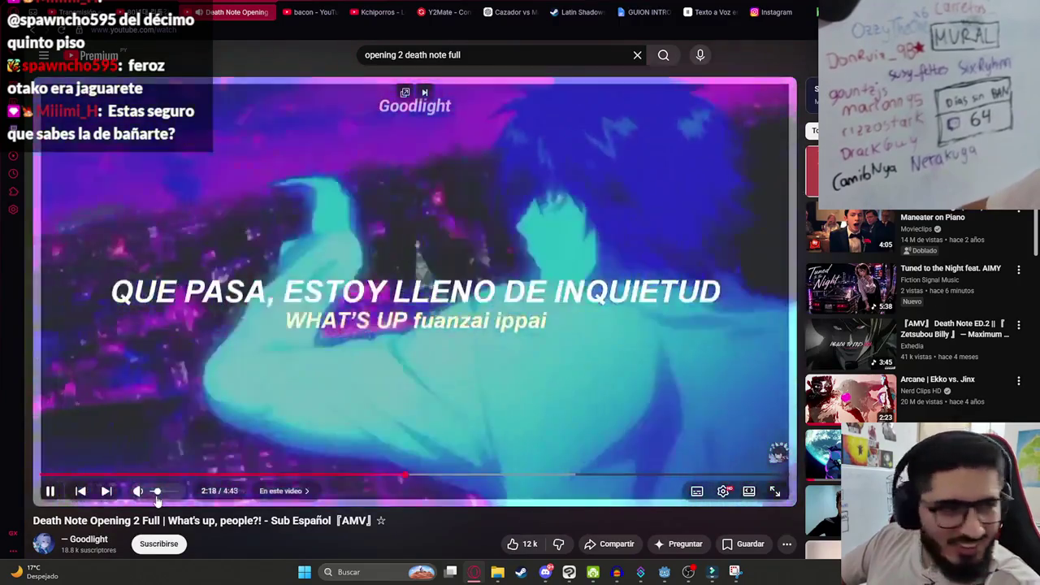
key(alt+Tab)
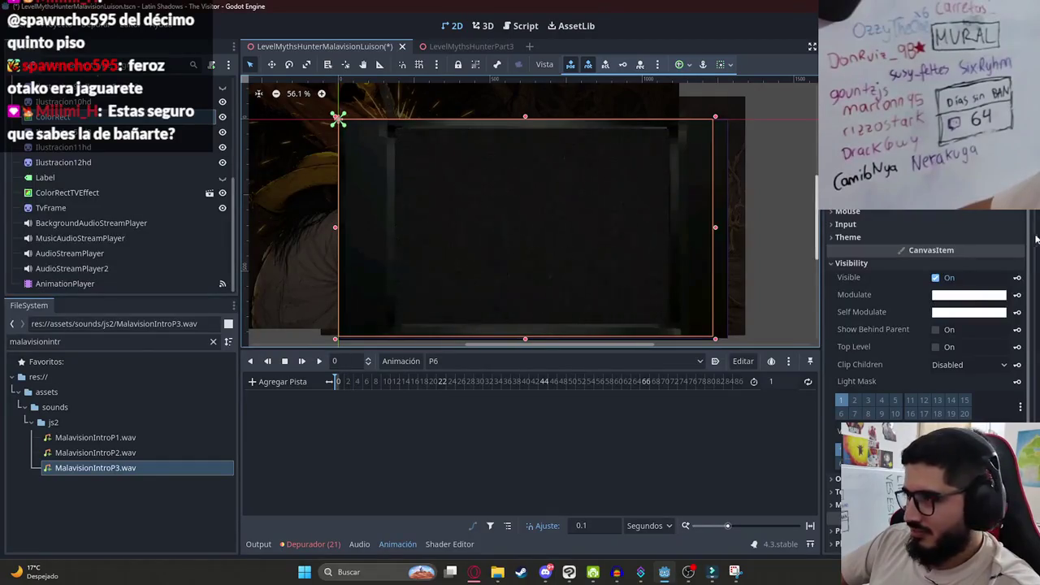
Key ColorRect's Visible property at 0 in the P6 animation, creating a visibility track.
click(1017, 277)
click(464, 321)
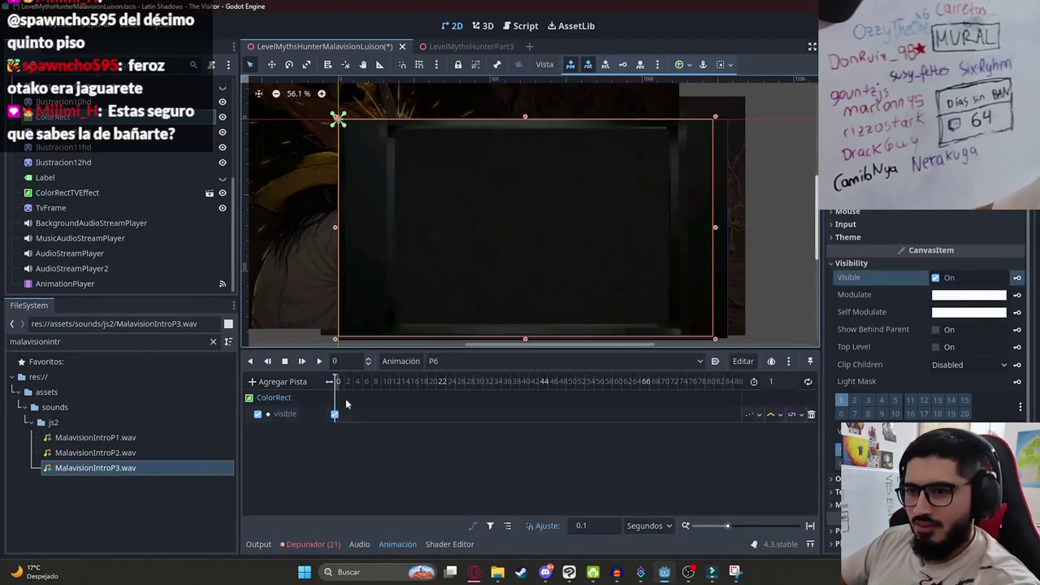
click(773, 381)
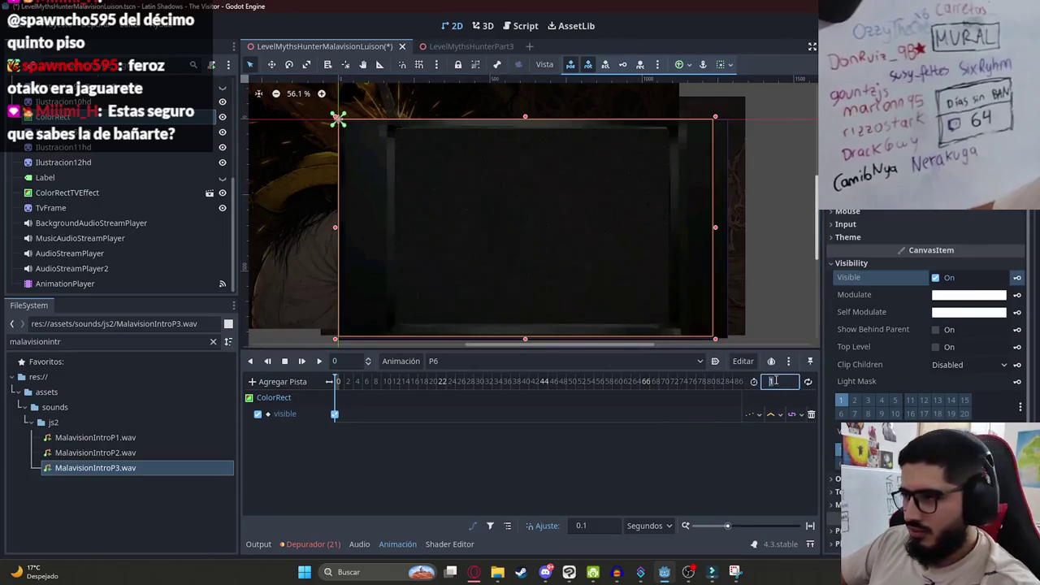
scroll(350, 392, up, 2)
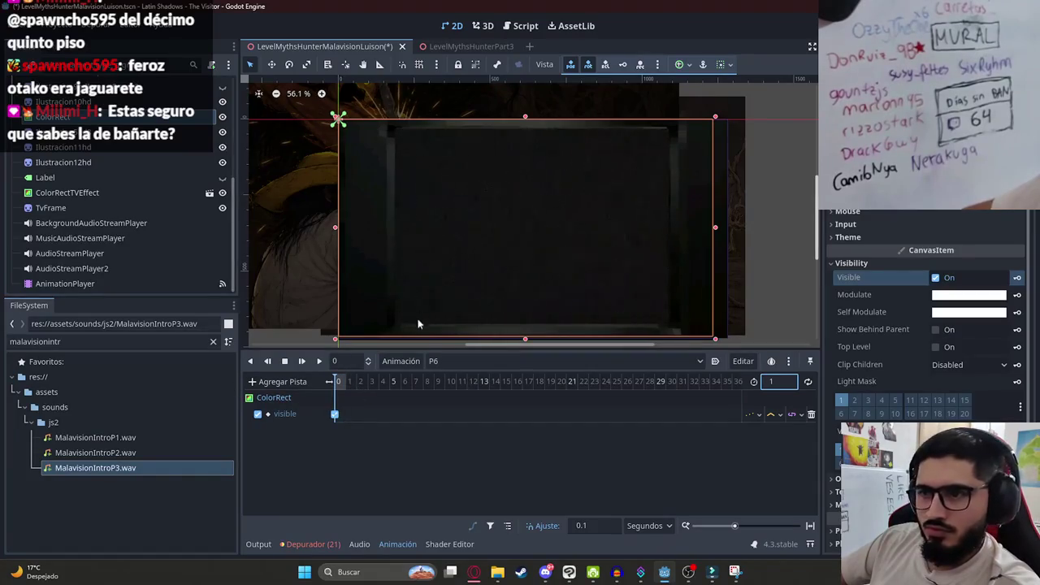
In the RESET animation, uncheck ColorRect's Visible, then switch to P2.
click(443, 361)
click(445, 485)
click(439, 361)
click(453, 378)
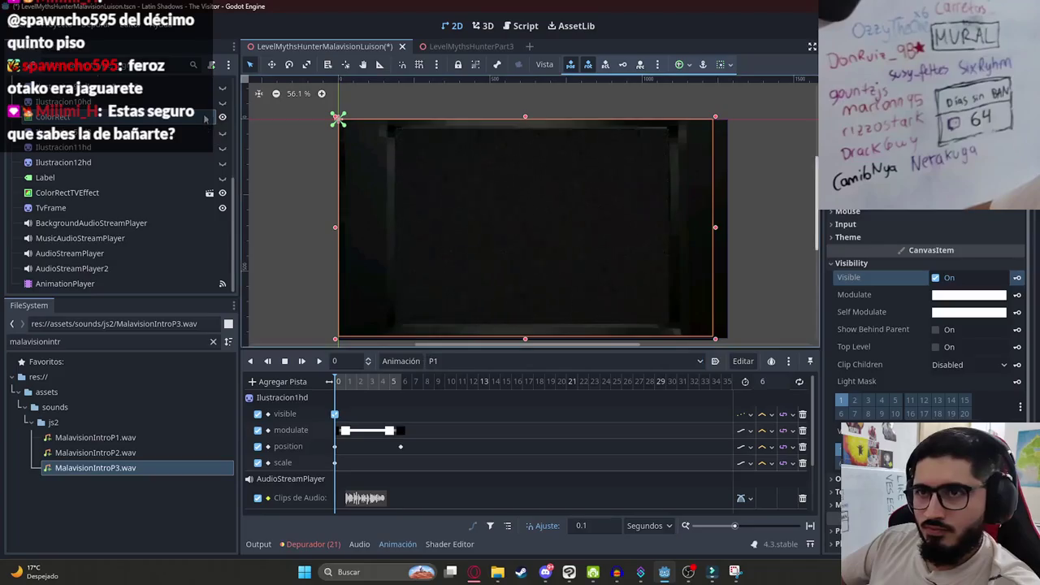
click(526, 362)
click(451, 485)
click(937, 278)
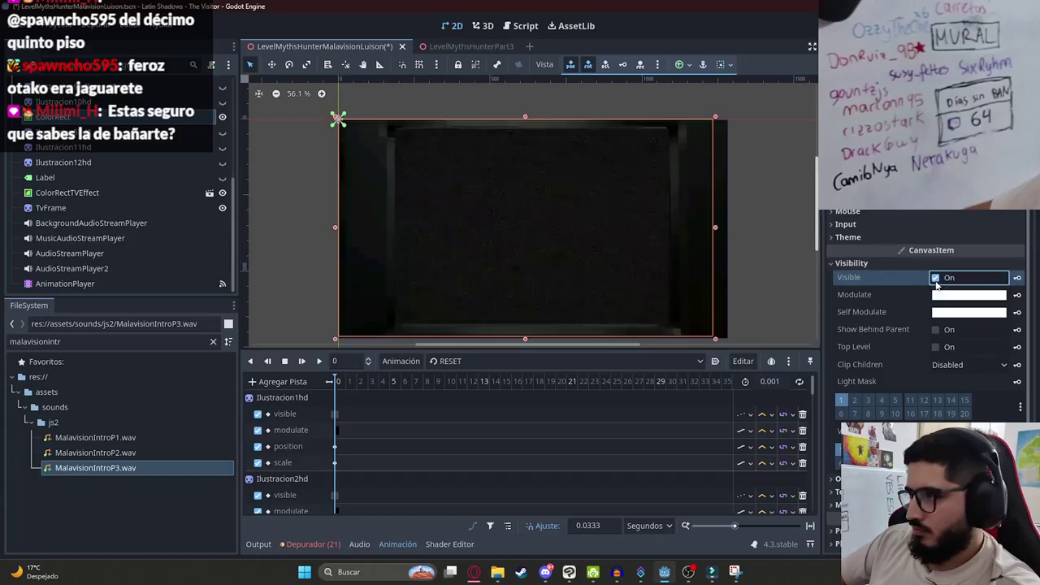
click(480, 363)
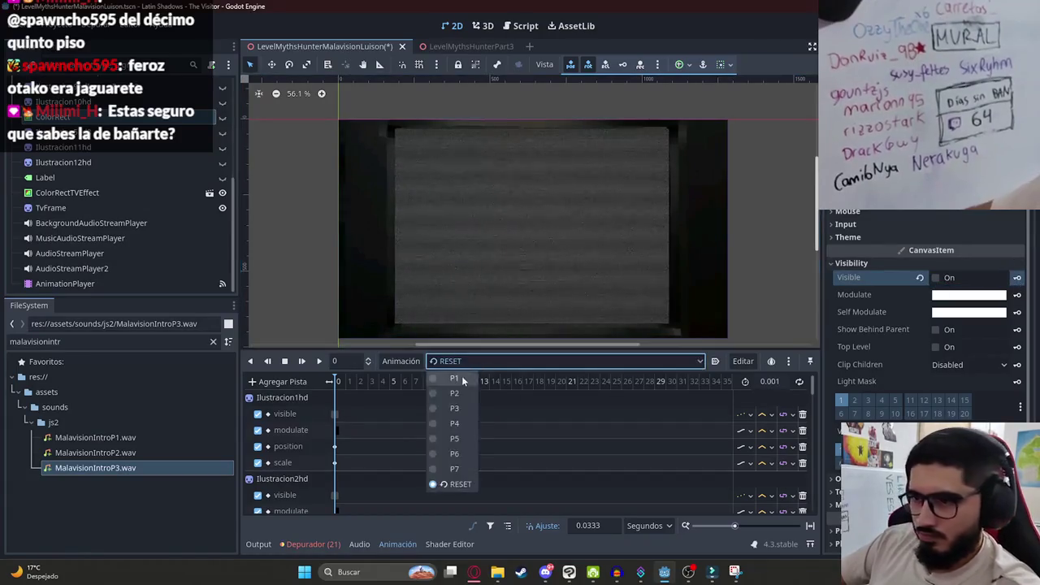
click(436, 378)
click(433, 360)
click(428, 394)
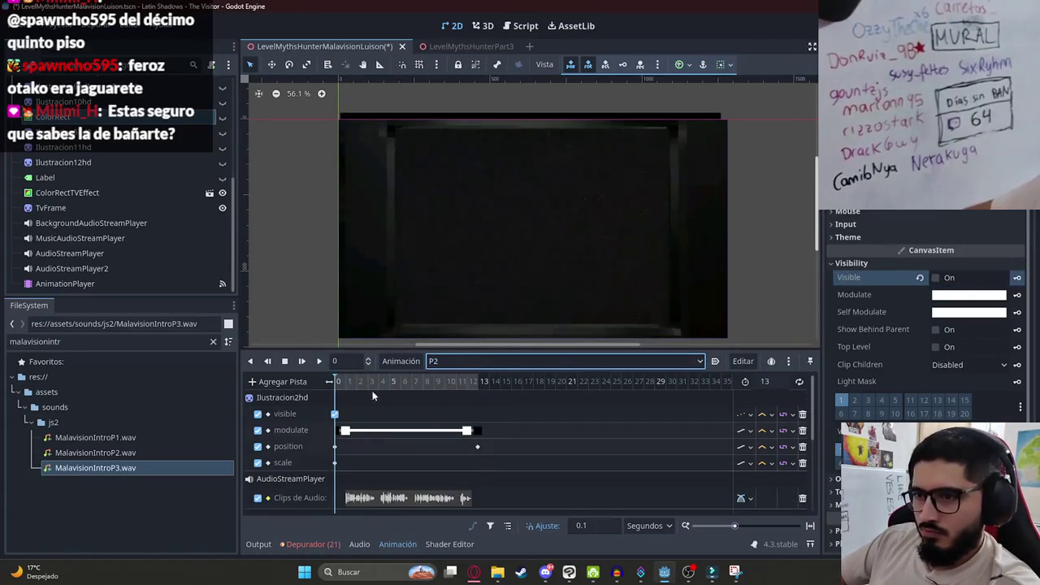
Preview animations P3, P4 and P5 by scrubbing each timeline.
click(496, 362)
click(435, 409)
drag(373, 387, 421, 386)
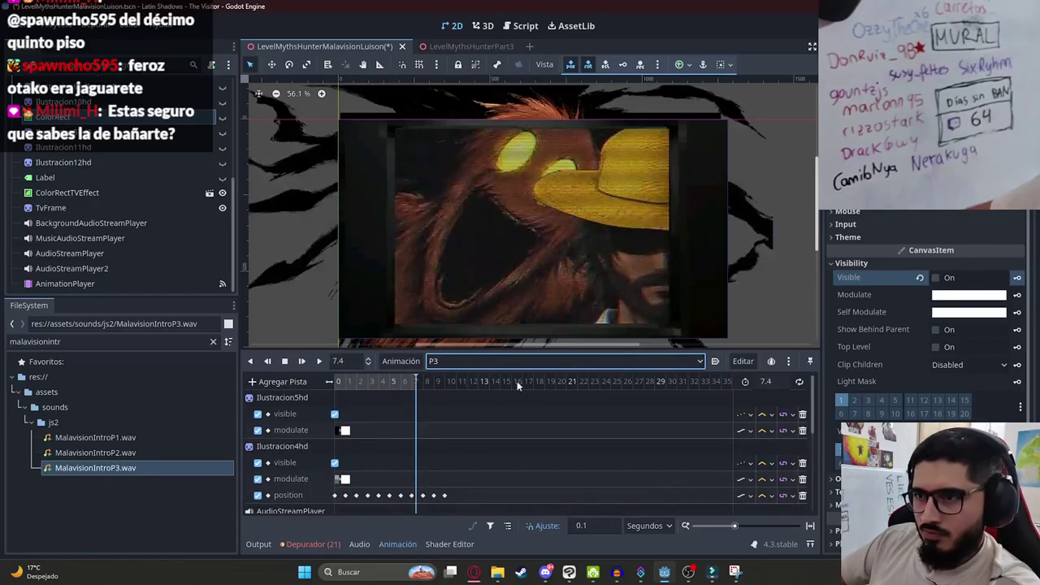
click(515, 362)
click(455, 424)
drag(352, 381, 411, 385)
click(459, 365)
click(447, 439)
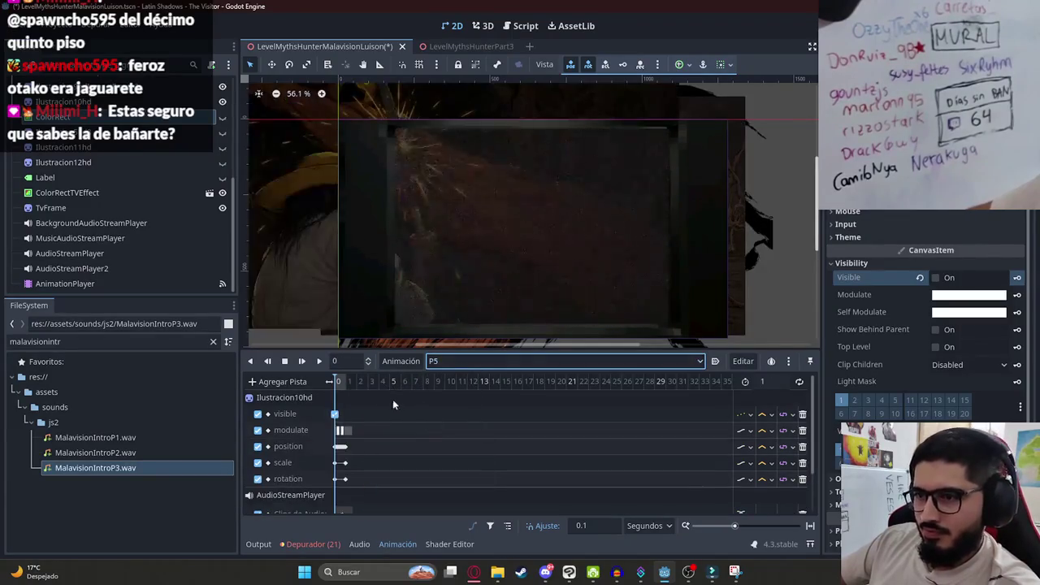
drag(338, 385, 348, 388)
Select P6 and save the scene, then preview P7 through to its 17-second end.
click(452, 363)
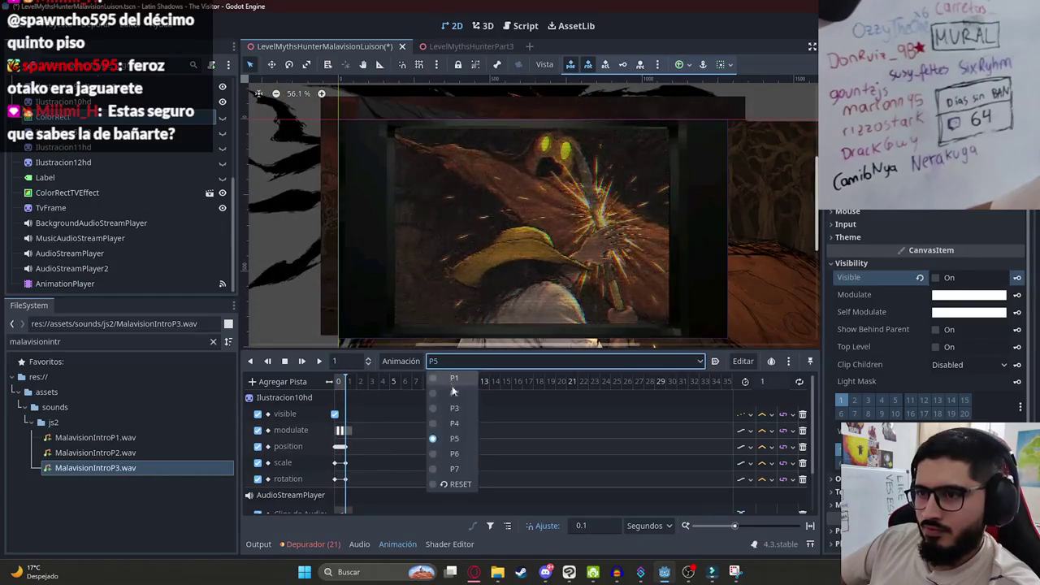
click(453, 454)
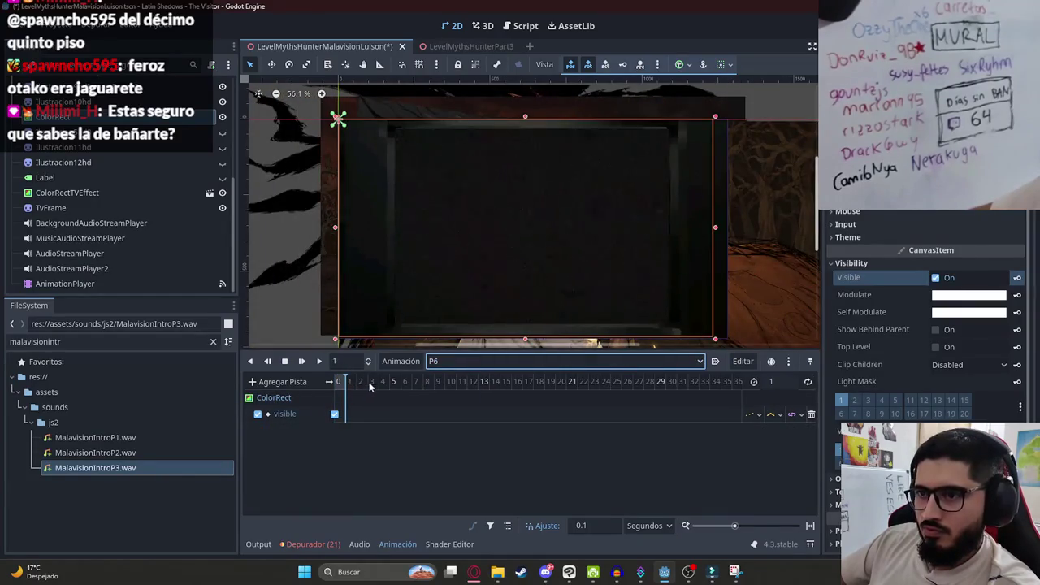
key(ctrl+s)
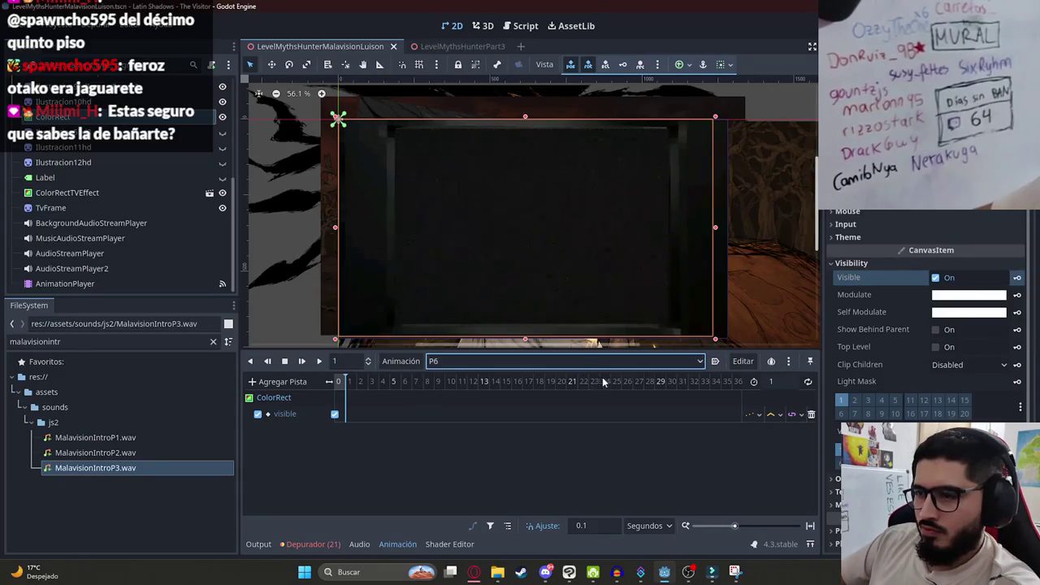
click(456, 364)
click(446, 460)
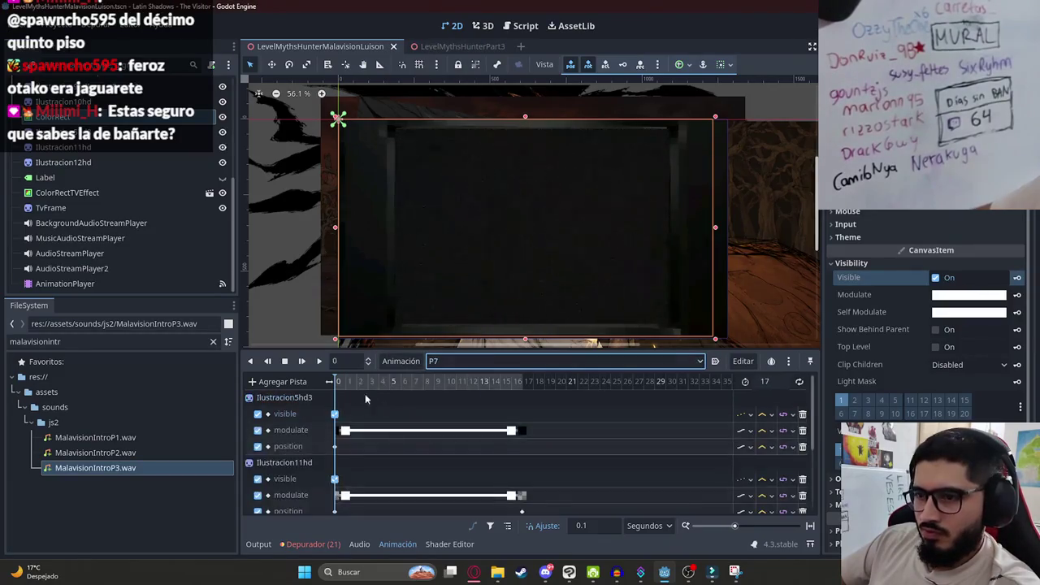
click(421, 382)
drag(424, 397, 544, 398)
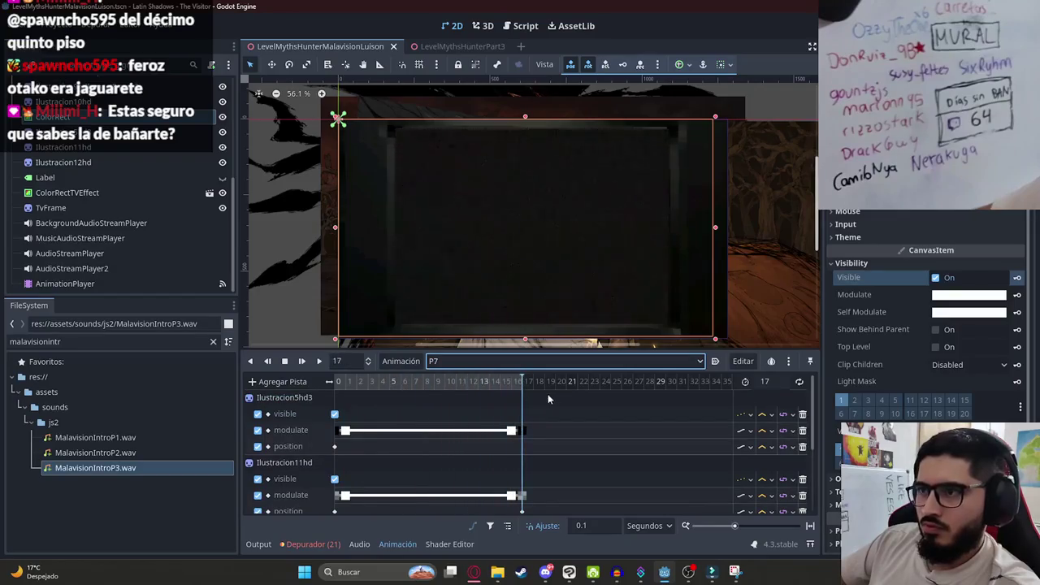
Switch back to P1 and open the cutscene script.
click(473, 361)
click(452, 375)
click(509, 364)
click(452, 376)
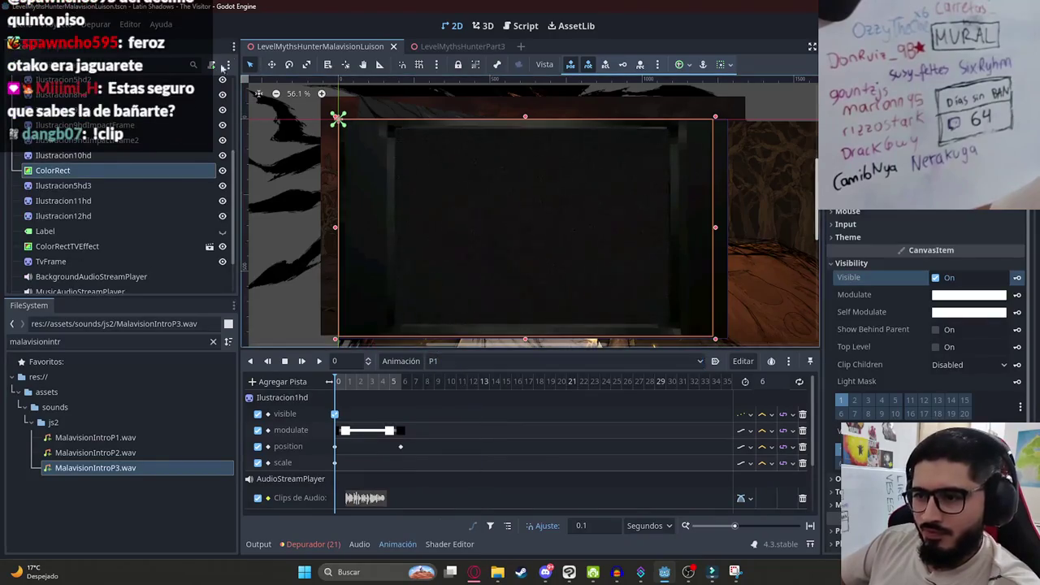
scroll(121, 203, up, 3)
click(210, 88)
Copy the elif P5 branch and paste a duplicate directly below it.
click(703, 209)
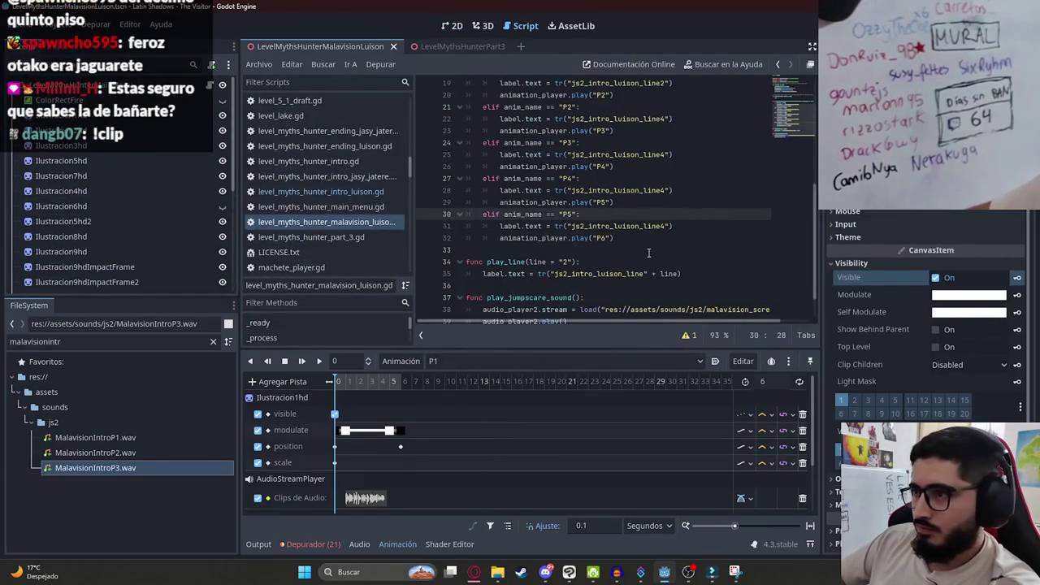
drag(649, 253, 488, 213)
key(ctrl+c)
click(621, 238)
key(Return)
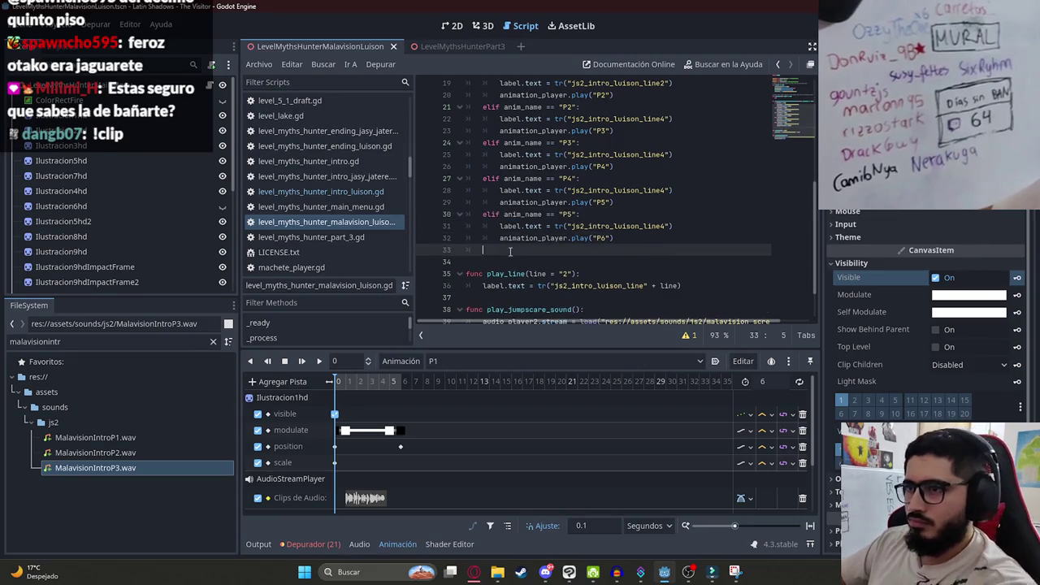
key(ctrl+v)
Change the duplicated branch's condition to P6 and its played animation to P7.
click(573, 252)
key(BackSpace)
text(6)
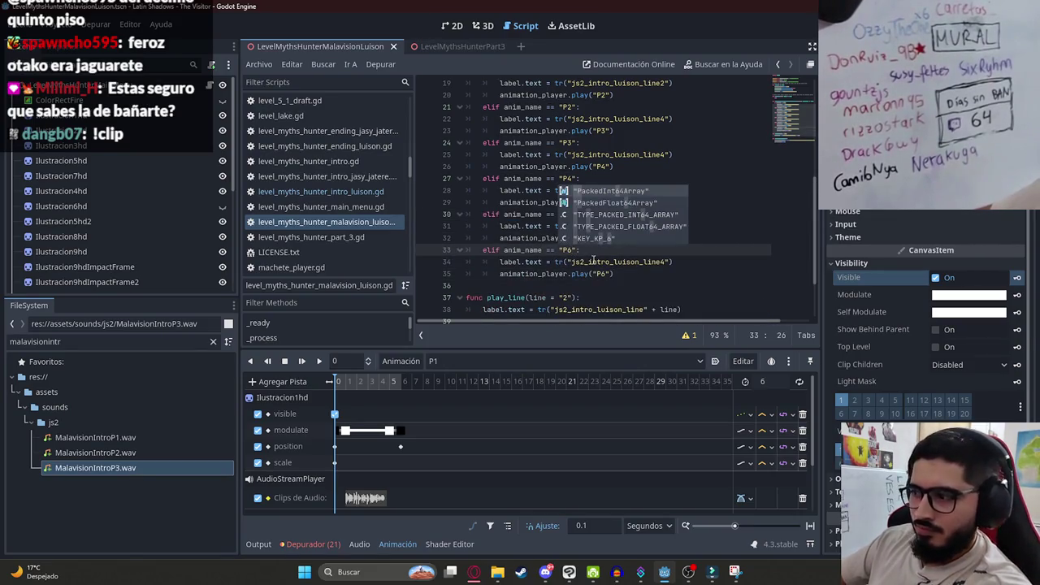
click(605, 274)
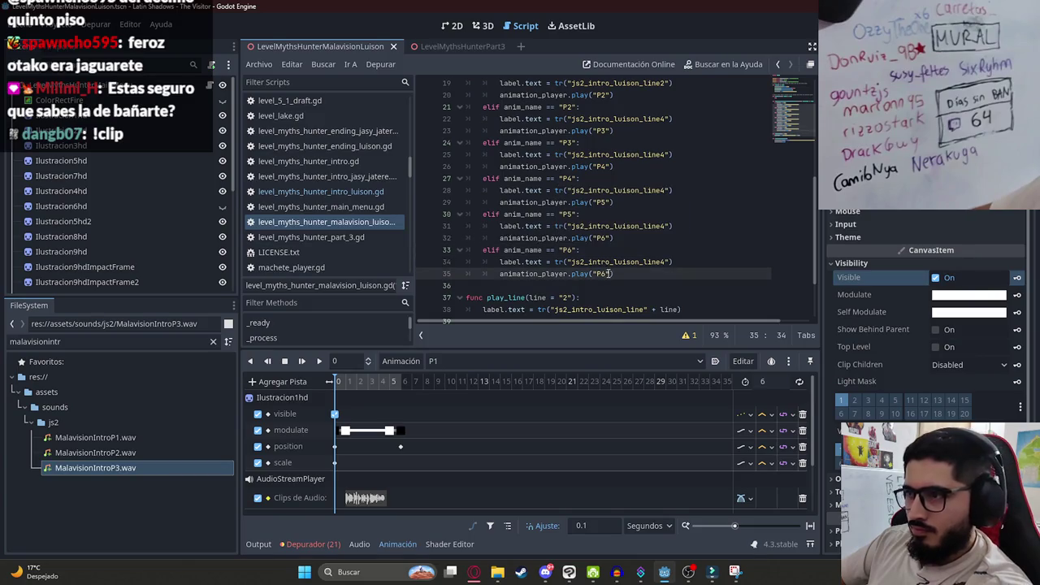
click(639, 251)
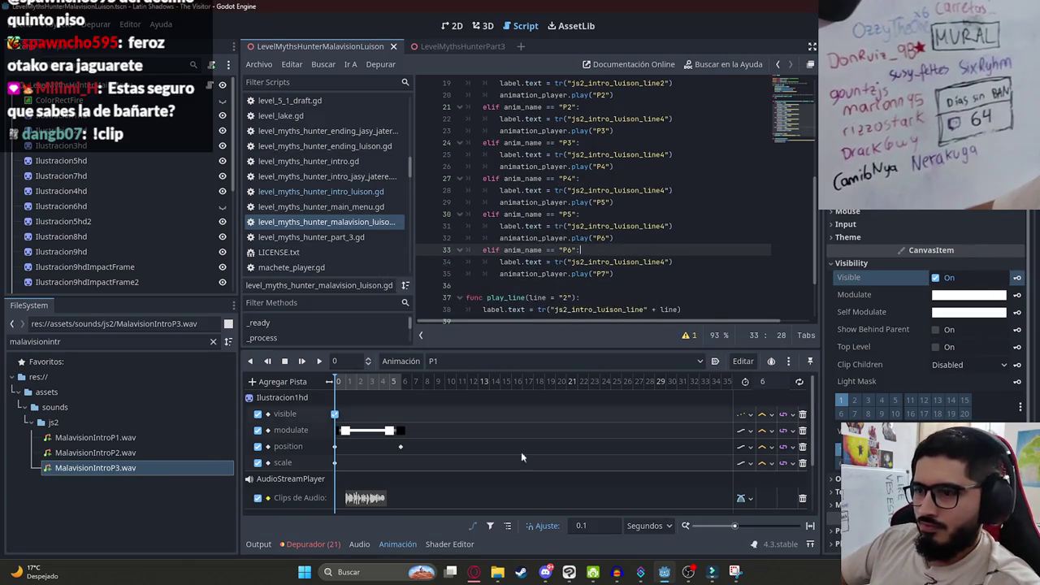
click(474, 571)
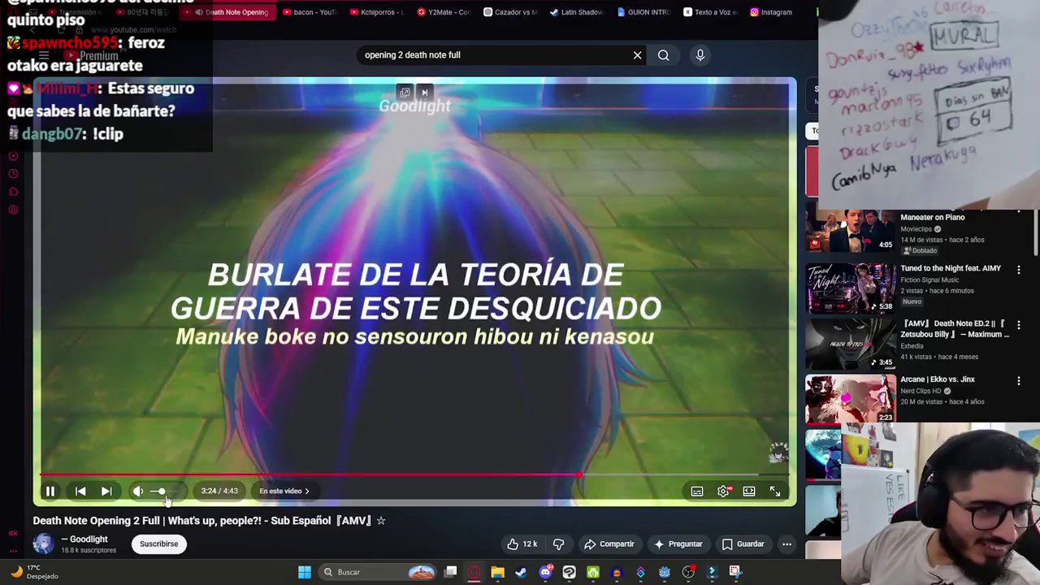
Return to Godot and show the Malavision scene's 2D canvas instead of the intro script.
key(alt+Tab)
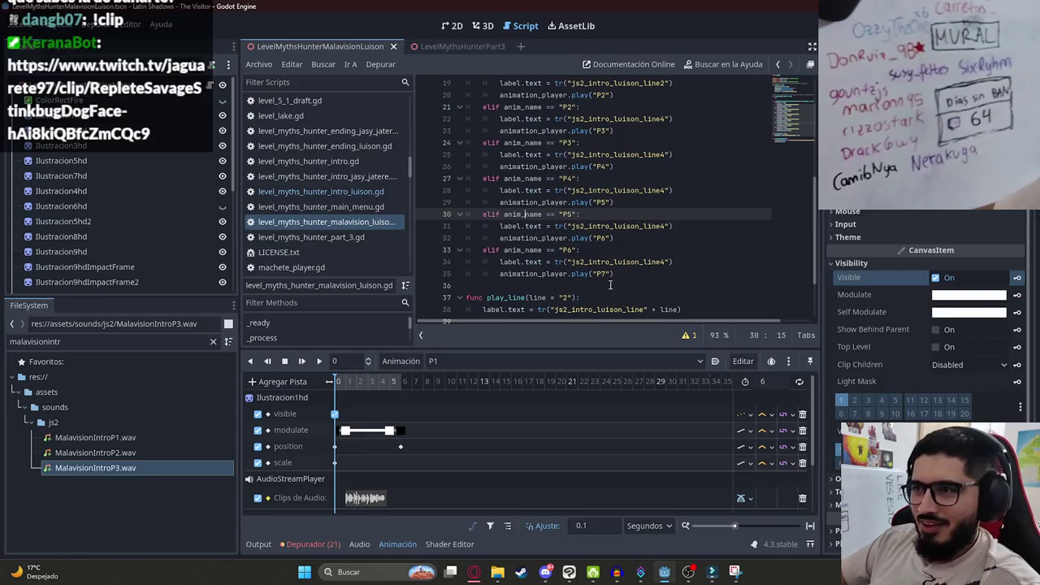
key(alt+Tab)
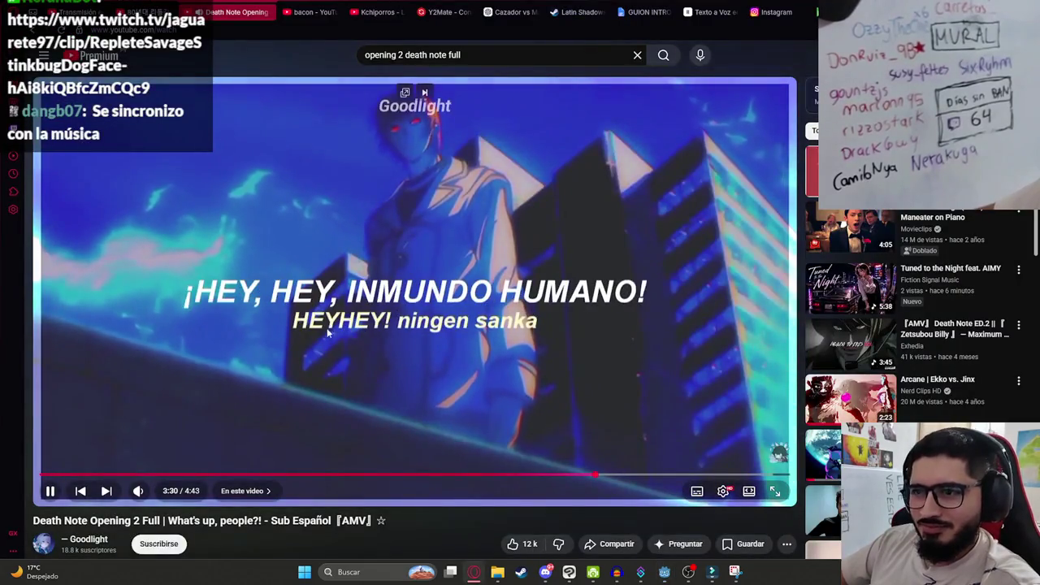
key(alt+Tab)
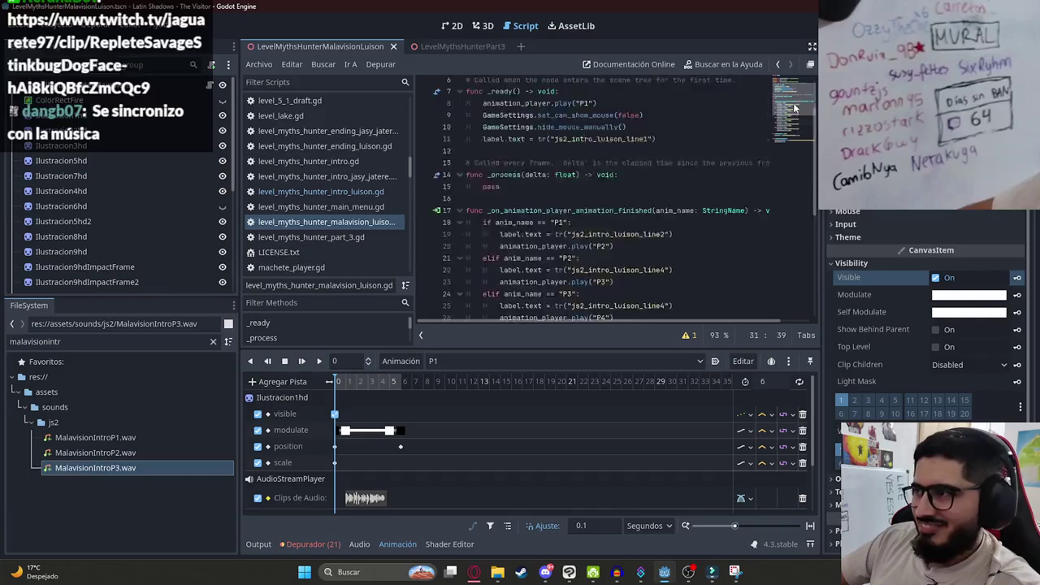
click(793, 106)
scroll(458, 94, down, 5)
scroll(458, 94, up, 5)
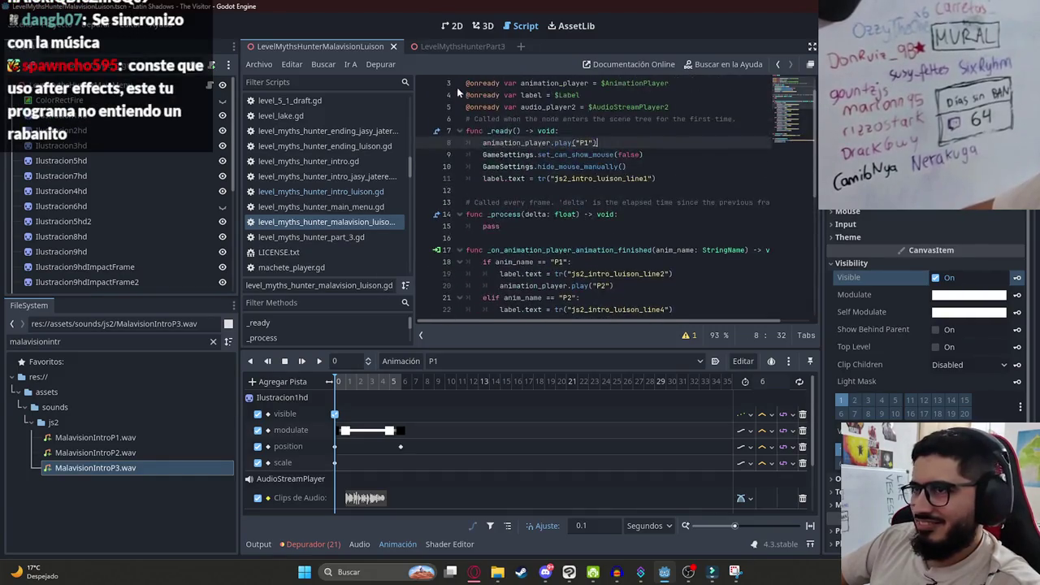
click(453, 26)
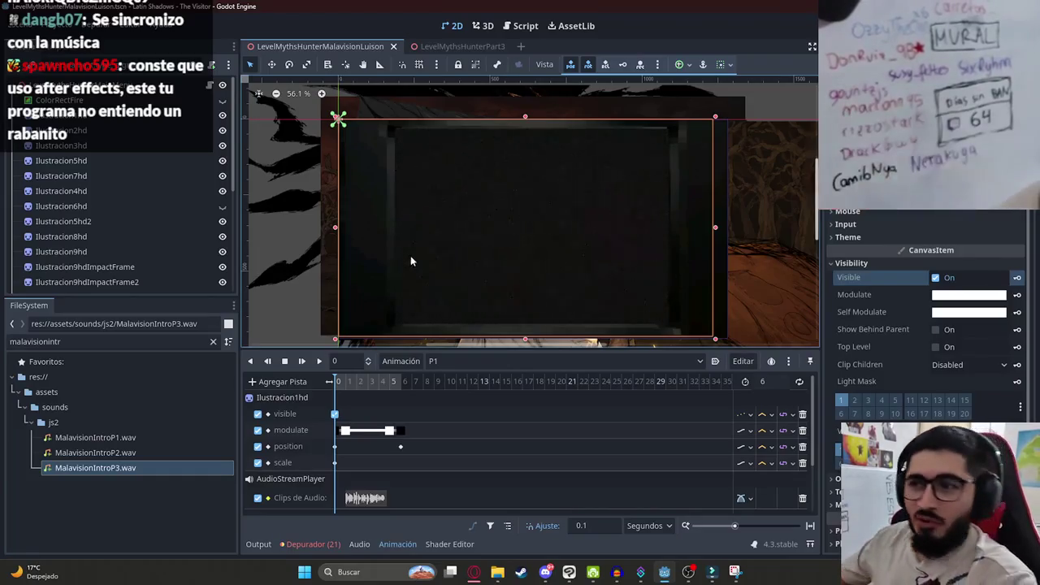
Zoom the 2D canvas out and back in with nothing selected, then bring YouTube forward.
scroll(414, 244, down, 3)
click(498, 301)
scroll(455, 231, up, 3)
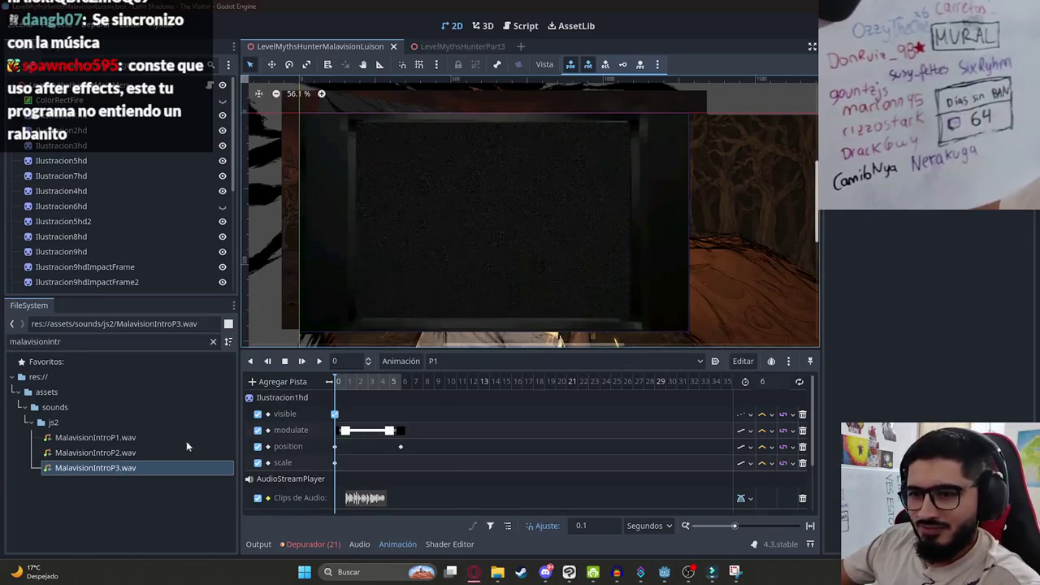
click(474, 572)
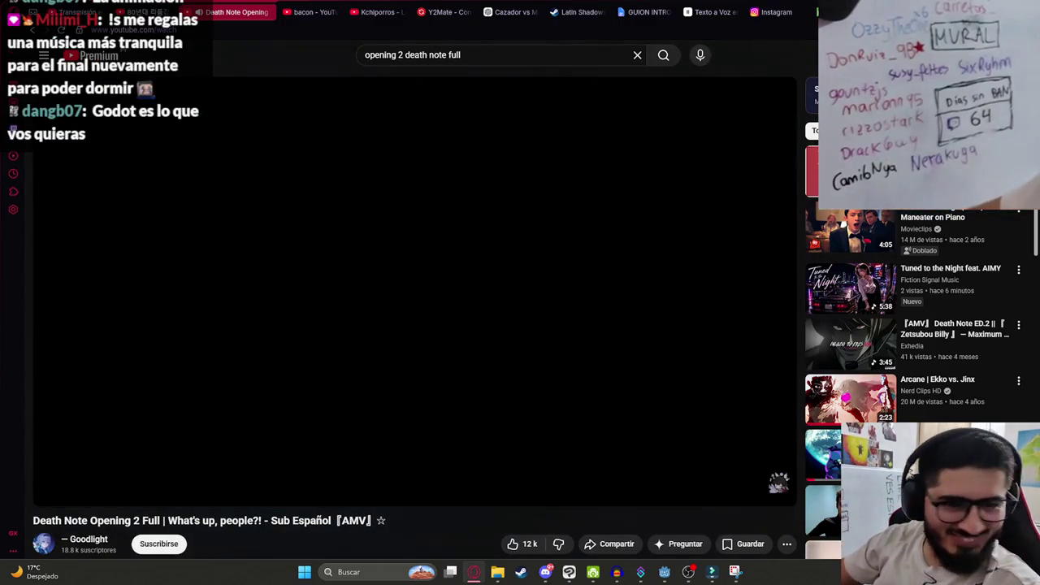
Pause the Death Note Opening 2 video and scroll down through the page.
mouse_move(237, 283)
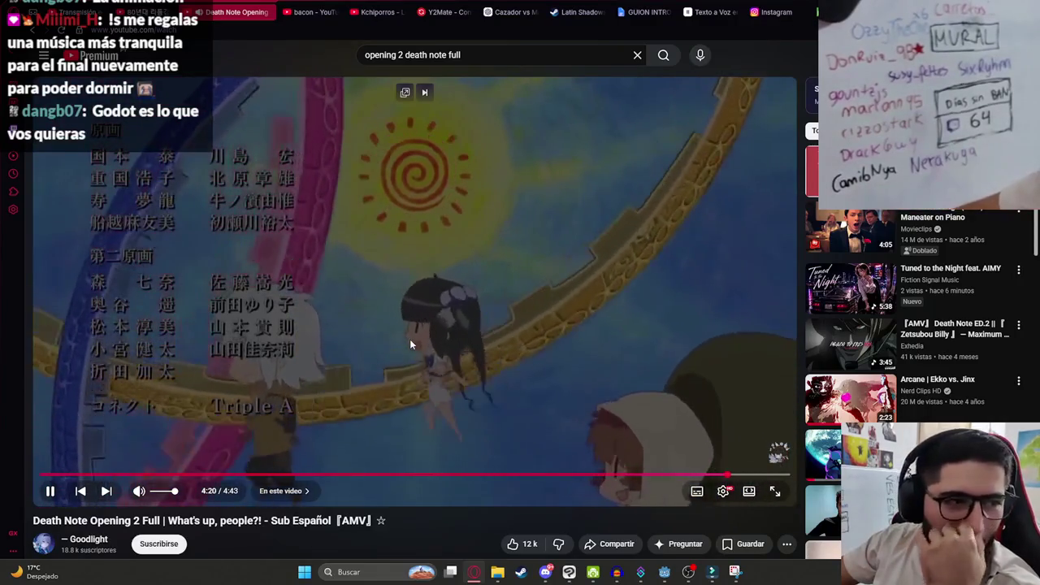
click(424, 341)
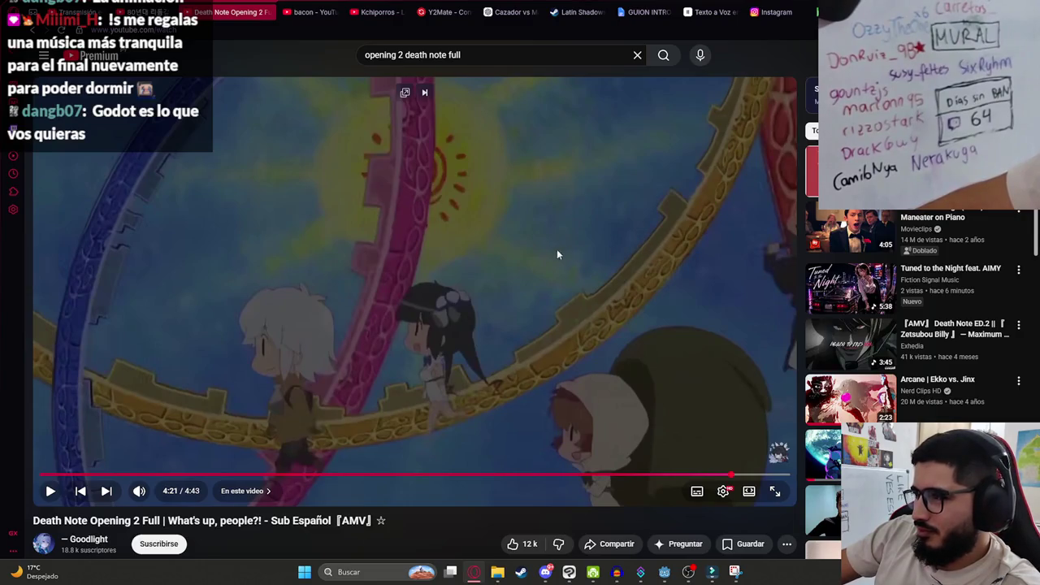
scroll(561, 254, down, 4)
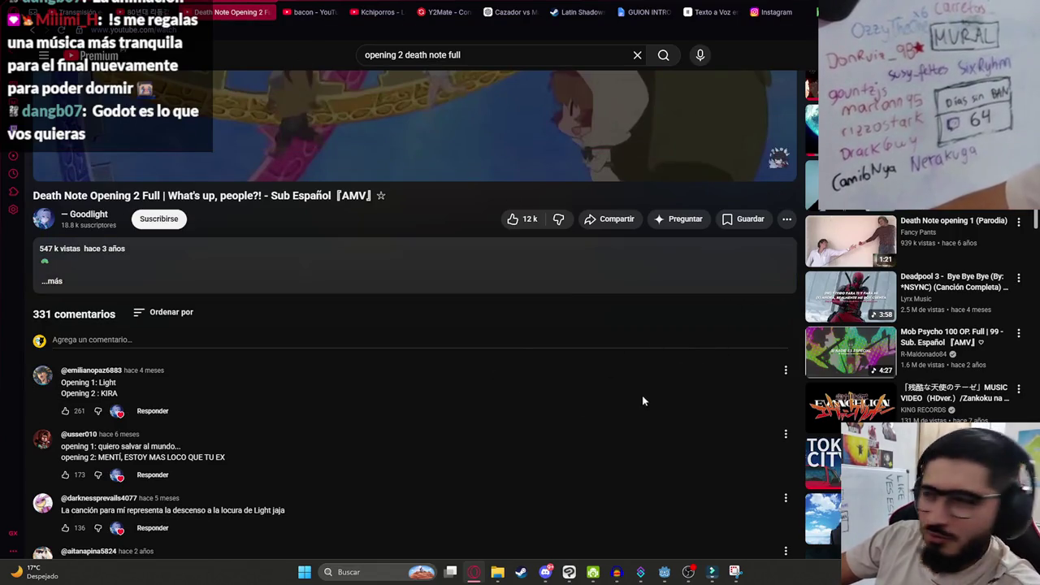
scroll(663, 350, down, 2)
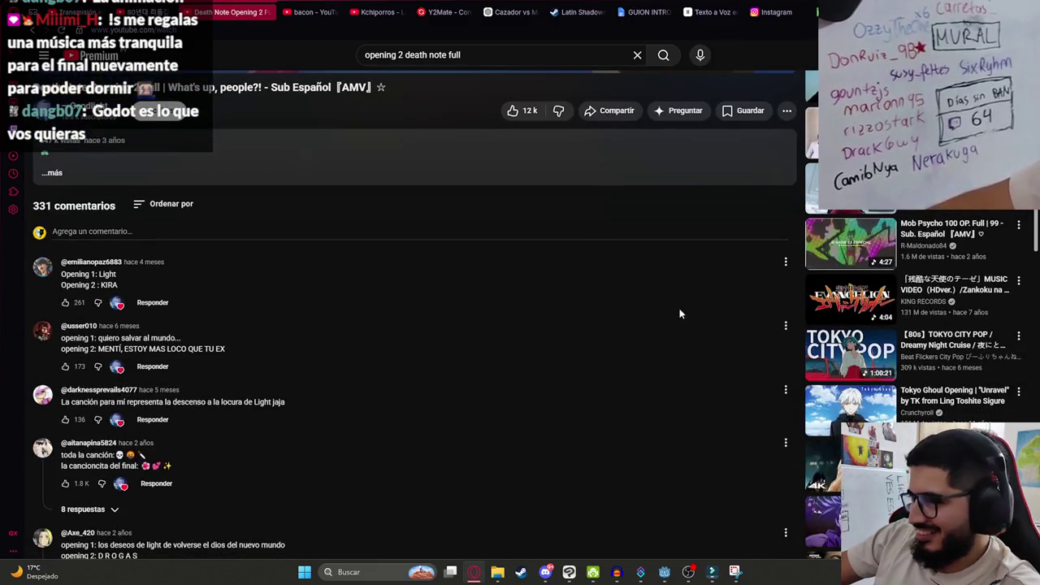
scroll(695, 306, down, 3)
scroll(664, 314, down, 1)
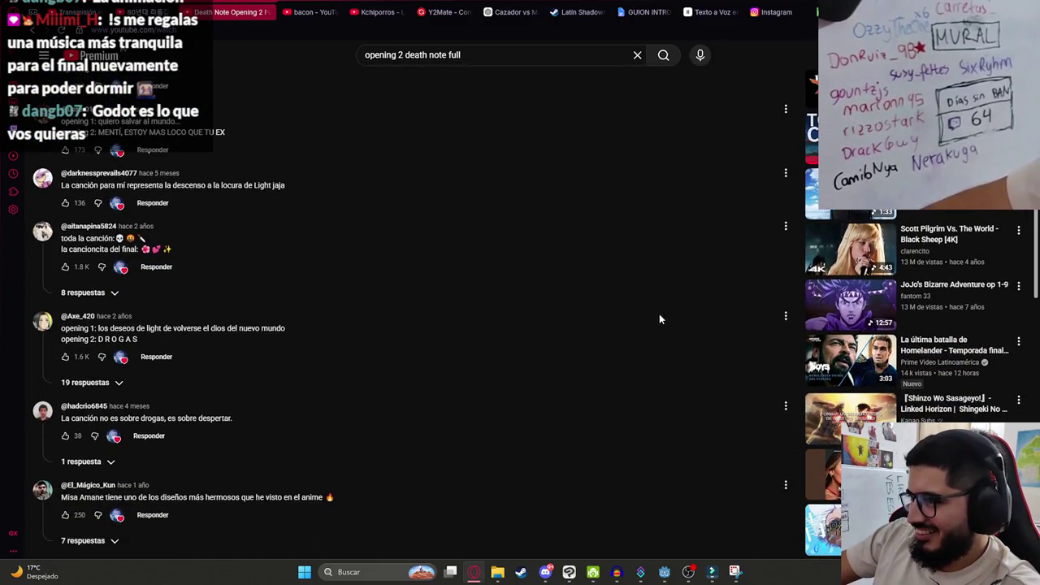
scroll(661, 319, down, 3)
scroll(669, 305, down, 2)
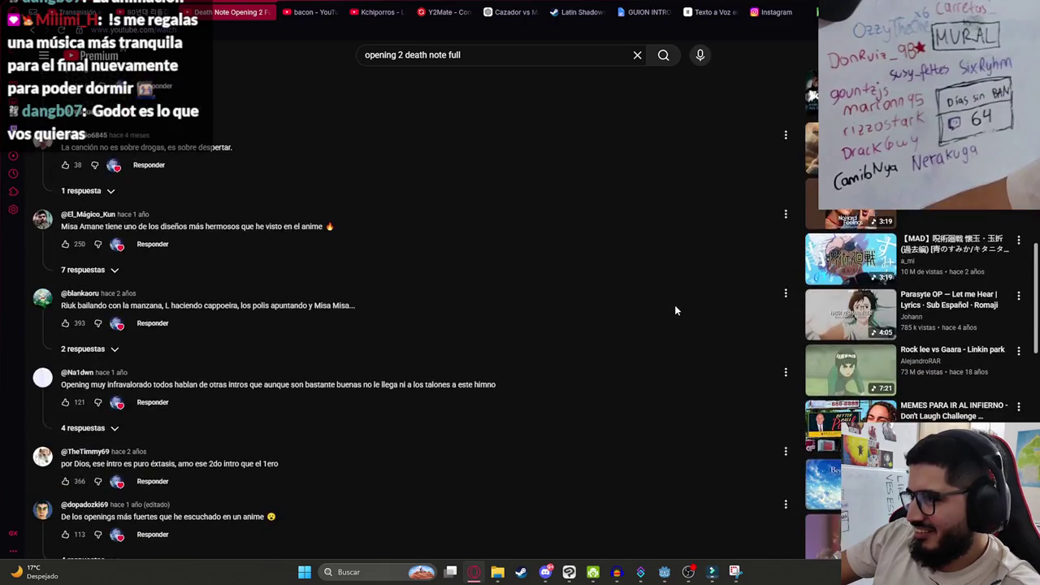
scroll(673, 306, down, 2)
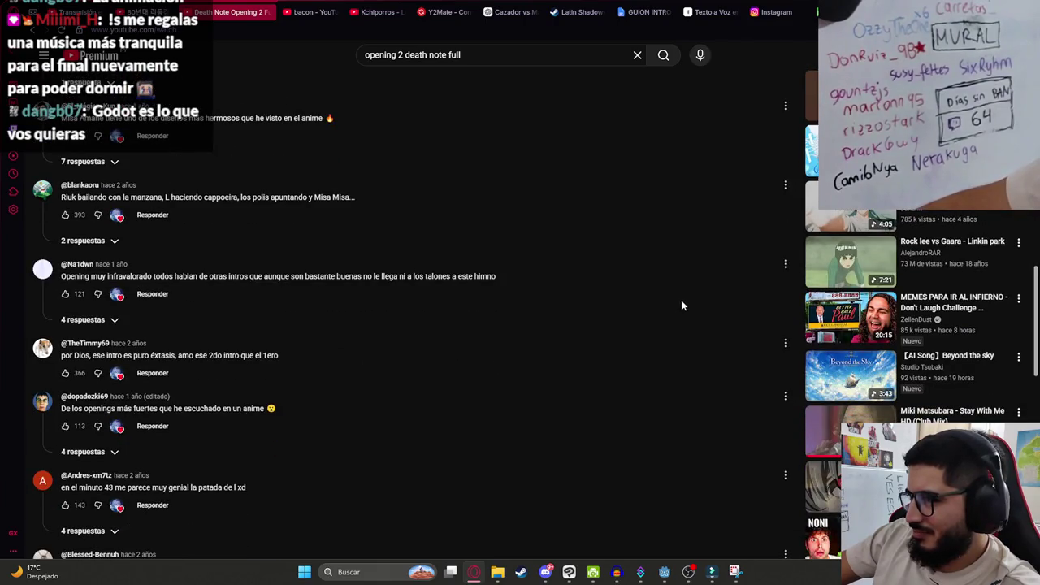
scroll(681, 306, down, 3)
scroll(688, 299, down, 1)
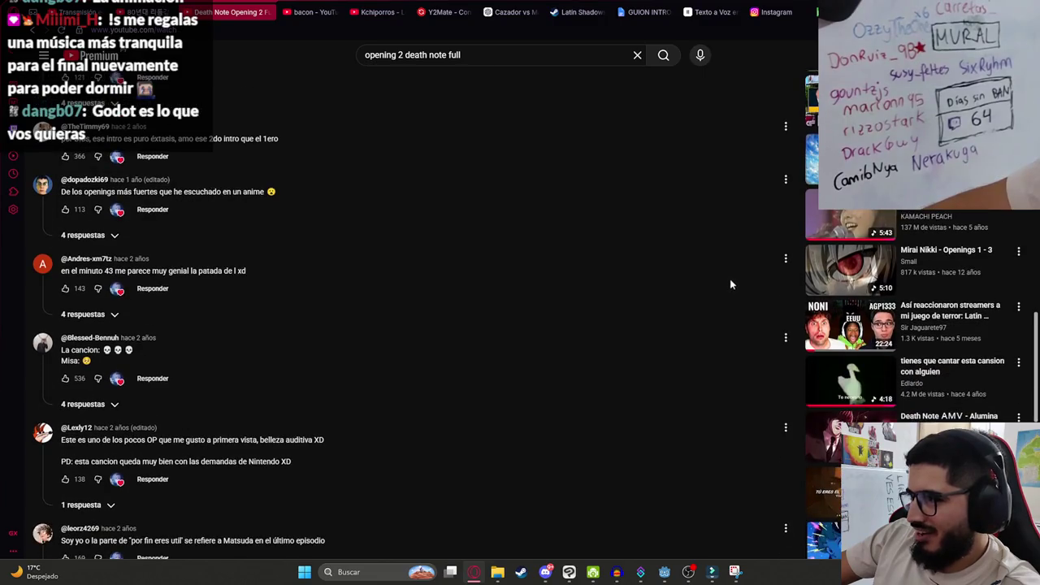
scroll(692, 321, down, 4)
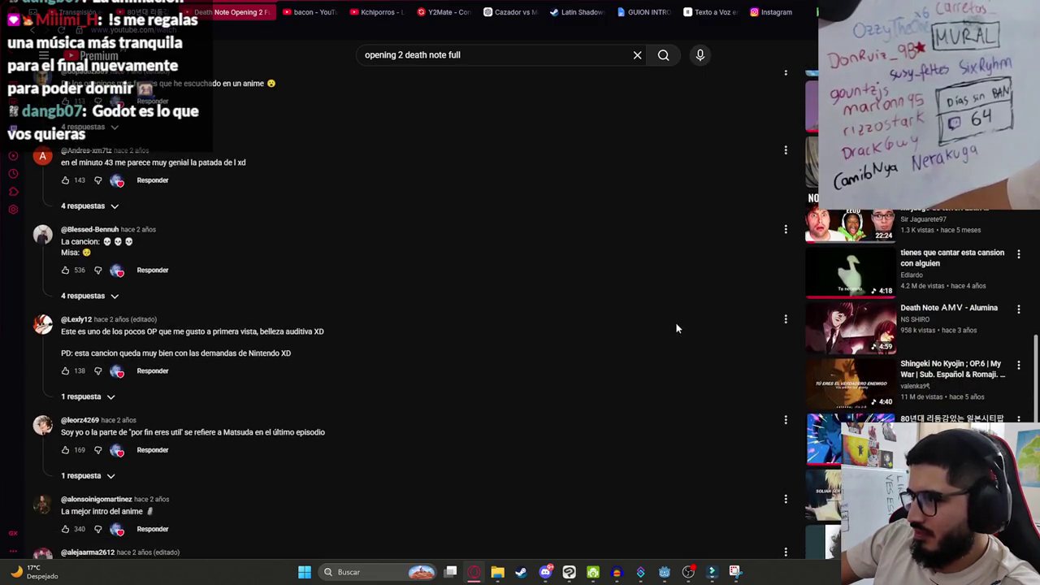
scroll(687, 333, down, 3)
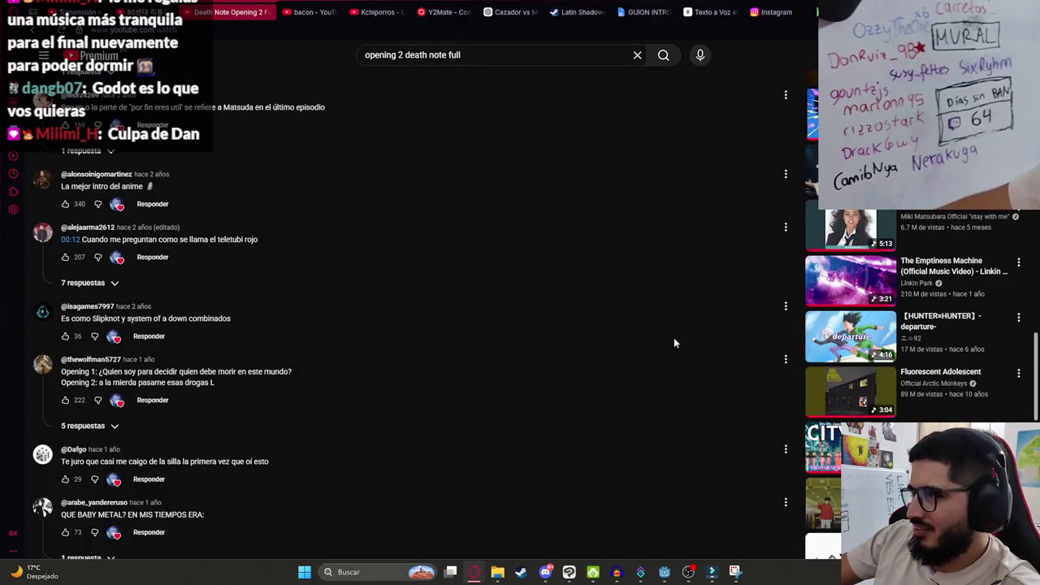
scroll(676, 335, down, 4)
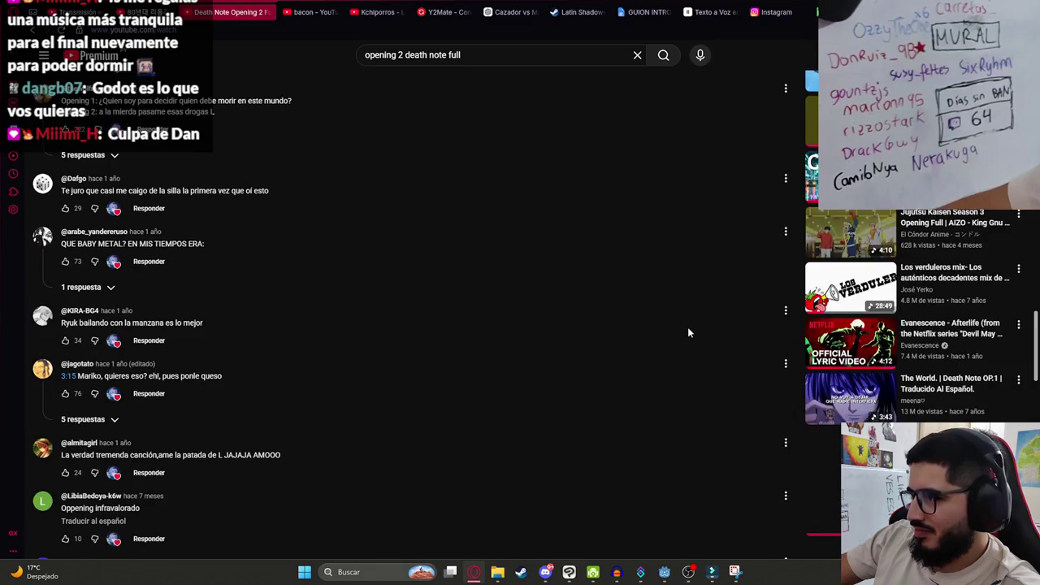
scroll(686, 329, down, 2)
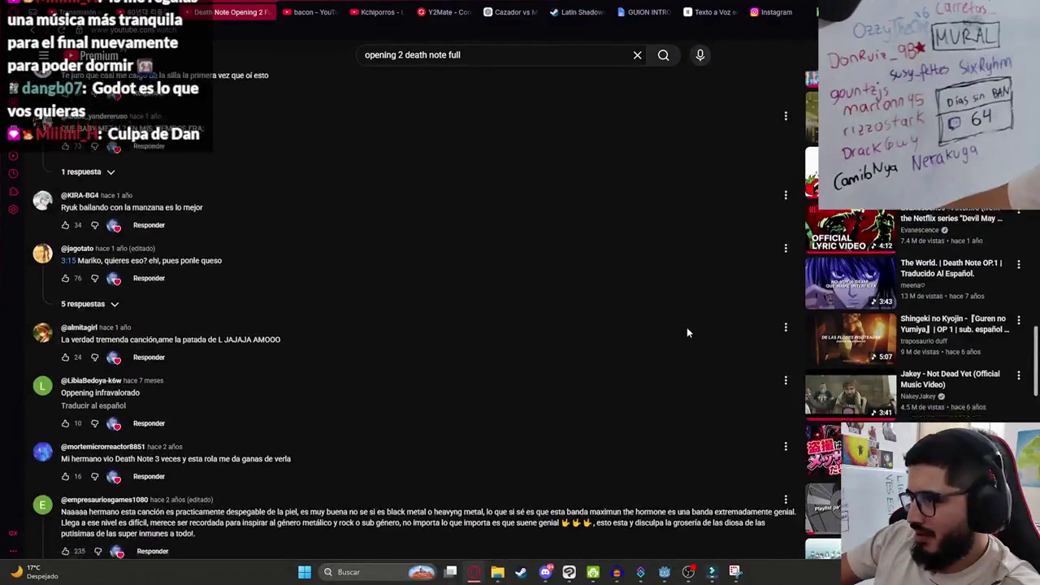
scroll(687, 325, down, 1)
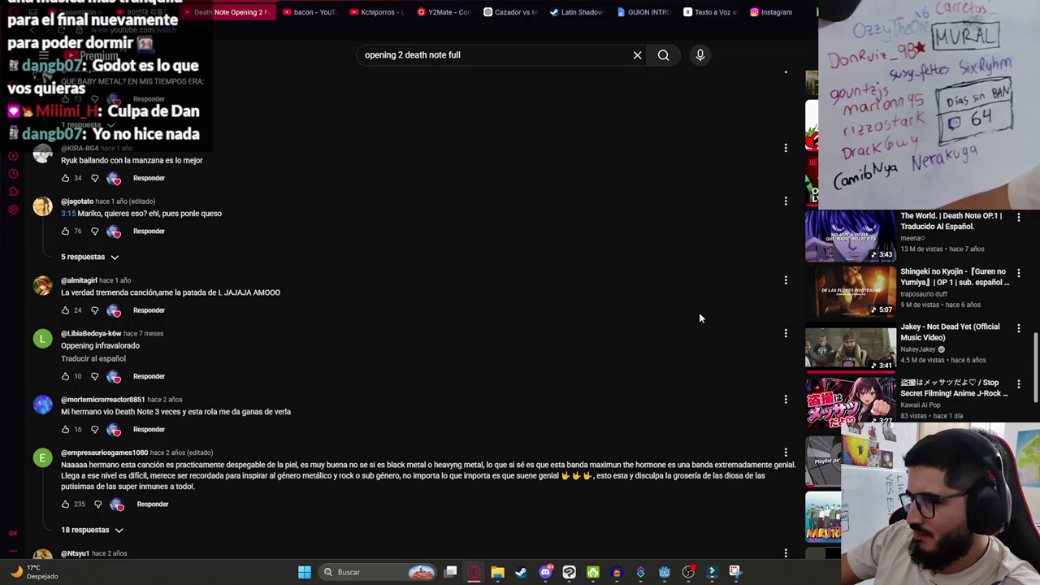
scroll(700, 317, down, 2)
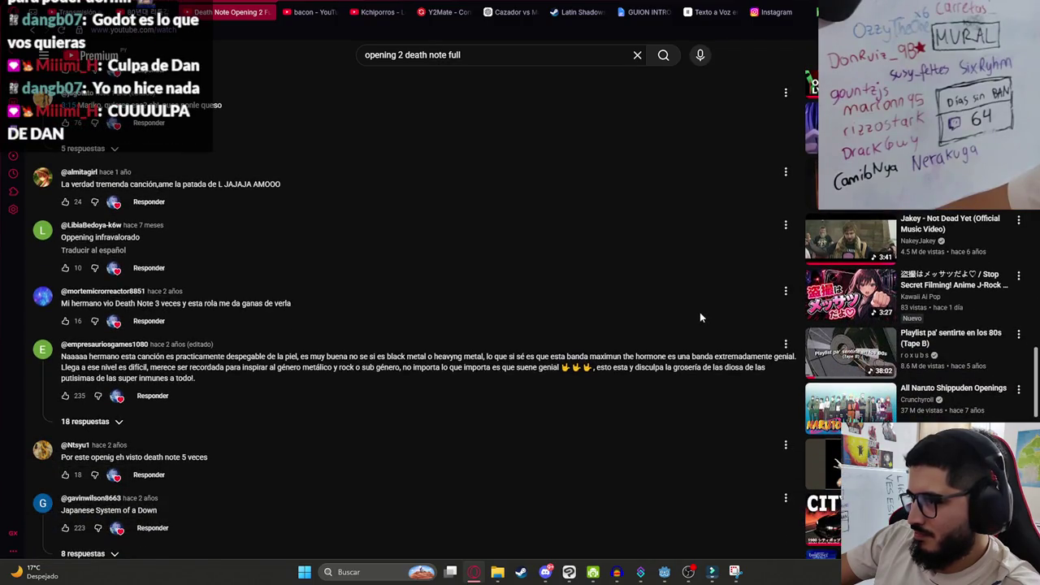
scroll(704, 313, down, 3)
scroll(709, 314, up, 3)
Start Jakey's 'Not Dead Yet' music video at a lowered volume.
click(868, 226)
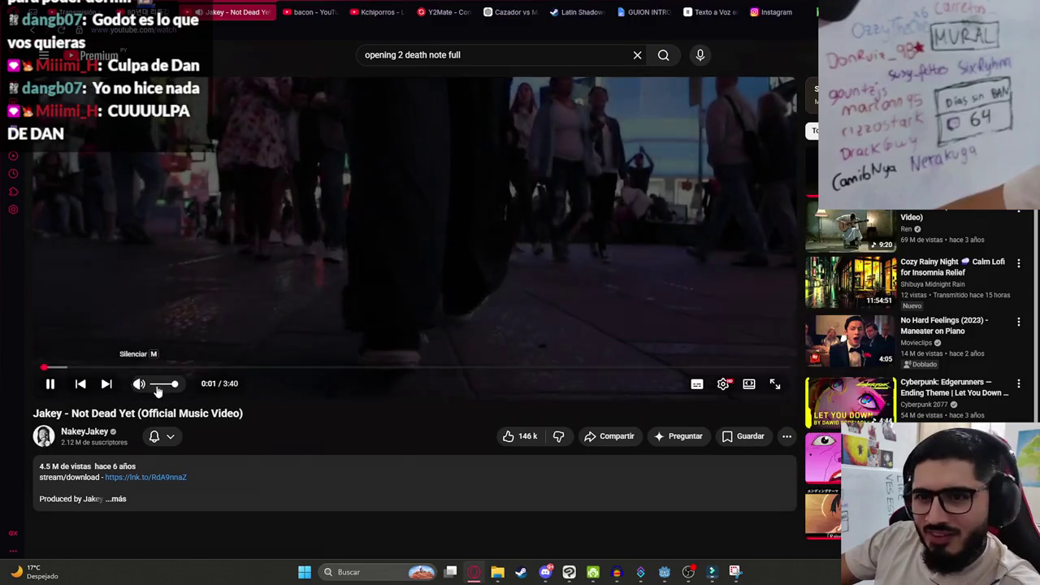
click(156, 385)
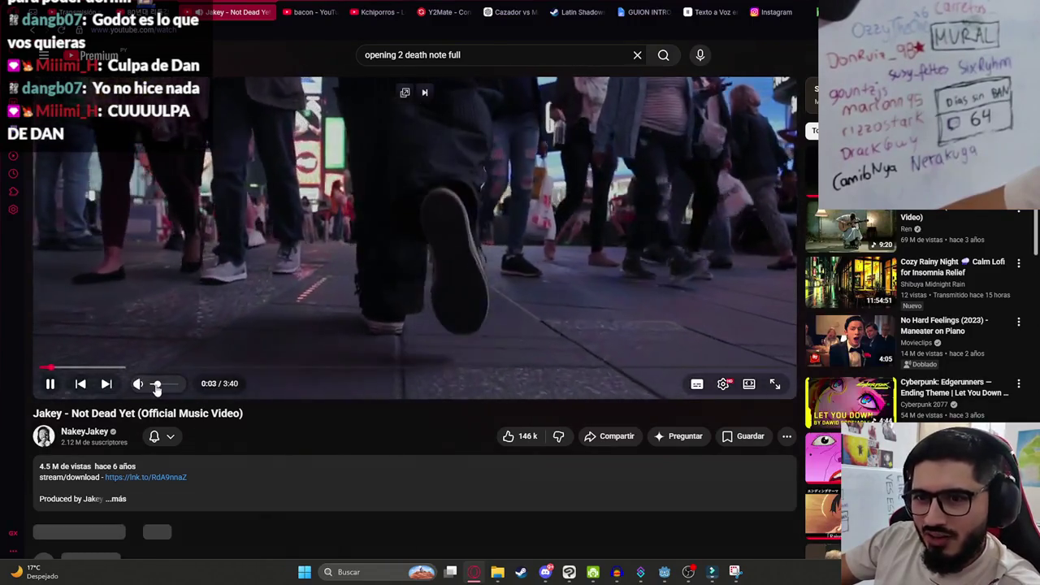
key(alt+Tab)
In Godot, set the animation playhead to 6 and run the scene with Play This Scene.
click(406, 382)
right_click(308, 50)
click(357, 134)
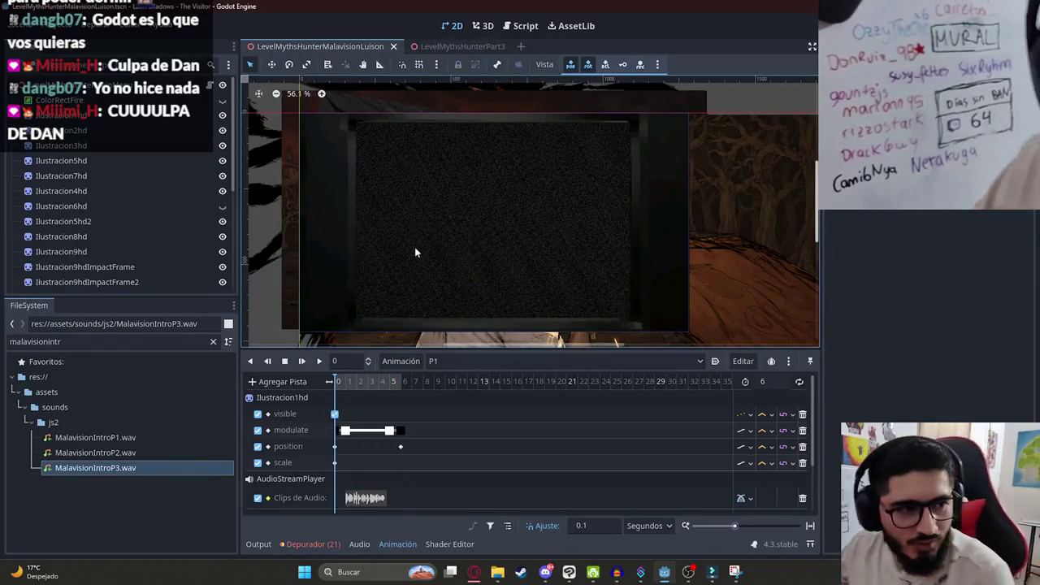
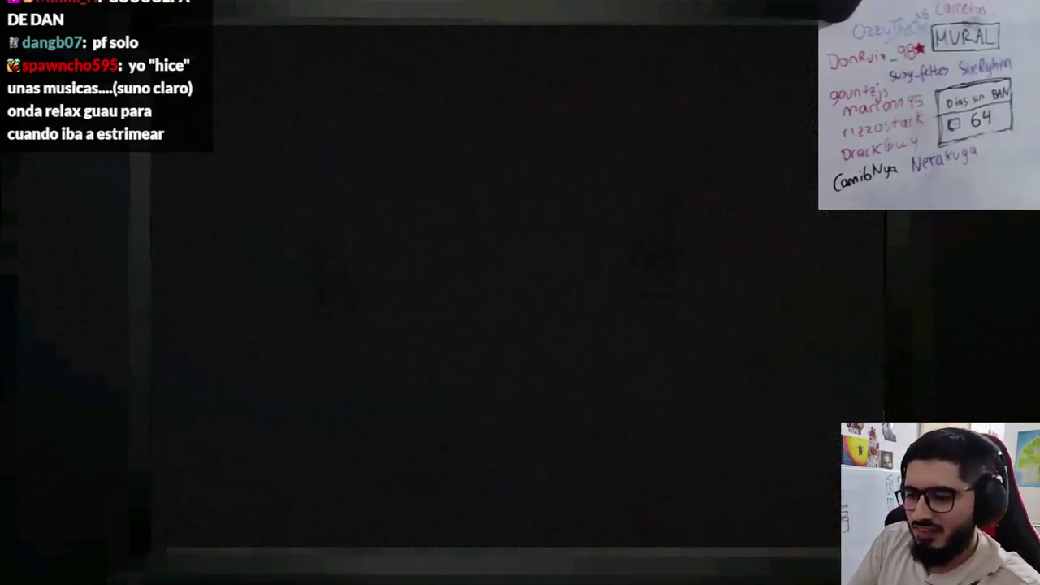
Load the P7 animation on the cutscene's AnimationPlayer.
scroll(134, 221, down, 5)
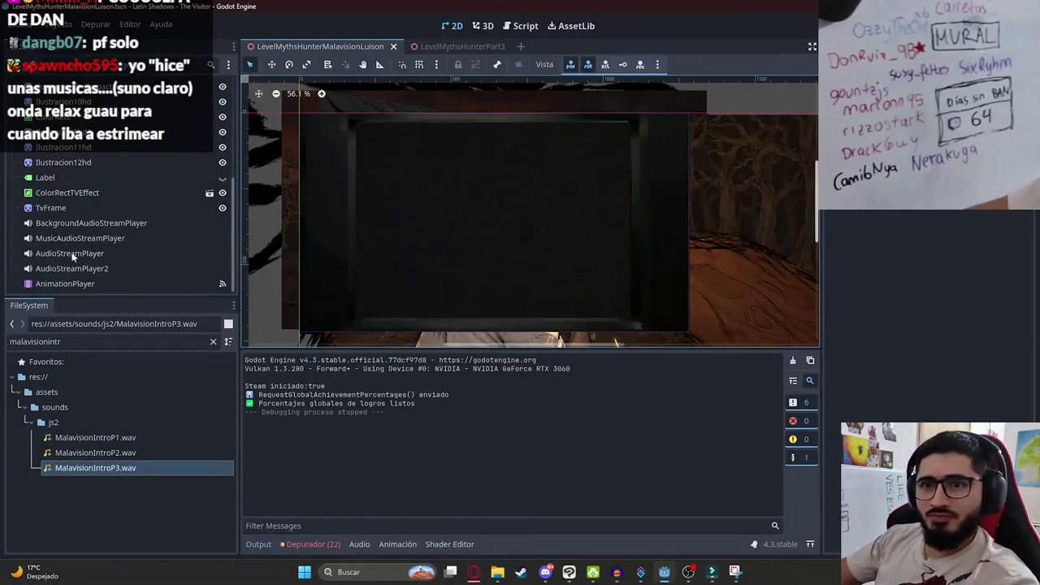
click(65, 283)
click(431, 361)
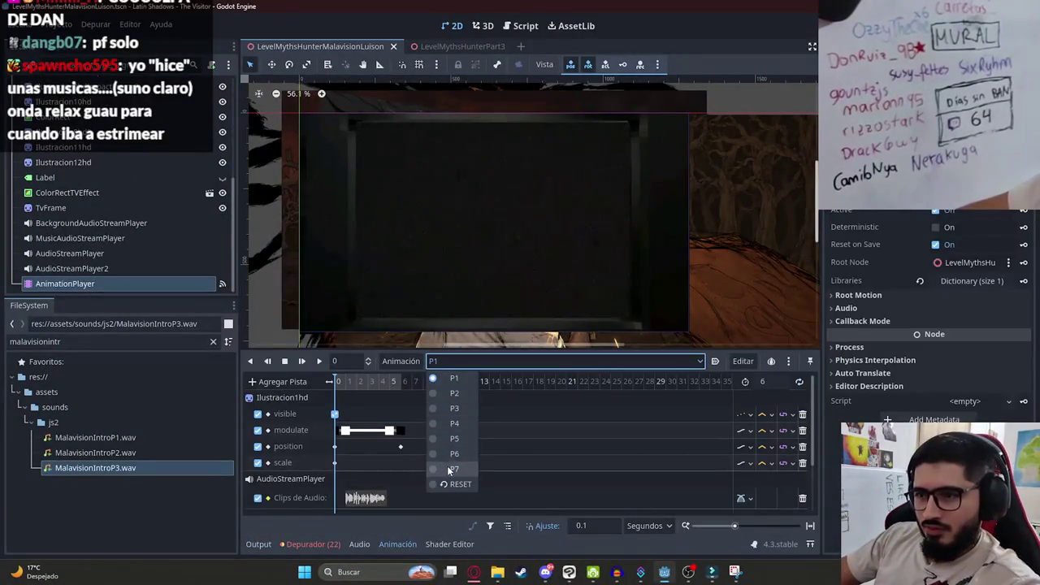
click(452, 469)
Scrub through P7, play it back, and stop at 14.2 seconds.
drag(337, 381, 408, 383)
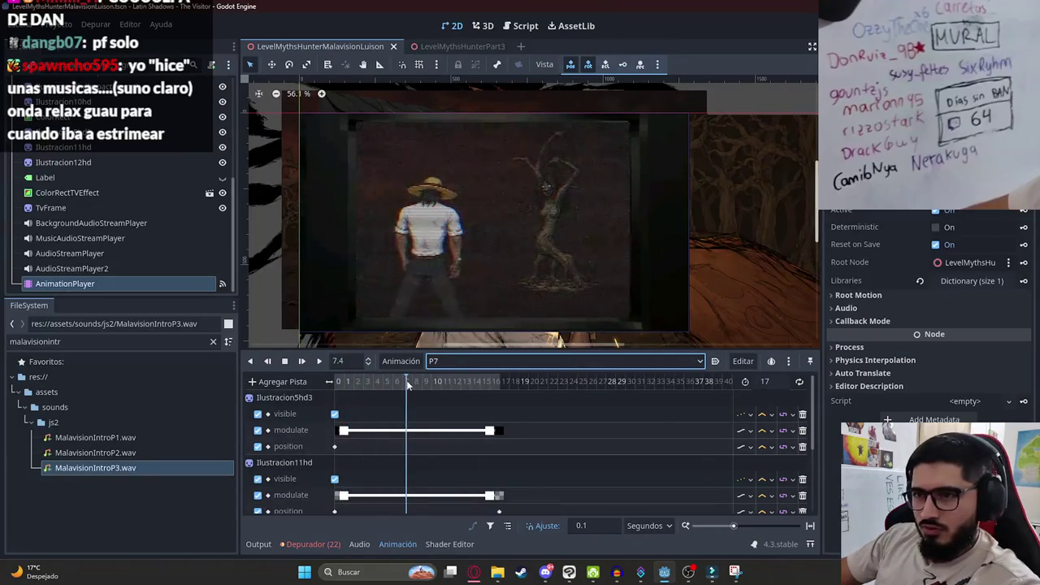
click(345, 382)
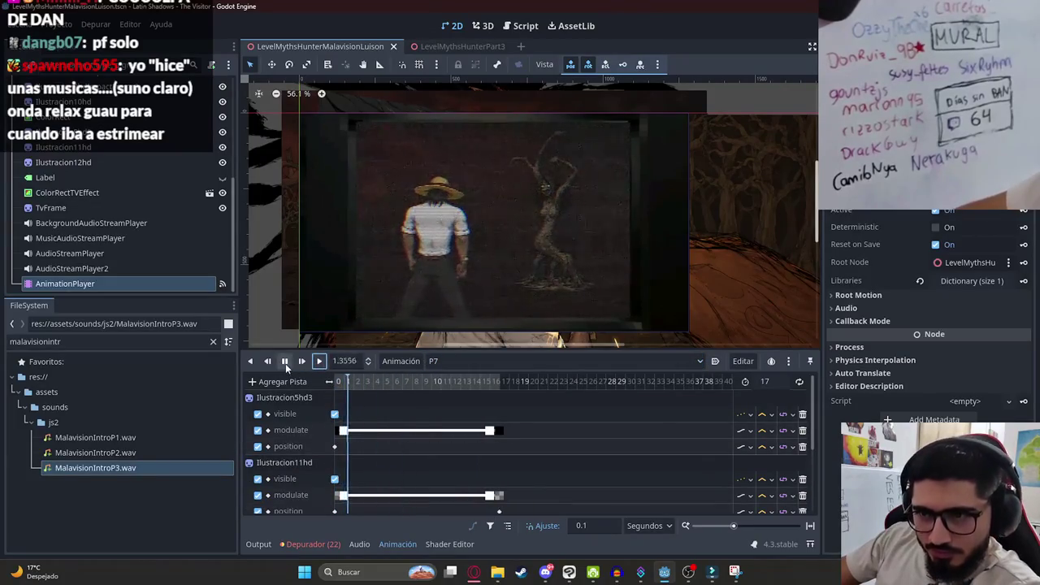
scroll(437, 425, down, 3)
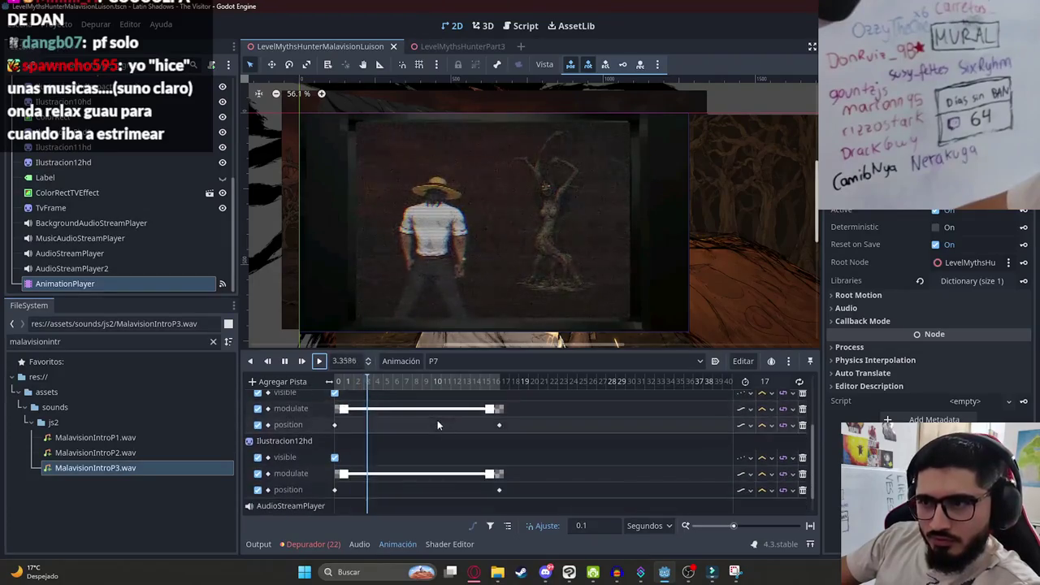
scroll(439, 425, down, 2)
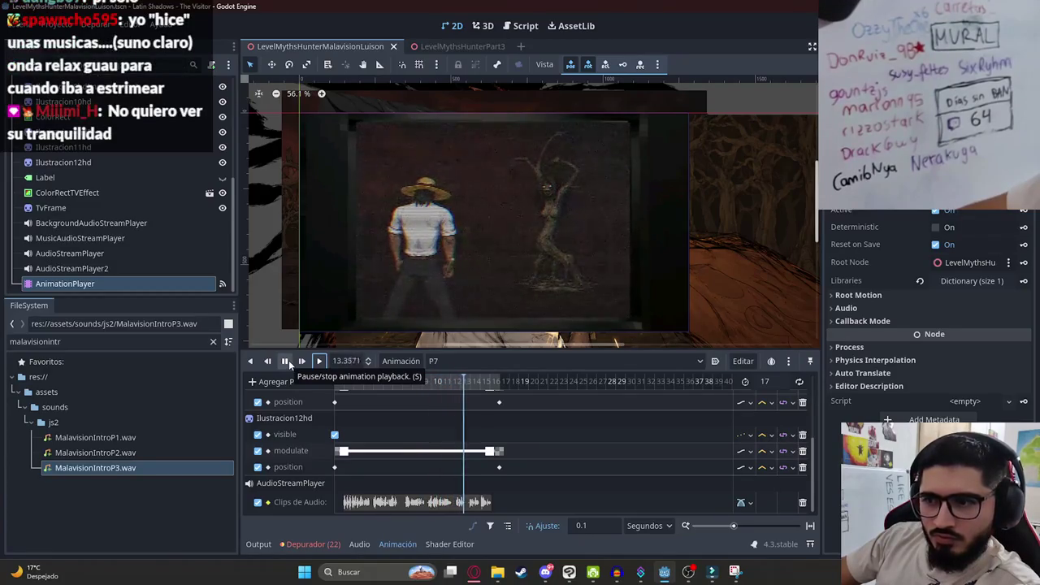
click(286, 360)
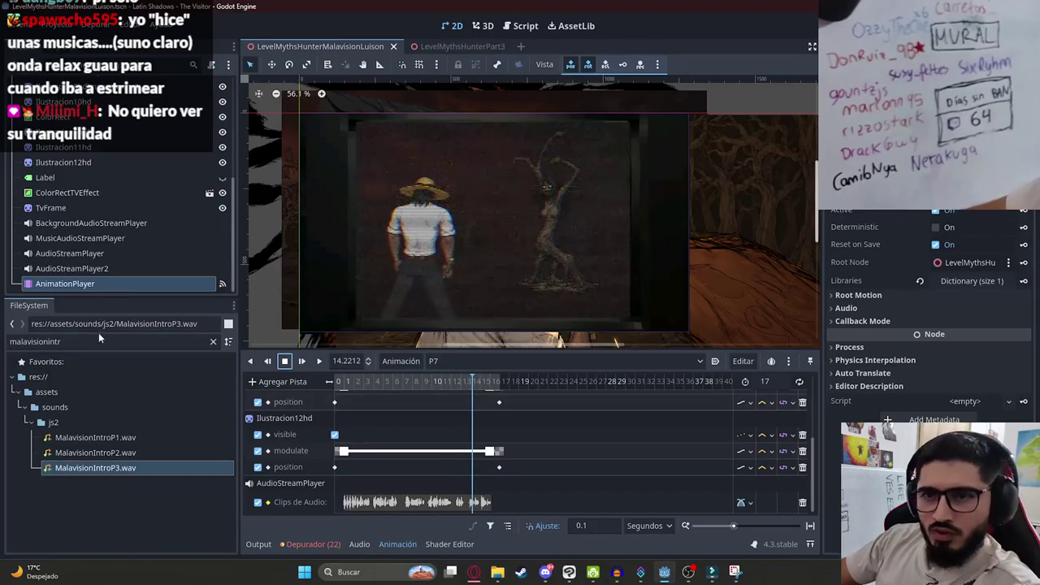
Change the FileSystem filter from 'blood' to 'ilustrac', then switch to Discord.
double_click(96, 340)
text(blo)
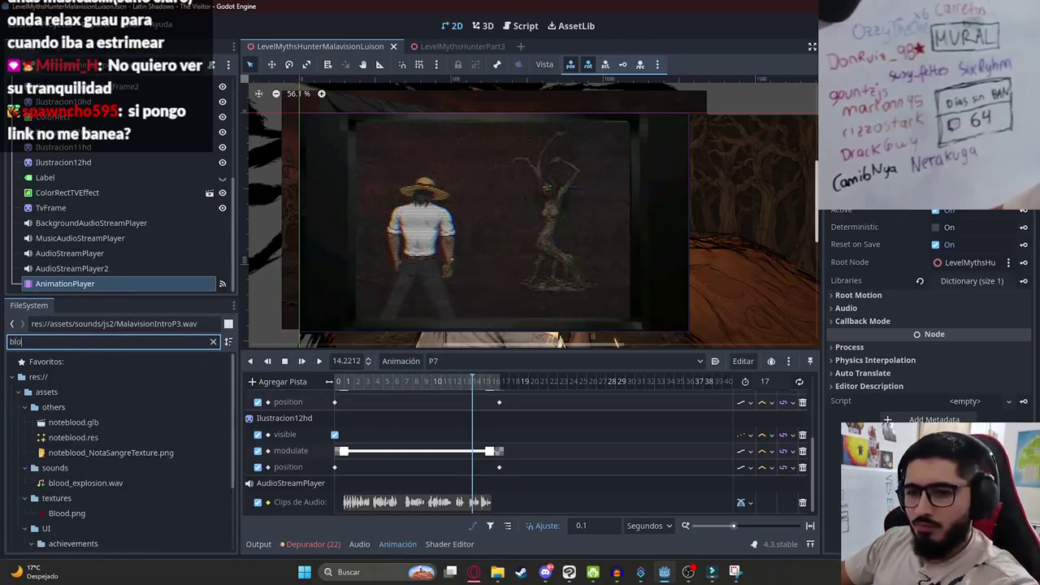
text(od)
scroll(161, 493, down, 2)
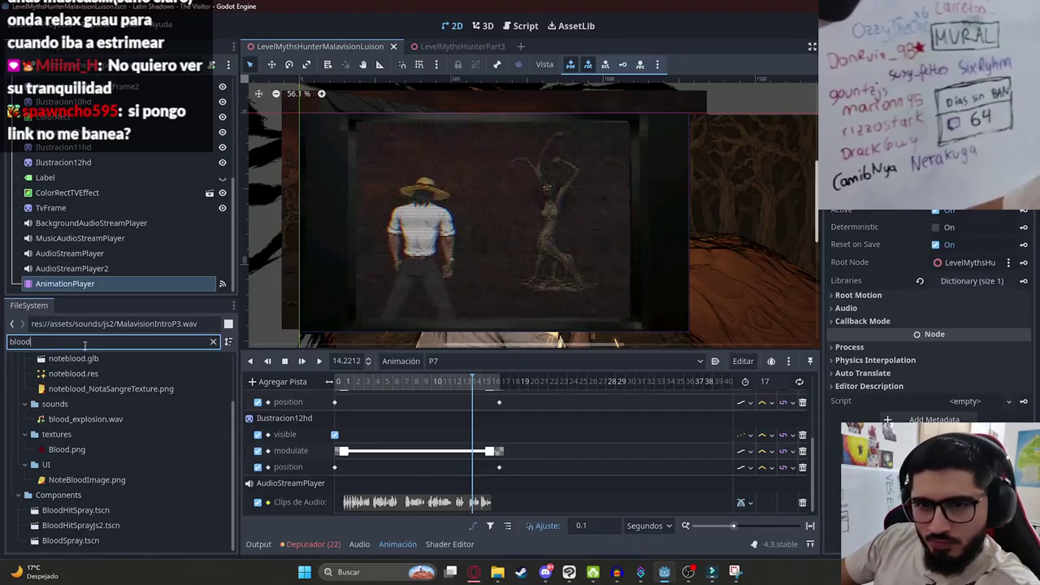
key(ctrl+a)
key(BackSpace)
text(ilustr)
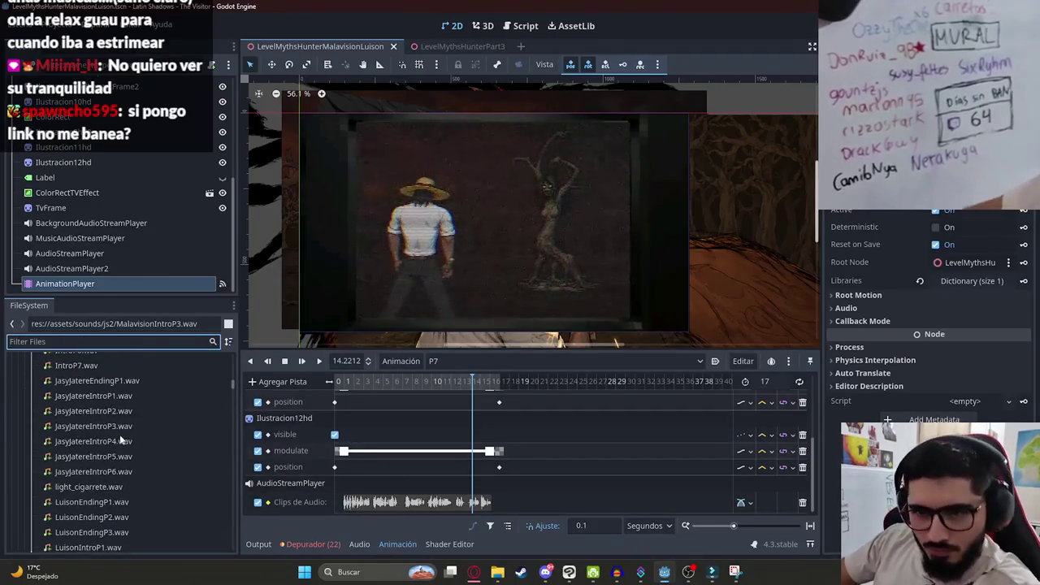
text(ac)
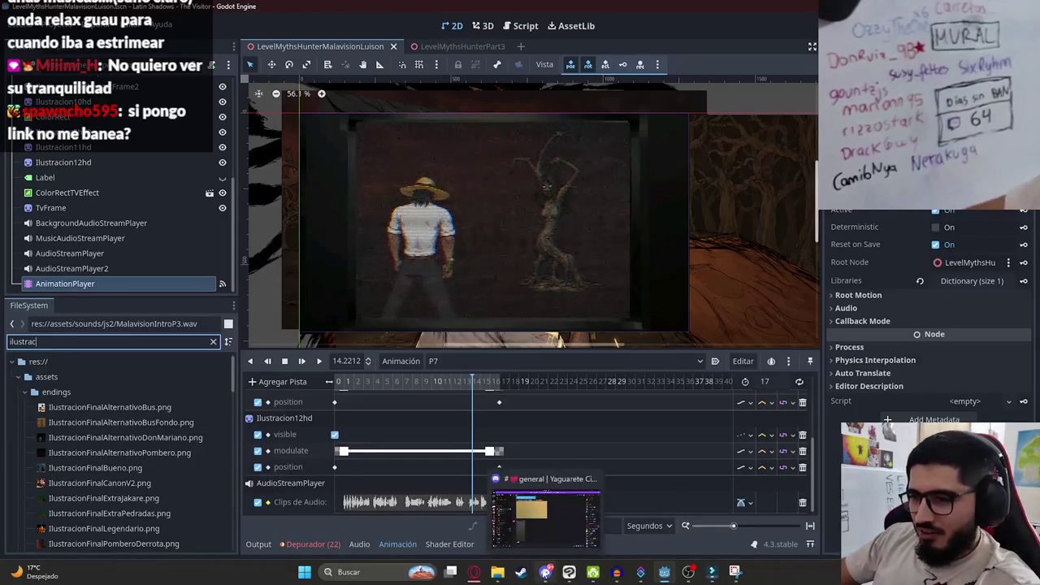
click(545, 571)
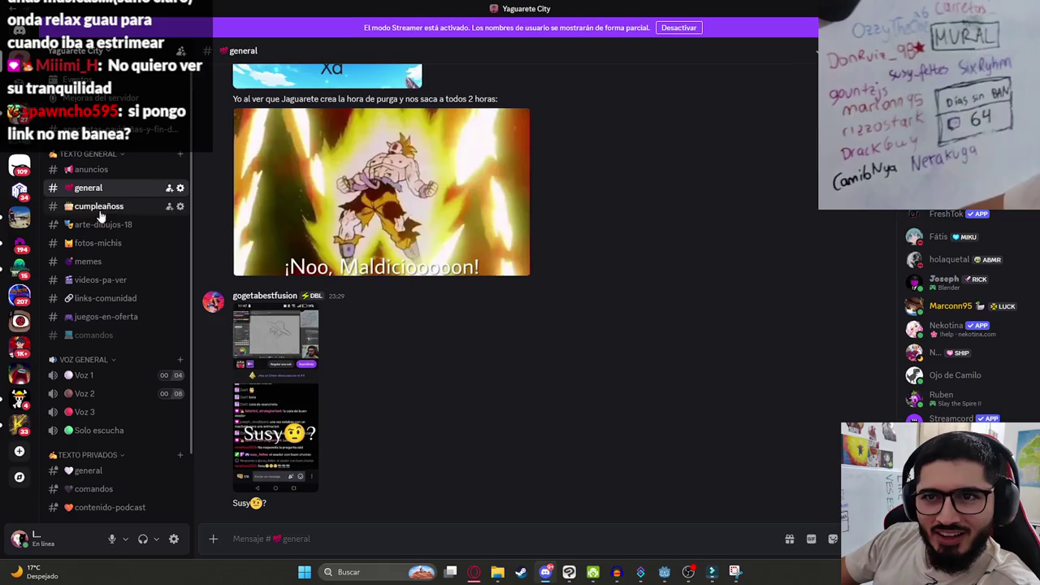
click(108, 302)
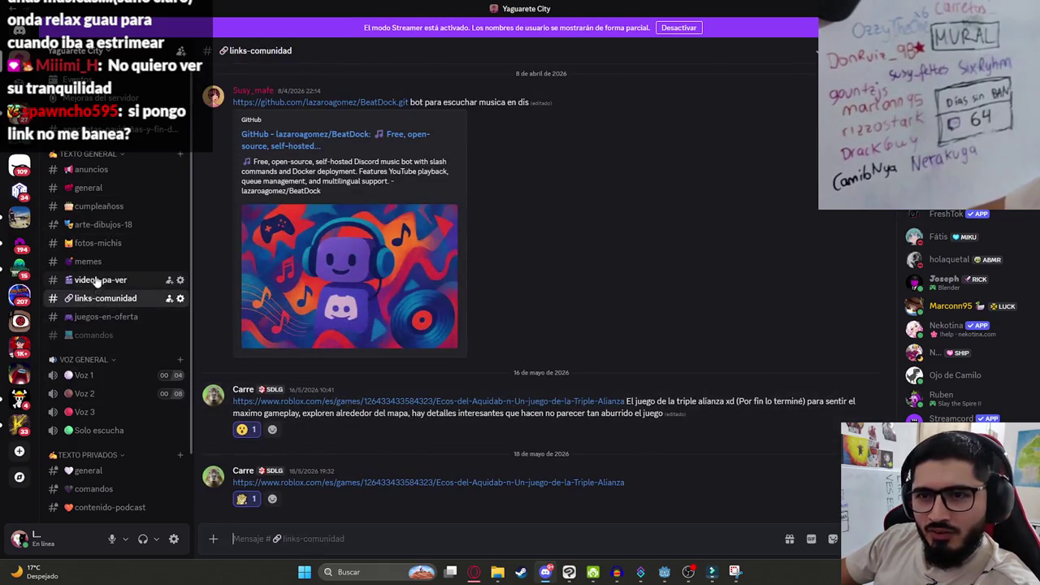
click(98, 280)
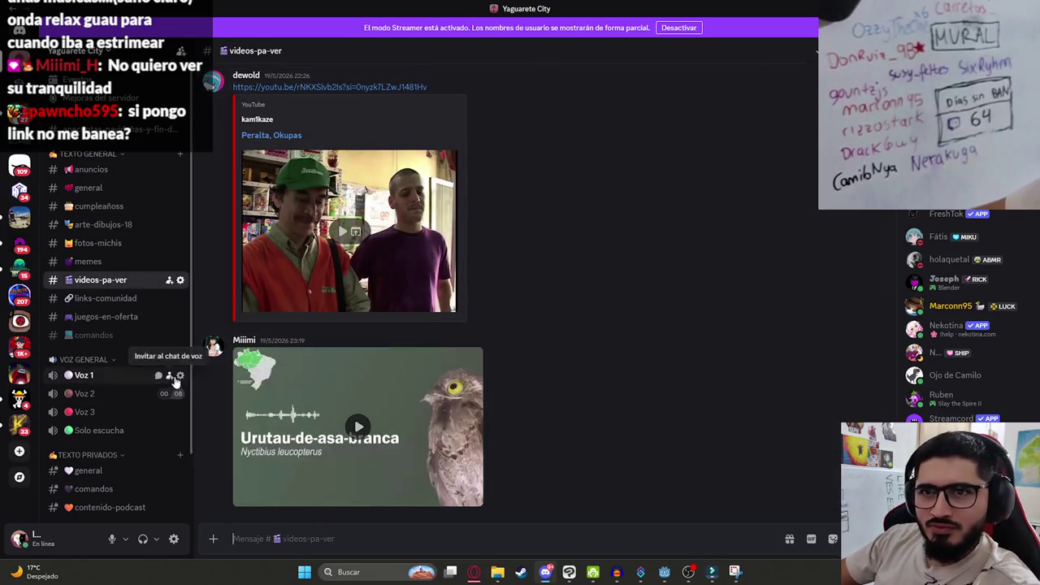
key(alt+Tab)
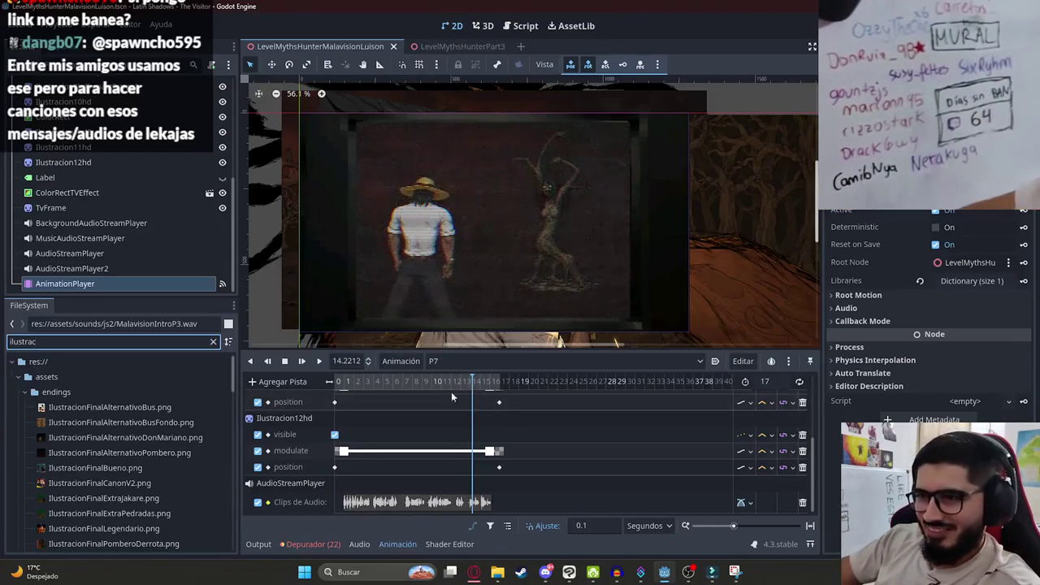
Zoom the animation timeline in and out, then switch to the YouTube browser.
scroll(479, 482, up, 1)
scroll(480, 467, down, 1)
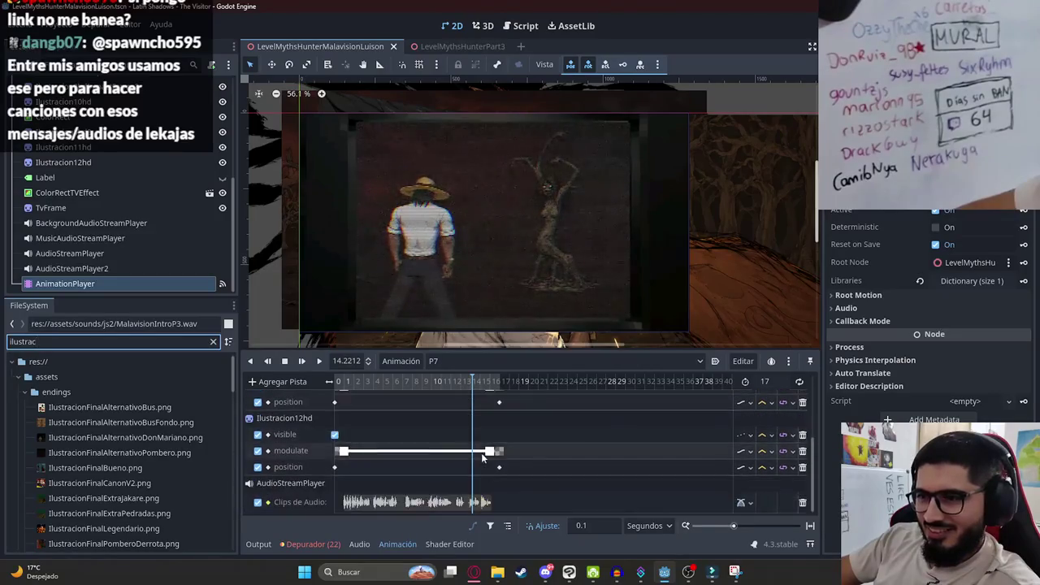
ctrl+scroll(488, 455, up, 2)
scroll(498, 455, down, 1)
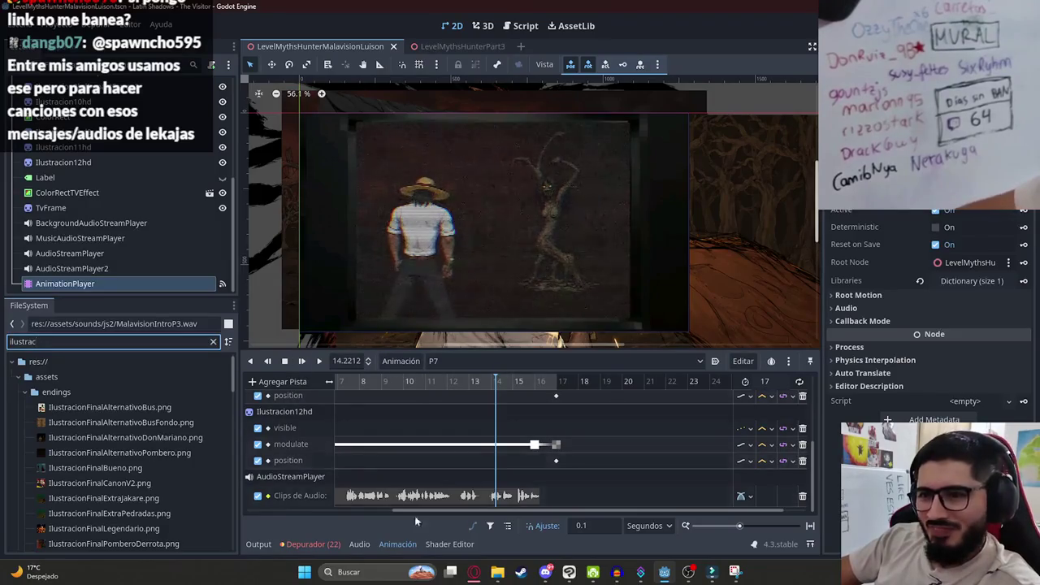
mouse_move(475, 572)
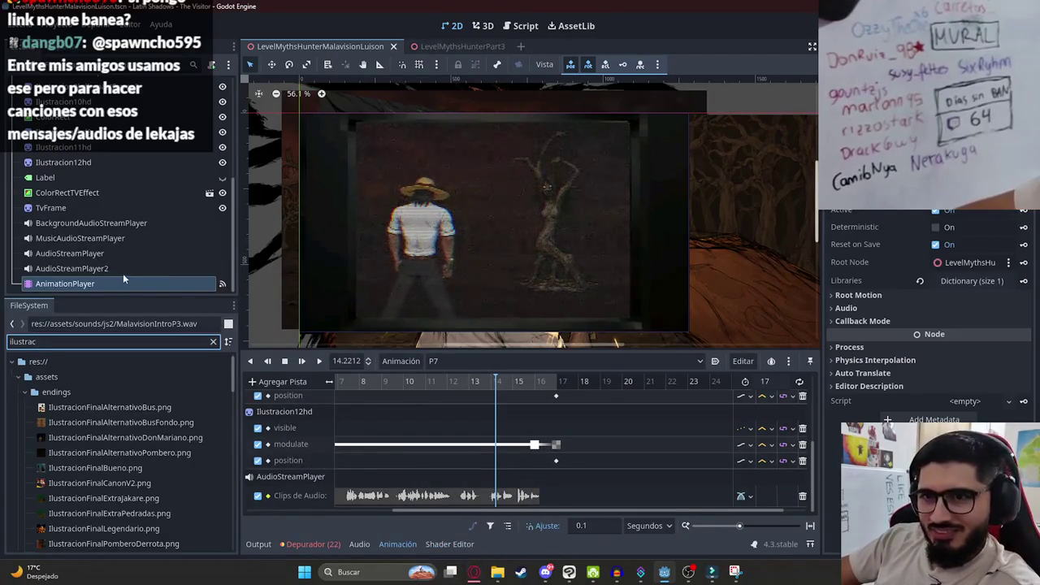
key(alt+Tab)
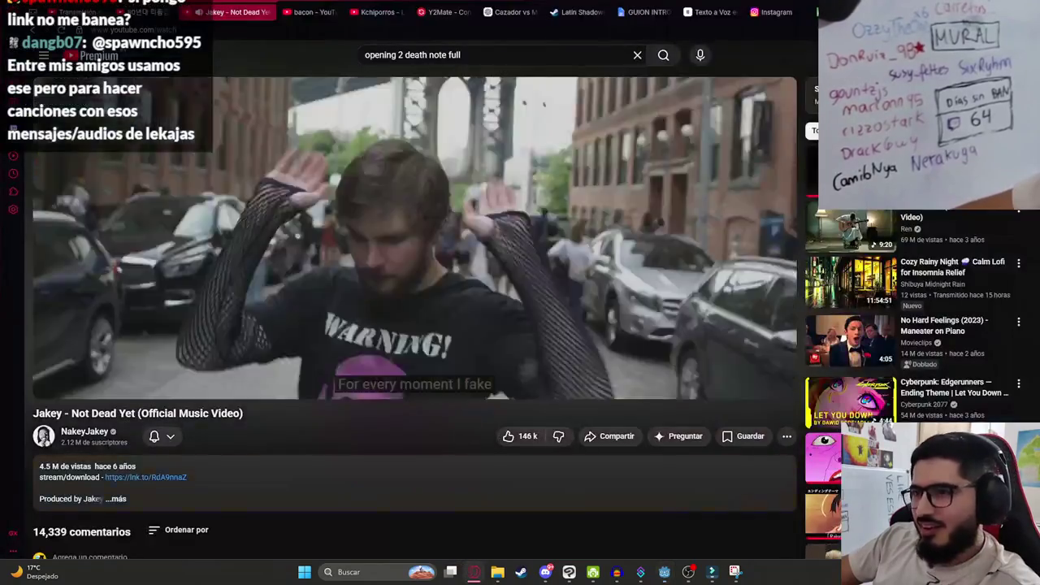
Pause the 'Not Dead Yet' video and clear the old search query.
click(364, 195)
click(390, 55)
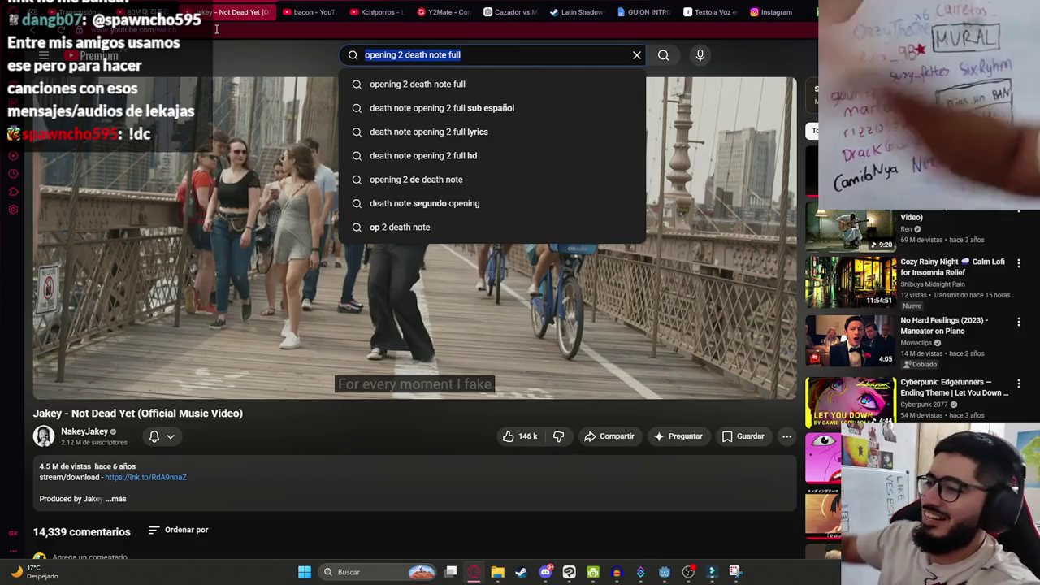
key(BackSpace)
key(Escape)
Scroll through the comments, then search YouTube for 'jay oc'.
scroll(771, 367, down, 4)
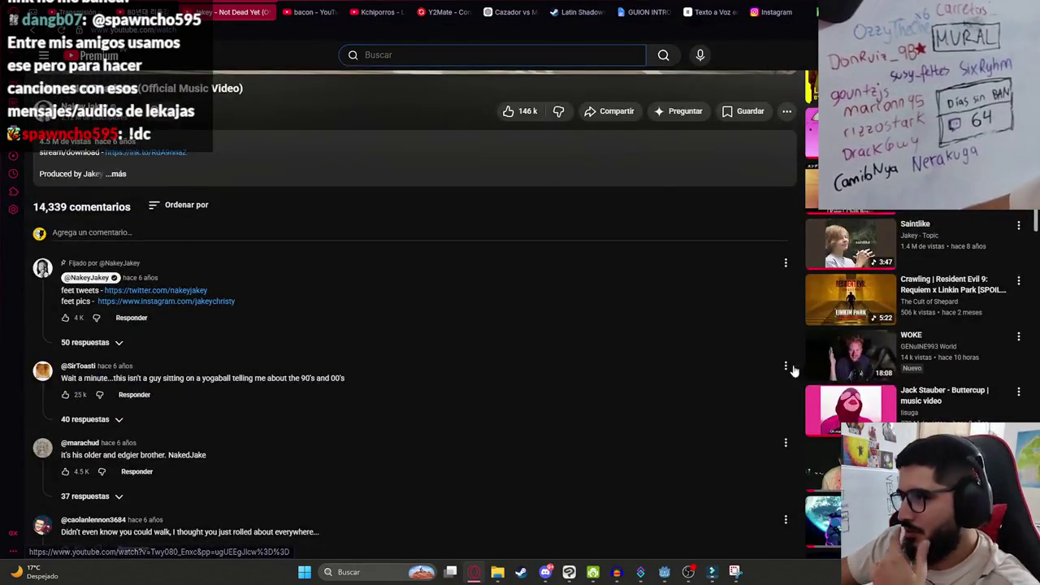
scroll(771, 367, down, 3)
scroll(601, 378, down, 4)
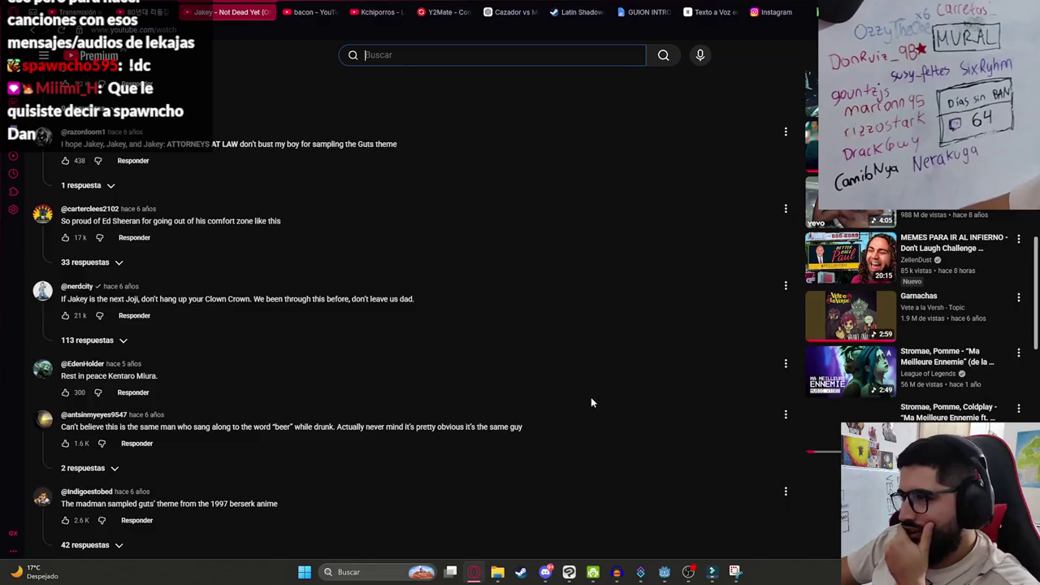
scroll(601, 402, down, 3)
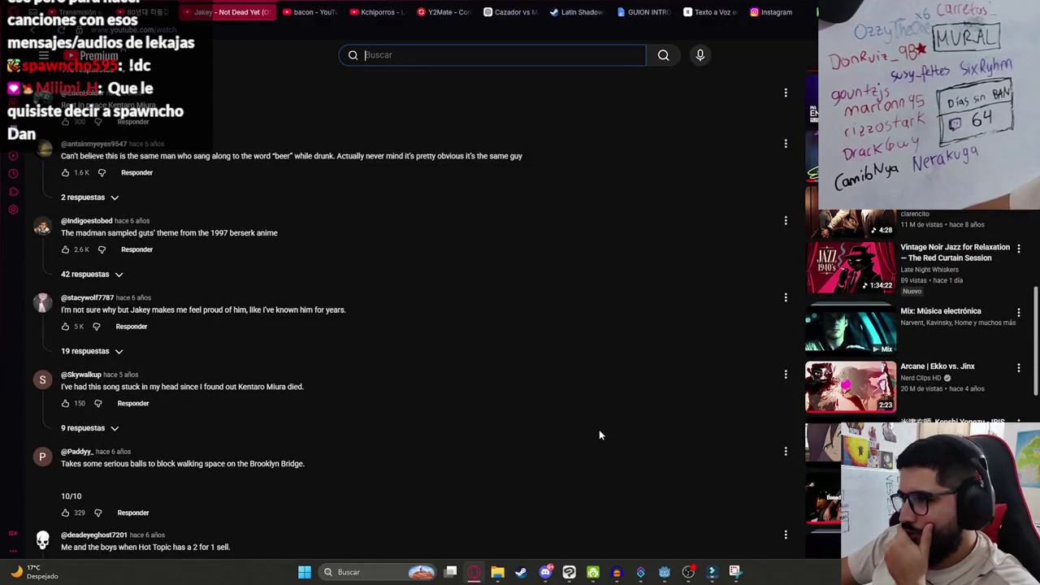
scroll(599, 434, down, 1)
scroll(590, 463, down, 3)
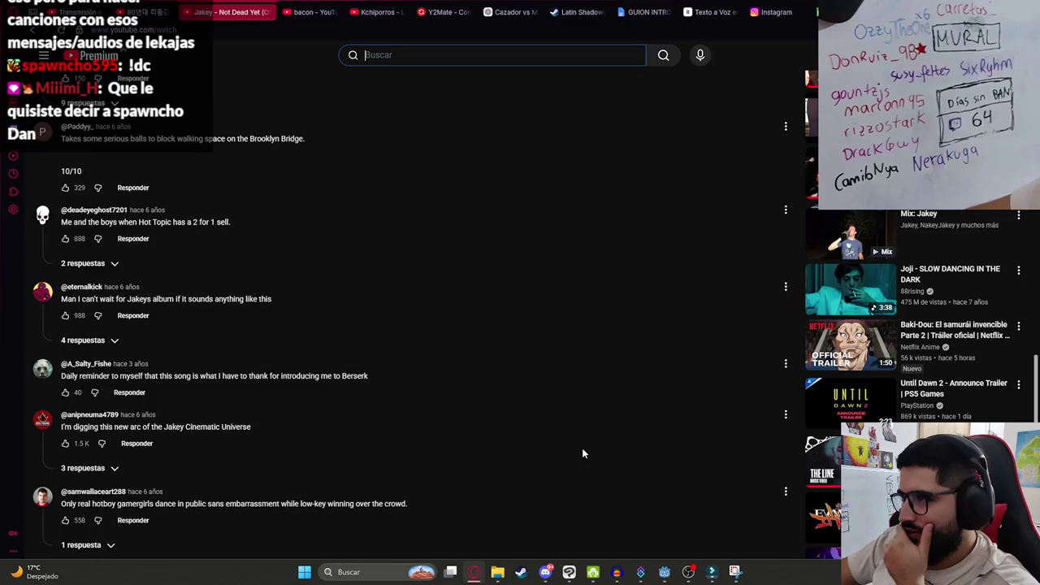
scroll(601, 471, down, 5)
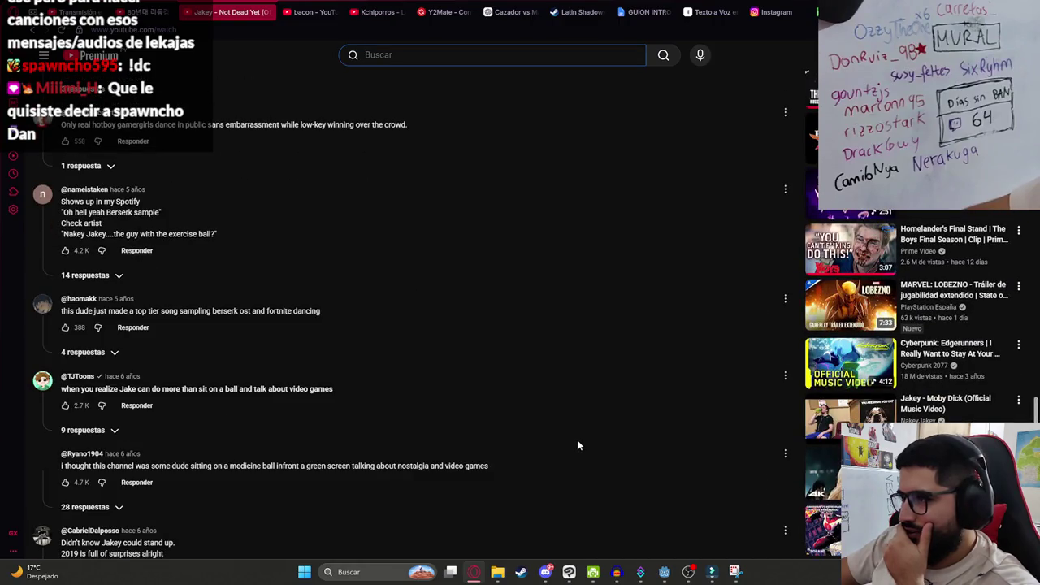
scroll(578, 447, down, 4)
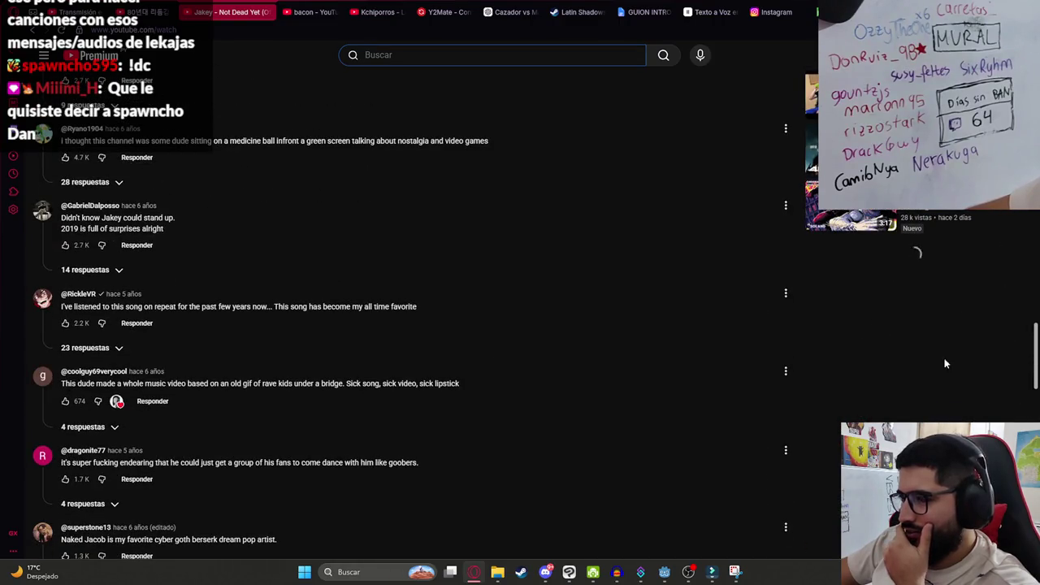
scroll(911, 407, down, 4)
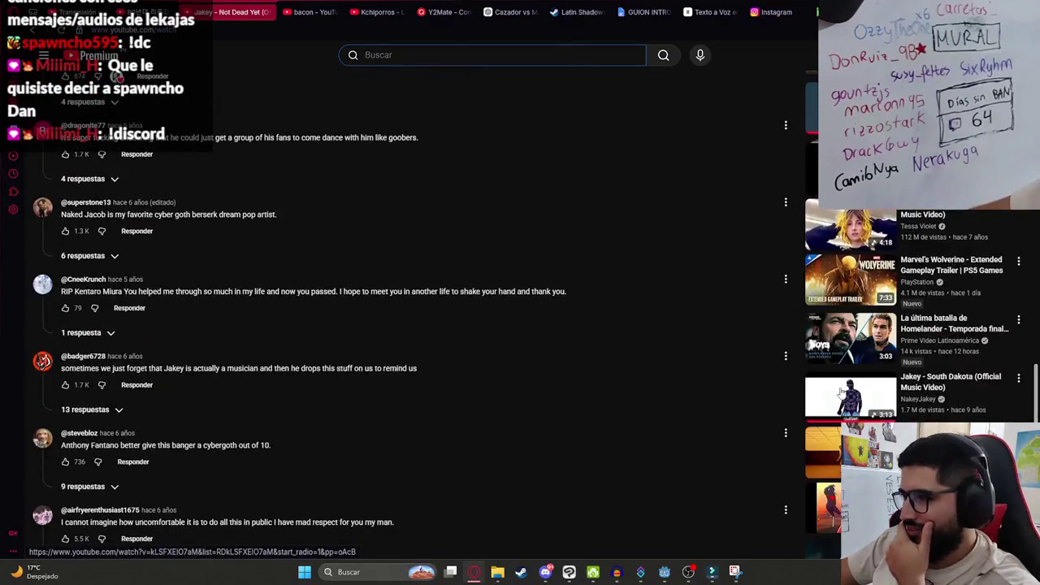
scroll(661, 388, down, 4)
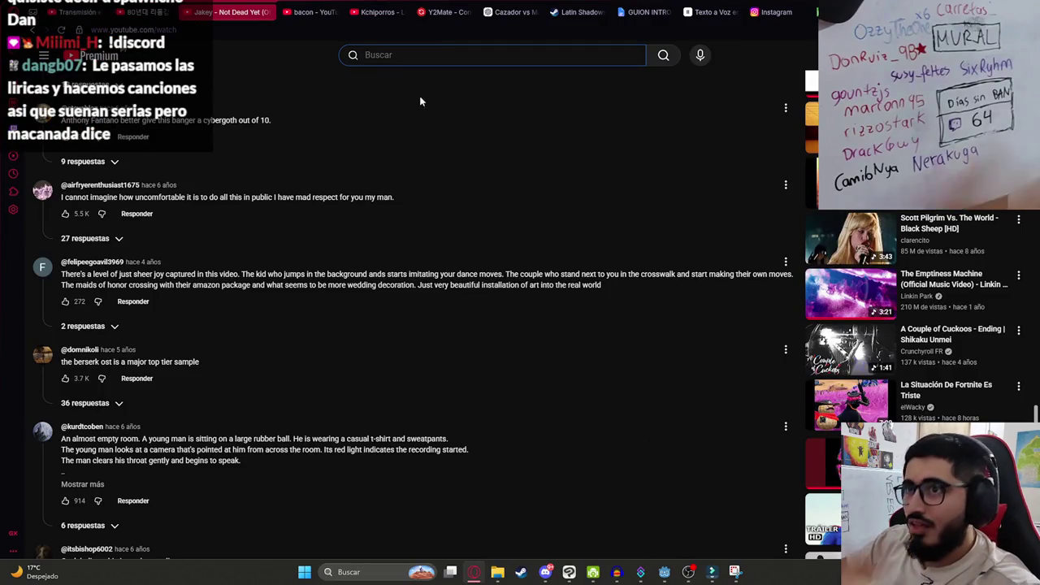
text(jay oc)
key(Return)
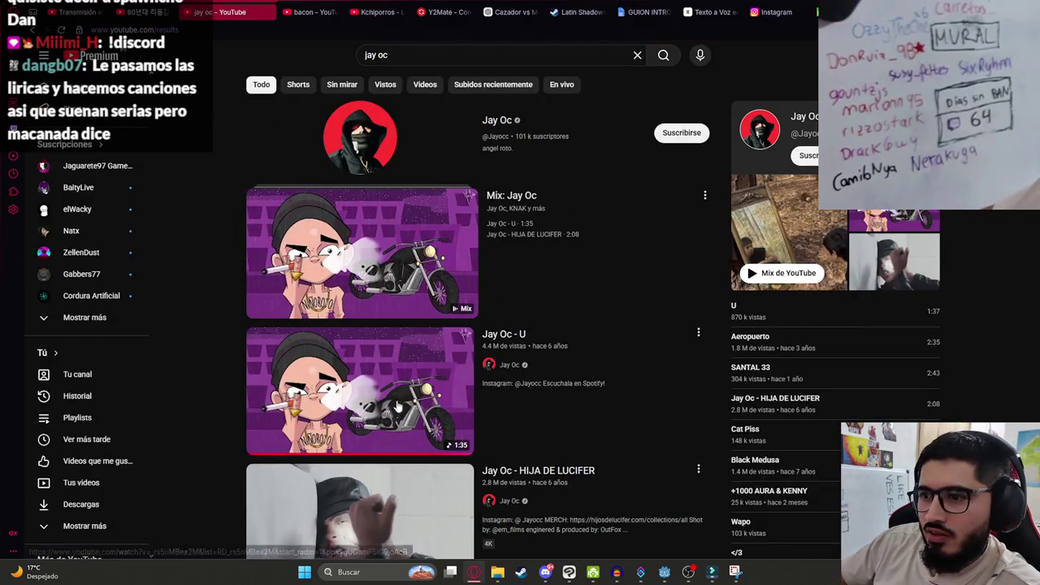
Play the 'Jay Oc - U' video, then return to Godot.
click(371, 376)
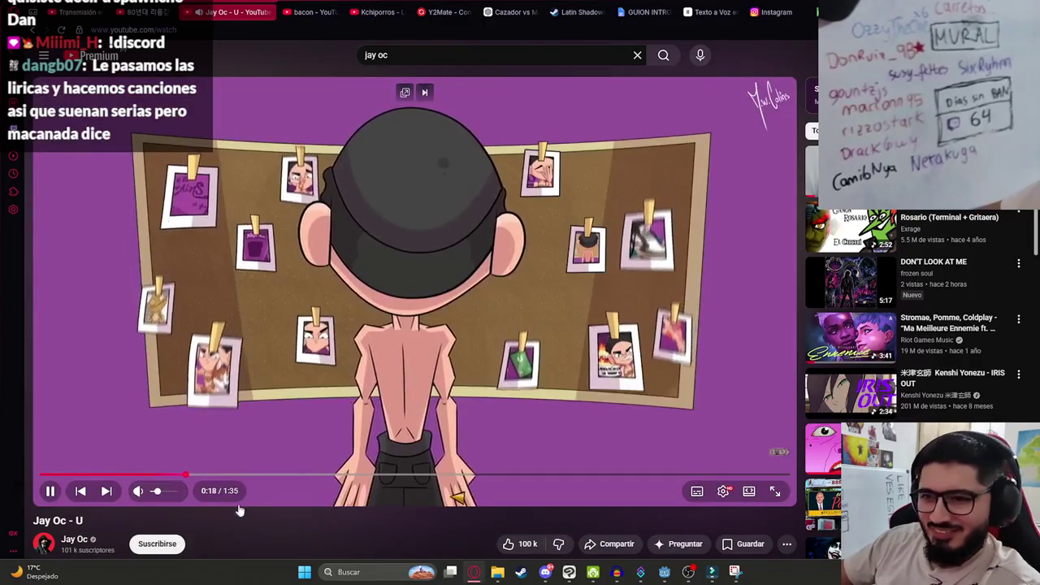
key(alt+Tab)
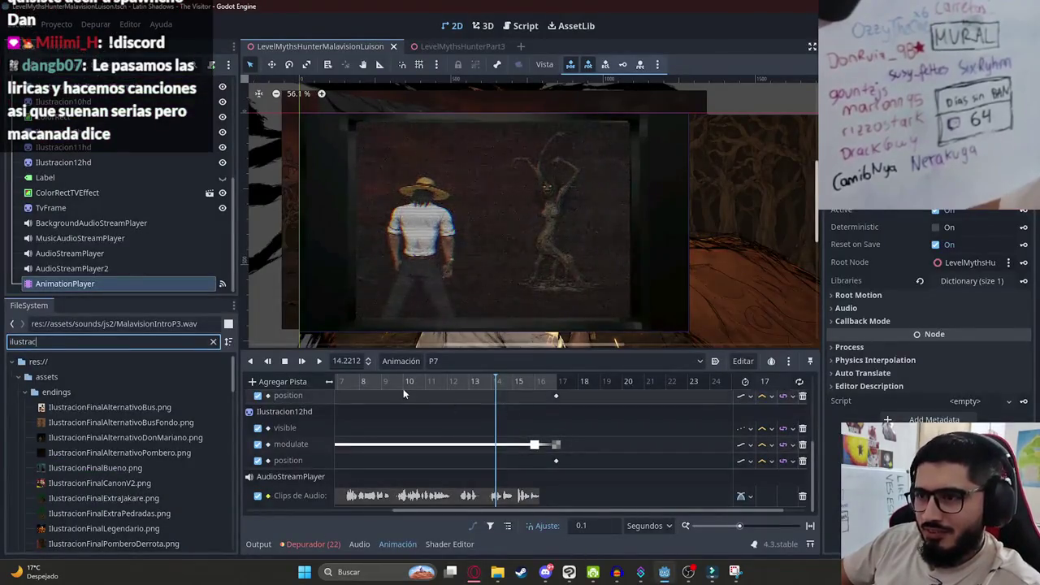
Scroll the filtered FileSystem dock down to the Ilustracion HD sprite images.
scroll(170, 397, down, 4)
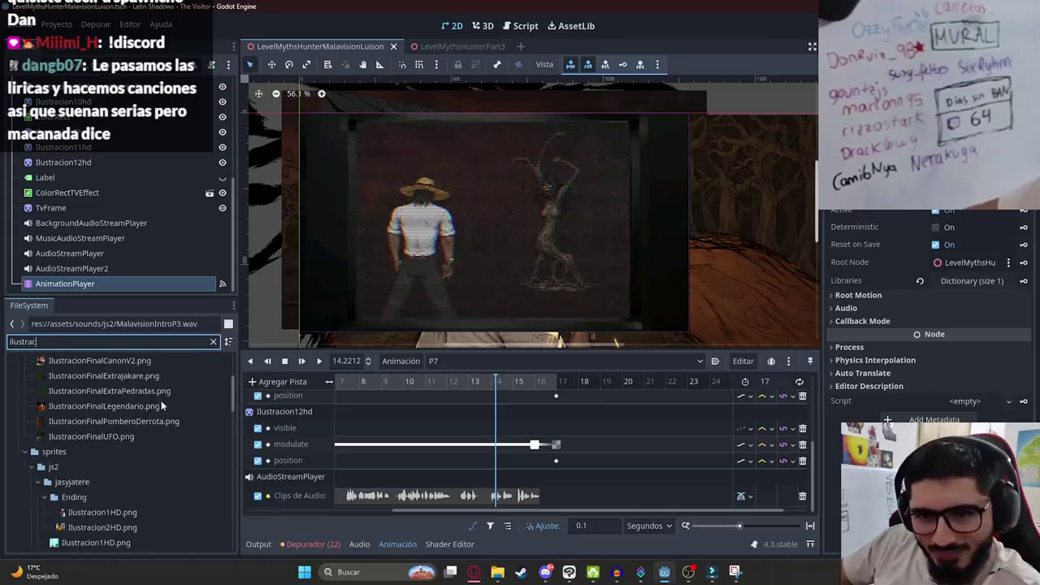
scroll(83, 415, down, 2)
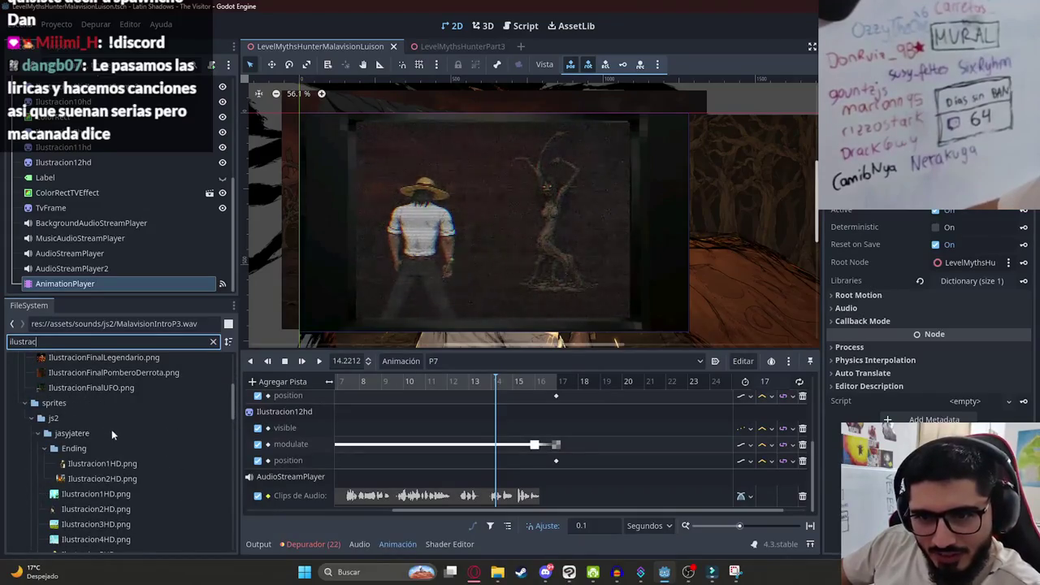
scroll(71, 417, down, 5)
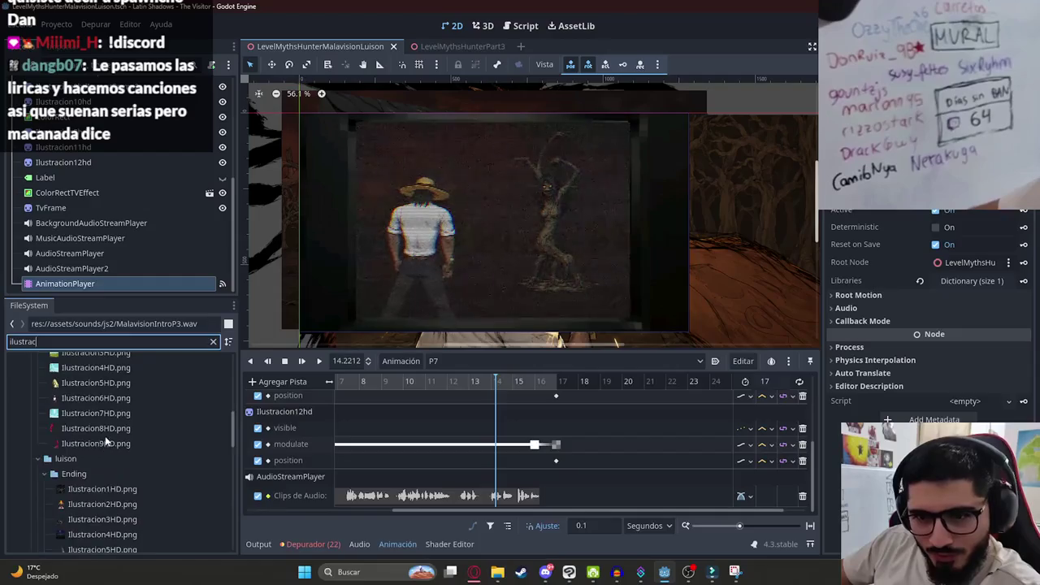
Add Ilustracion8HD.png to the scene, hide the TV overlay, and place it under Ilustracion12hd.
mouse_move(67, 436)
mouse_down()
mouse_move(491, 423)
mouse_move(398, 256)
mouse_move(699, 244)
mouse_move(700, 252)
mouse_up()
scroll(188, 213, up, 2)
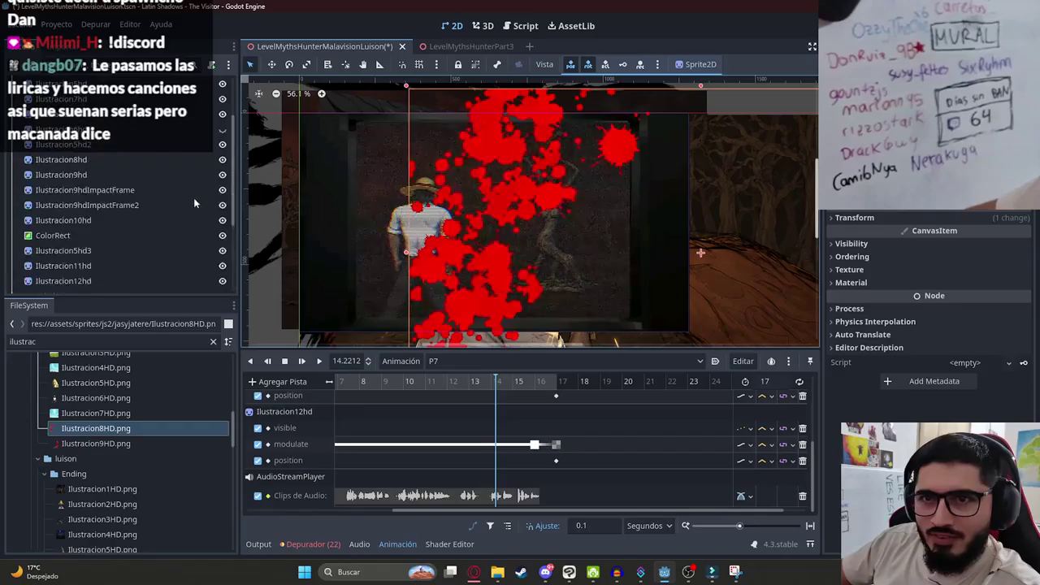
click(222, 206)
scroll(184, 223, down, 2)
drag(113, 288, 104, 162)
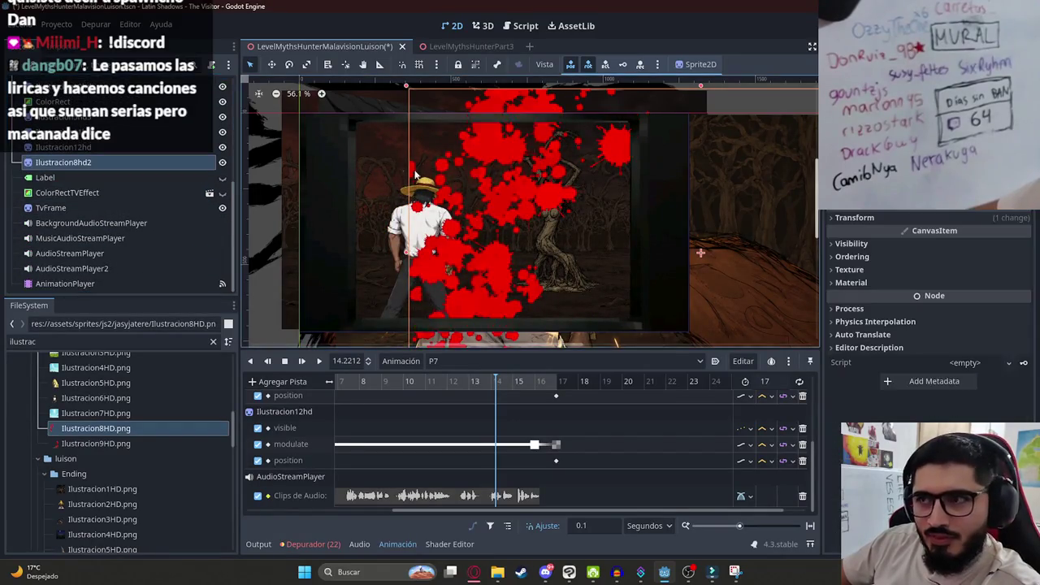
Move and resize the Ilustracion8hd2 splatter over the left-side character.
scroll(480, 299, down, 2)
drag(467, 252, 448, 194)
mouse_move(577, 275)
mouse_down()
mouse_move(537, 211)
mouse_move(520, 205)
mouse_move(382, 209)
mouse_up()
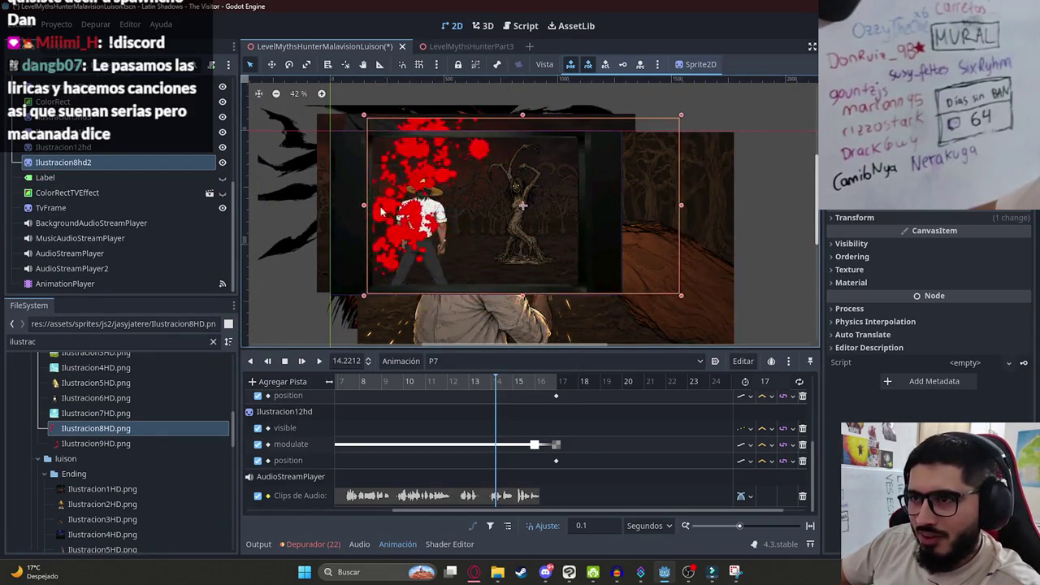
scroll(382, 210, up, 2)
click(388, 207)
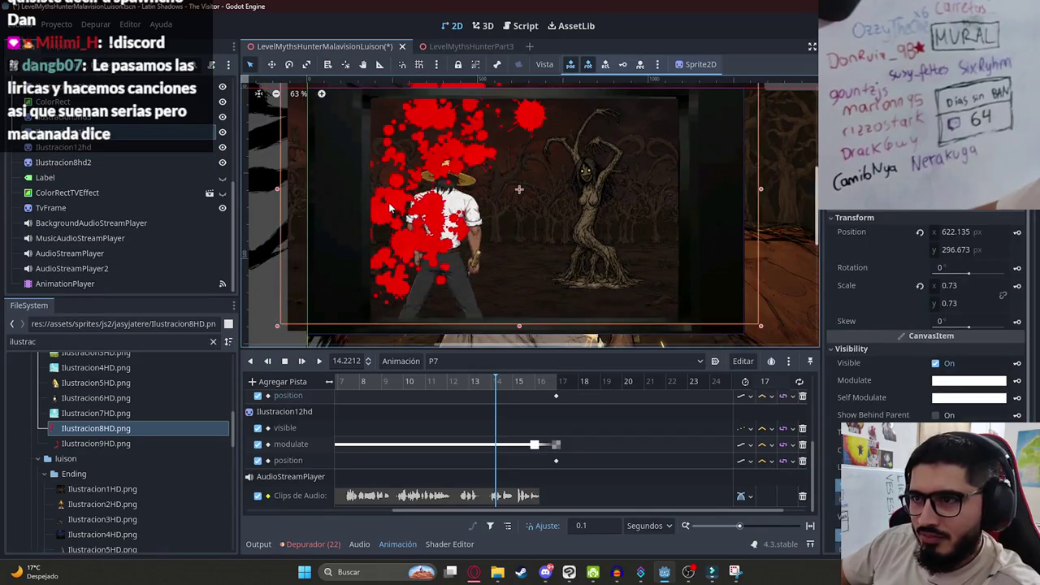
click(390, 203)
drag(389, 202, 401, 213)
drag(439, 118, 424, 155)
Adjust the splatter's height by dragging its bottom resize handle.
mouse_move(530, 281)
mouse_down()
mouse_move(531, 344)
mouse_move(529, 281)
mouse_up()
key(Delete)
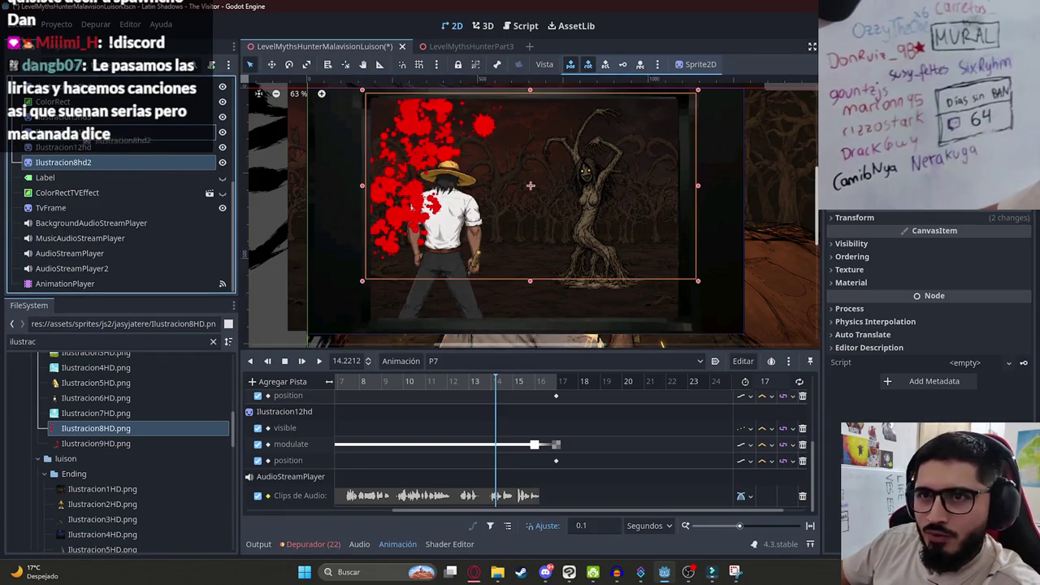
mouse_move(531, 284)
mouse_down()
mouse_move(533, 325)
mouse_move(532, 298)
mouse_move(529, 318)
mouse_move(500, 298)
mouse_move(490, 306)
mouse_up()
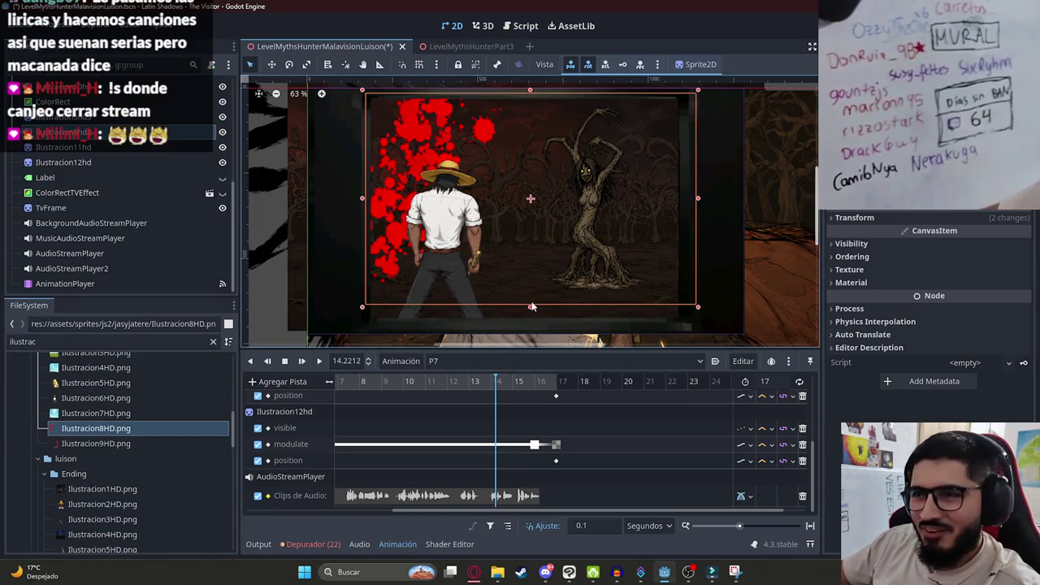
mouse_move(532, 308)
mouse_down()
mouse_move(517, 333)
mouse_move(499, 285)
mouse_move(496, 297)
mouse_move(506, 270)
mouse_up()
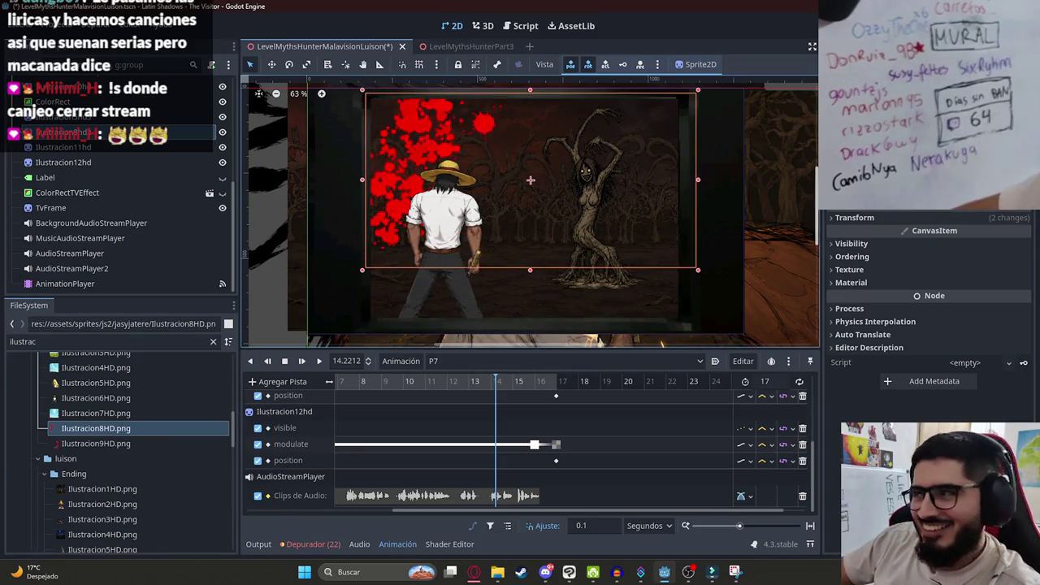
Reset the splatter's Transform Scale to 1, 1 in the Inspector.
click(854, 218)
click(959, 285)
text(1)
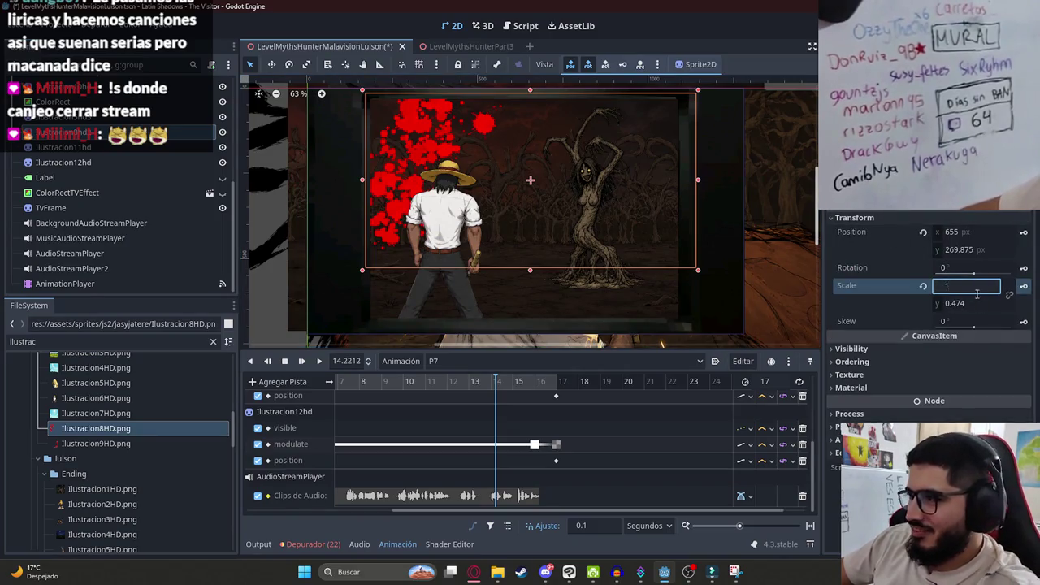
key(Return)
click(975, 302)
text(1)
key(Return)
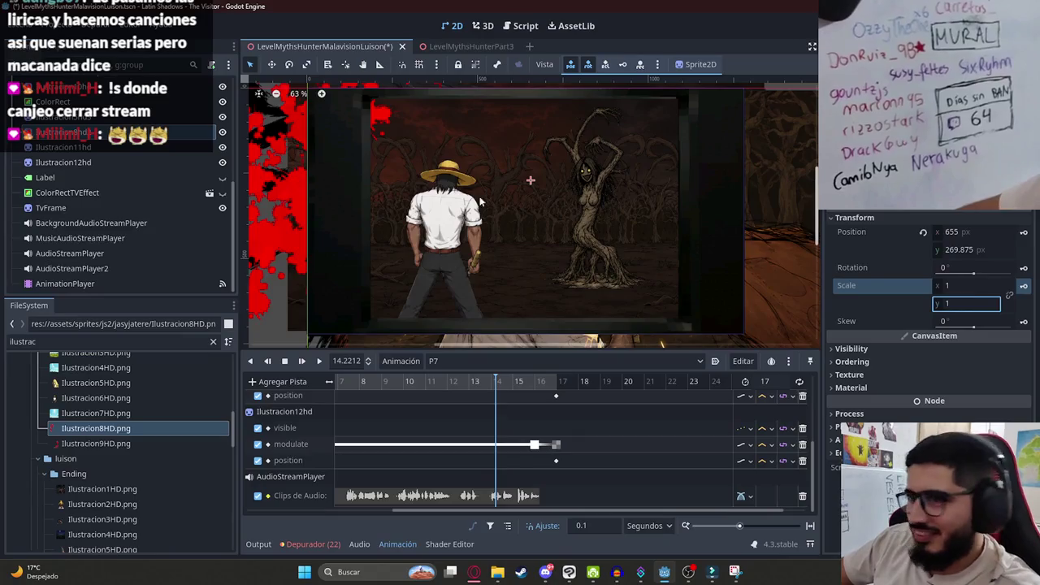
Move and shrink the splatter to about 0.556 scale, undoing the extra stretch.
scroll(415, 150, down, 3)
drag(415, 150, 463, 202)
drag(582, 334, 496, 248)
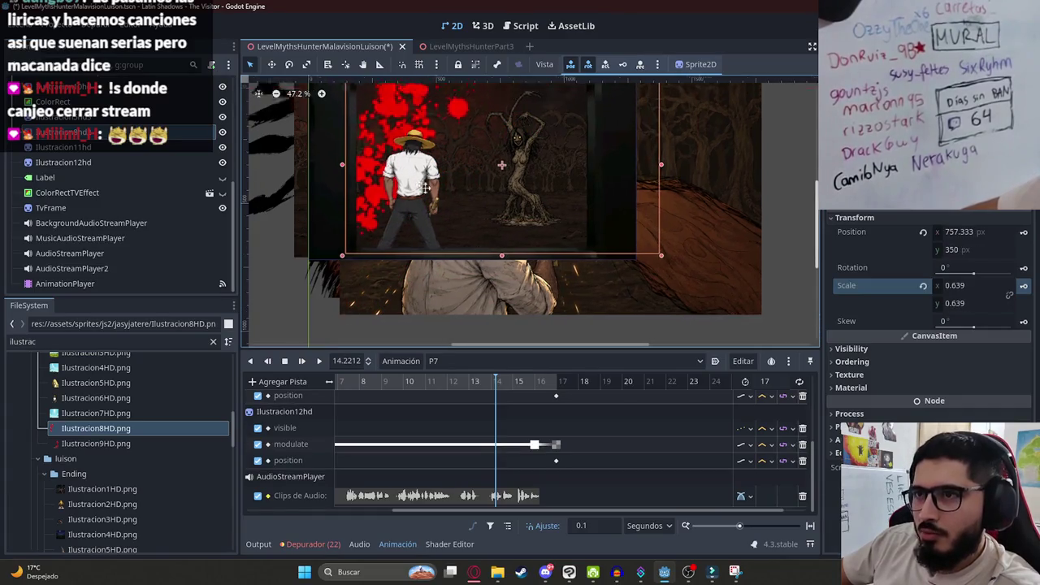
drag(551, 299, 524, 287)
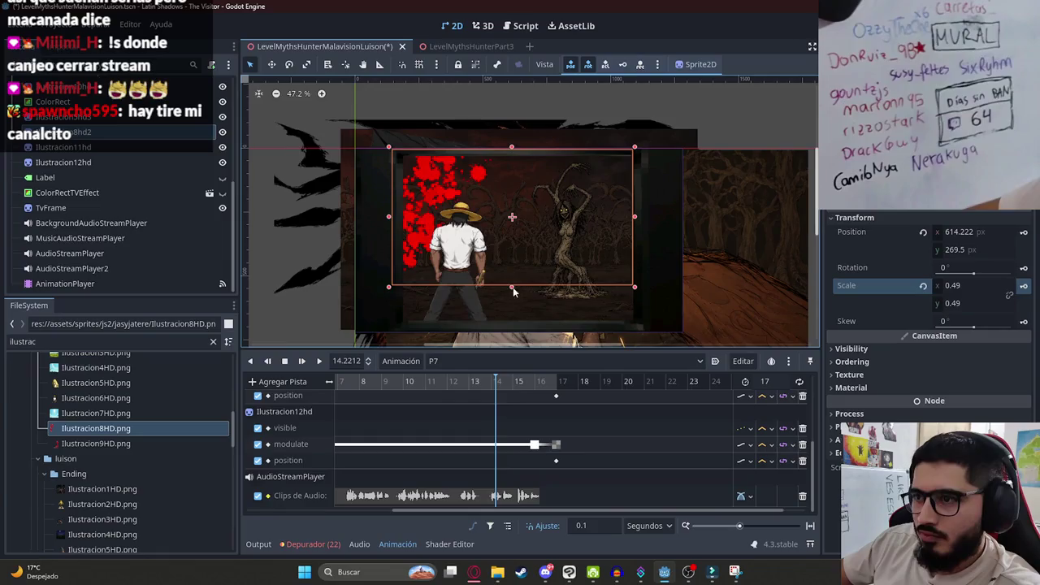
drag(511, 286, 534, 353)
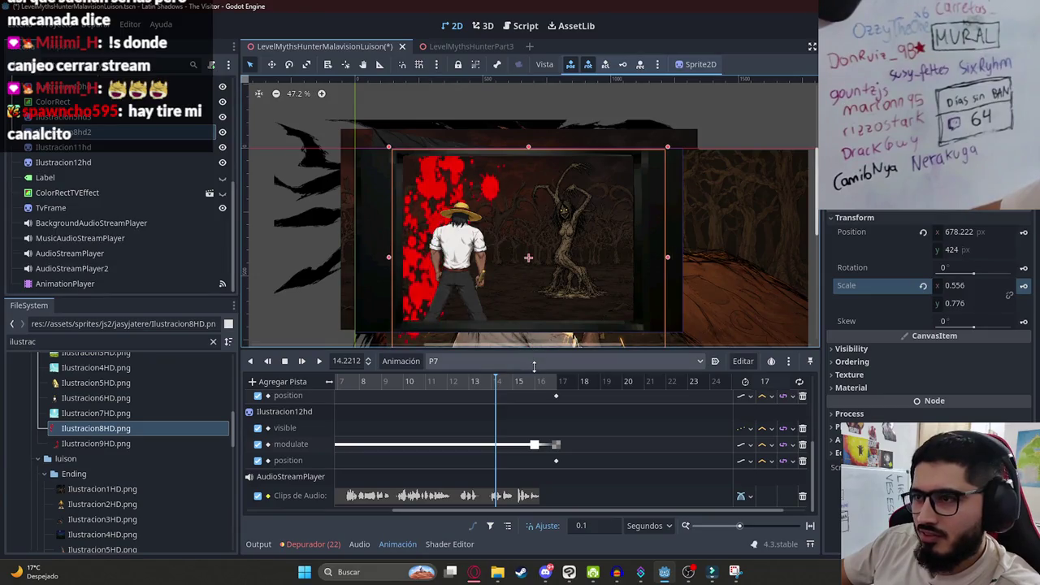
key(ctrl+z)
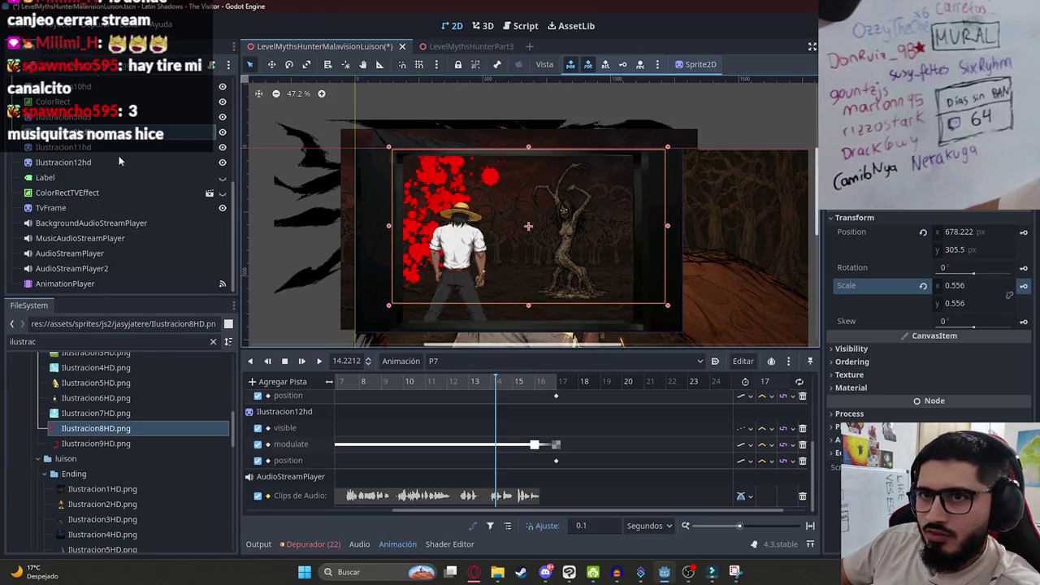
Duplicate the splatter node and move the copy over the tree creature.
click(130, 140)
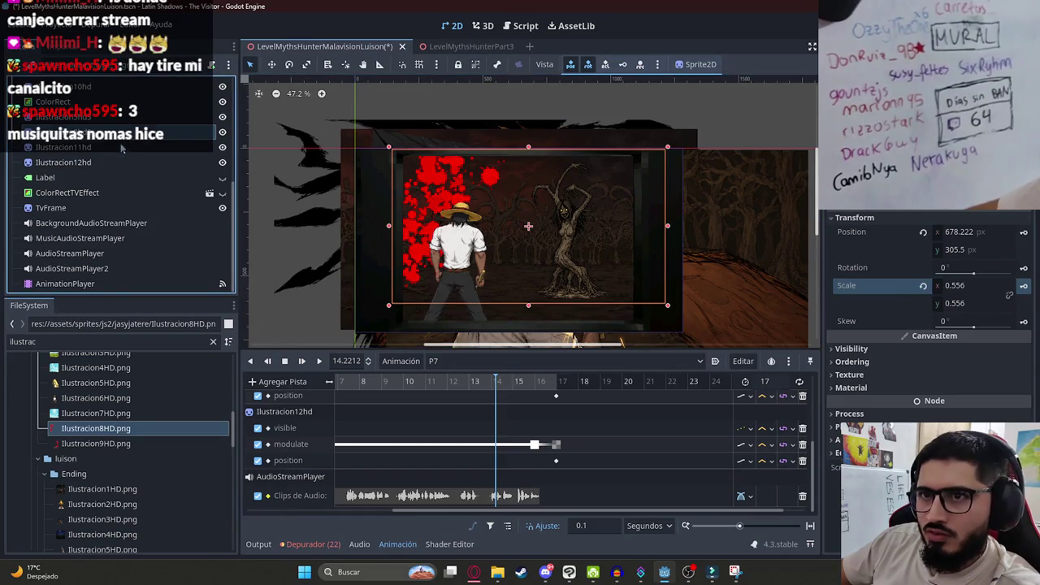
click(122, 148)
click(592, 195)
drag(435, 177, 585, 178)
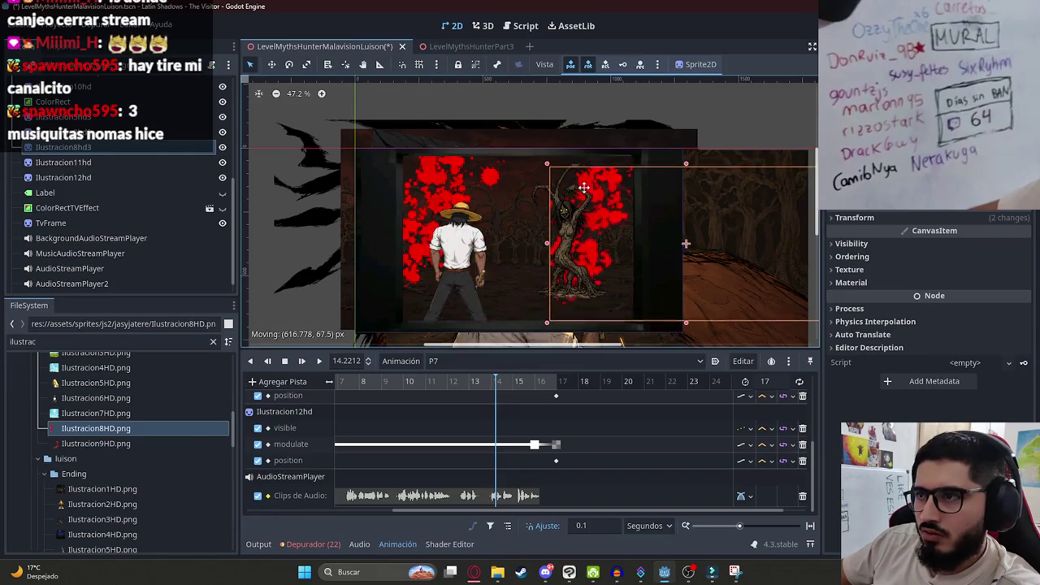
Check the copy's transform, then fine-tune Ilustracion8hd3 over the tree creature.
click(857, 218)
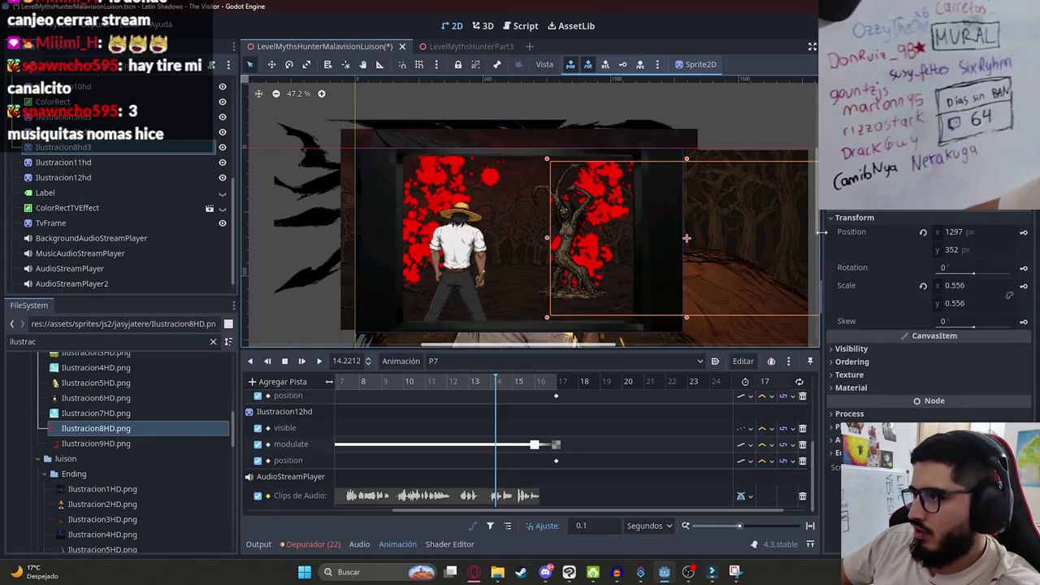
key(alt+Tab)
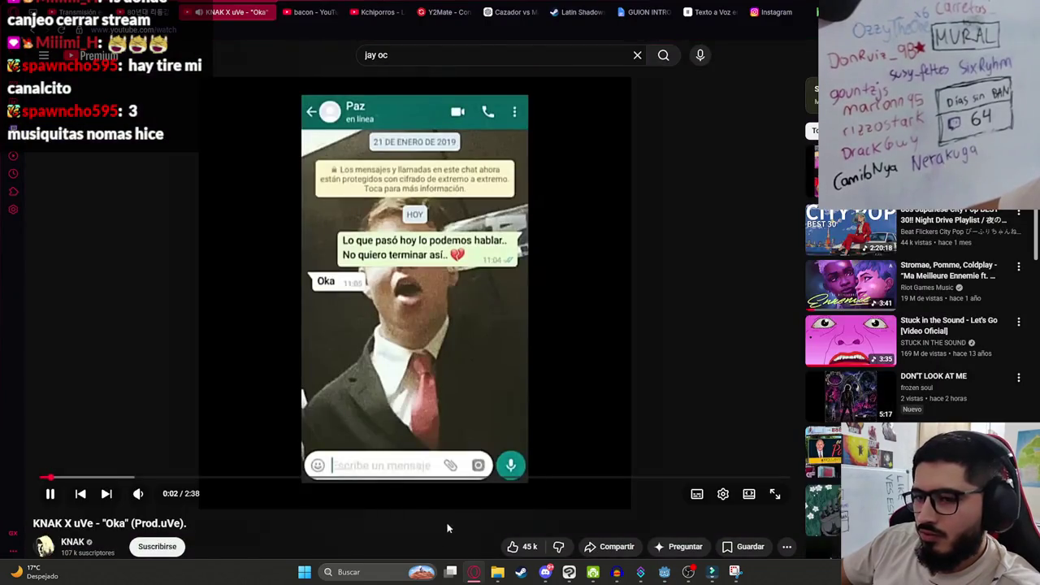
key(alt+Tab)
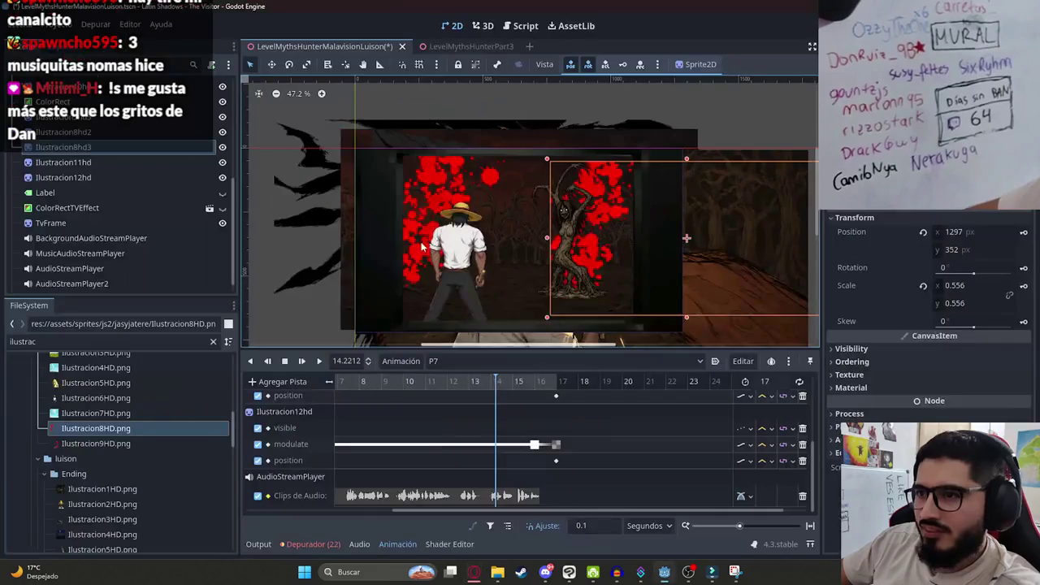
mouse_move(597, 179)
mouse_down()
mouse_move(614, 183)
mouse_move(548, 181)
mouse_up()
click(582, 185)
scroll(582, 293, up, 3)
scroll(582, 292, up, 1)
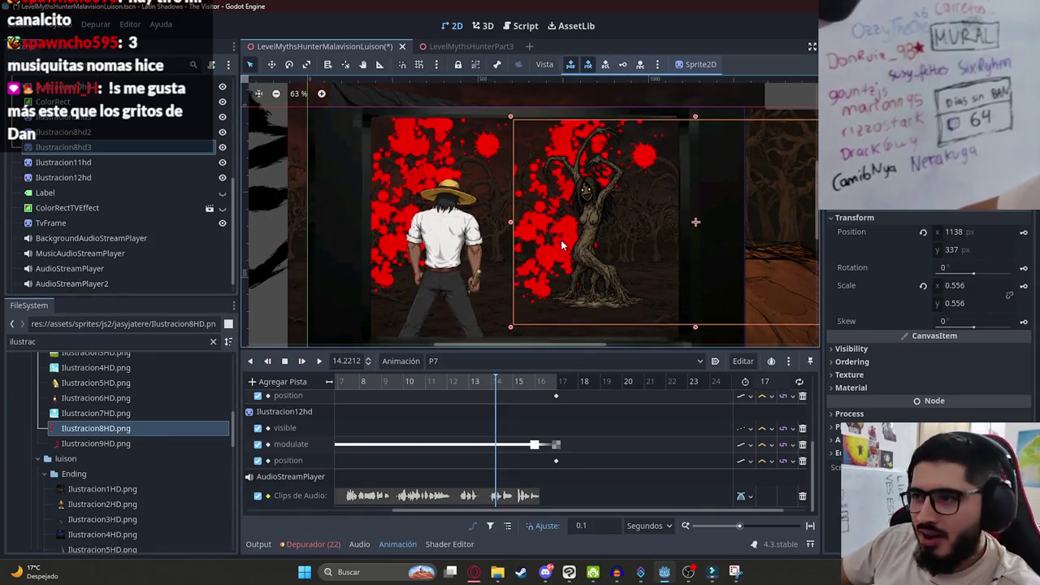
mouse_move(532, 230)
mouse_down()
mouse_move(550, 212)
mouse_move(558, 235)
mouse_move(538, 225)
mouse_up()
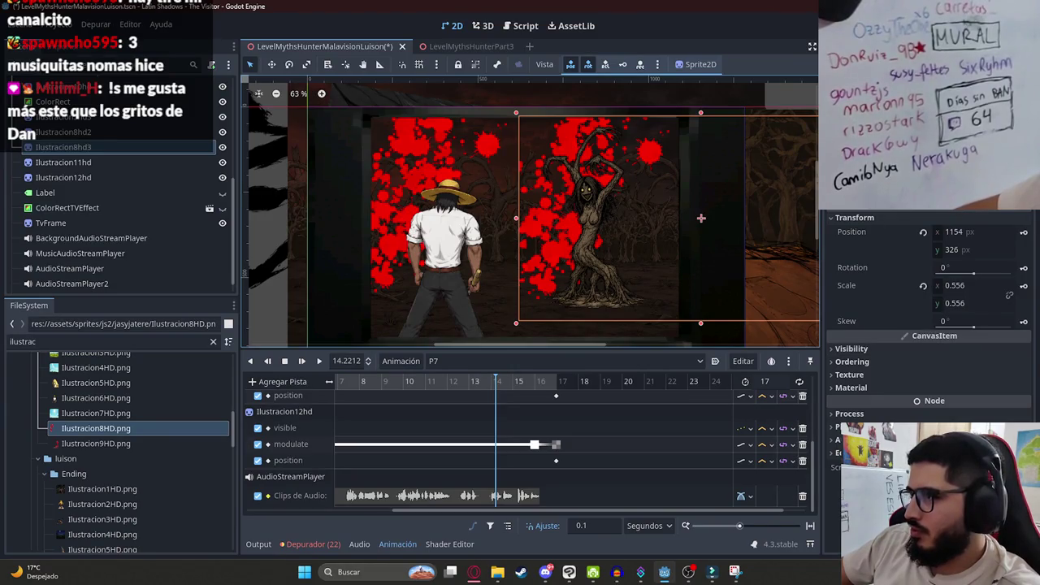
Move the right-edge splatter leftward to cover more of the frame.
scroll(926, 325, down, 5)
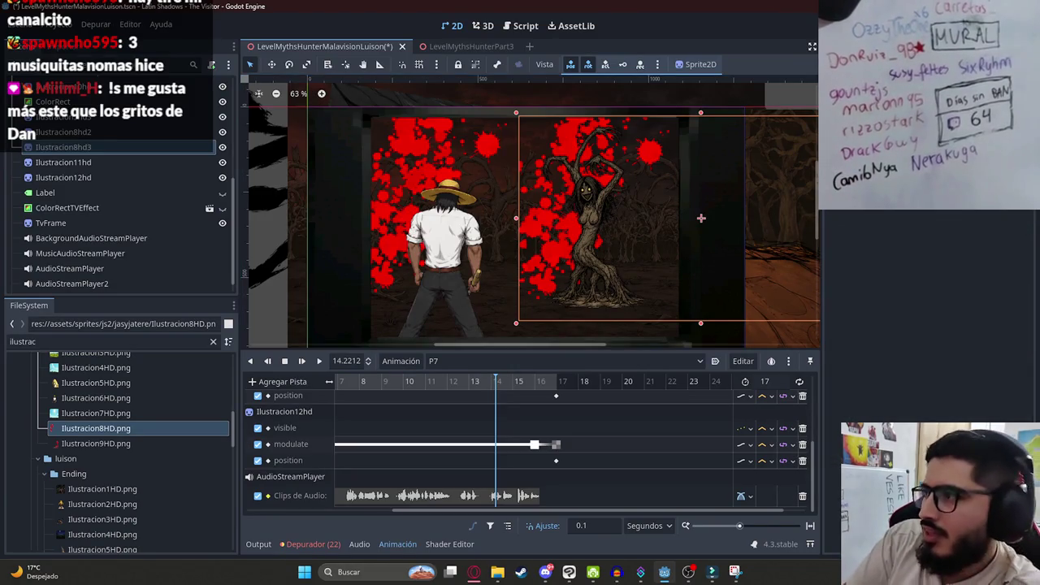
scroll(927, 325, up, 1)
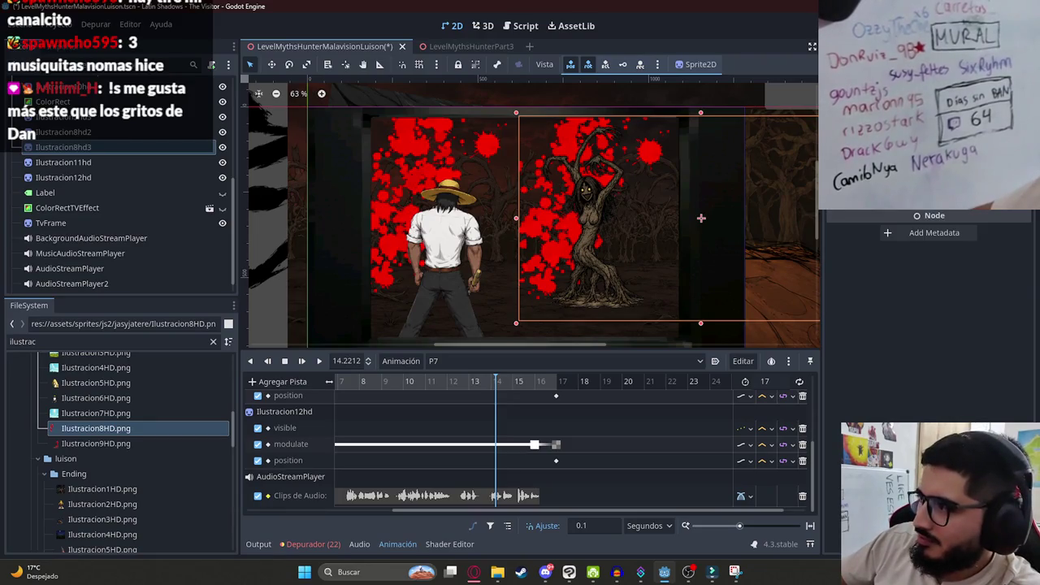
mouse_move(797, 146)
mouse_down()
mouse_move(529, 144)
mouse_move(603, 140)
mouse_up()
scroll(614, 264, down, 1)
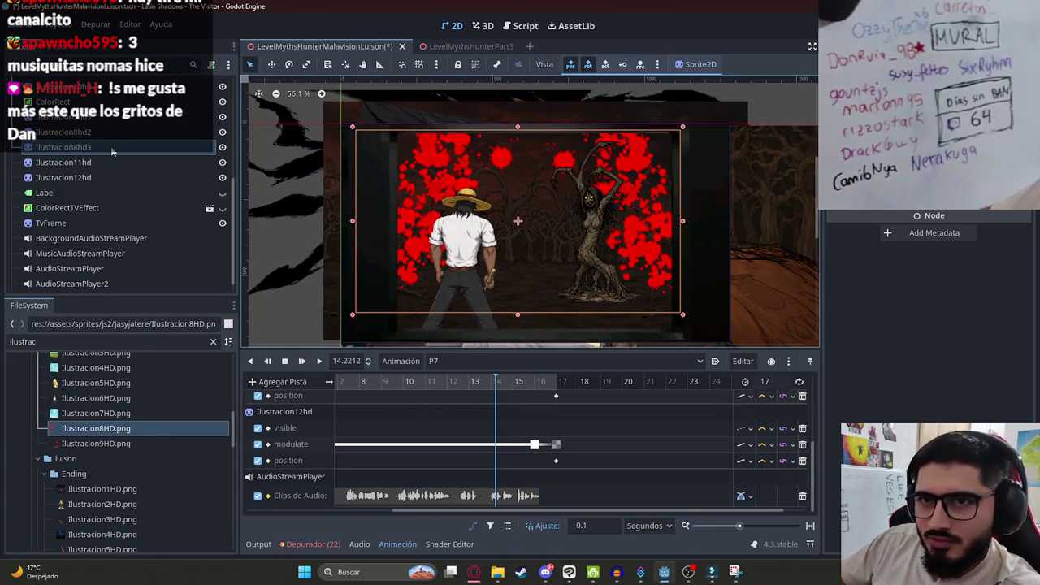
Key Ilustracion8hd2's Visible property in P7, confirming the new track.
click(182, 150)
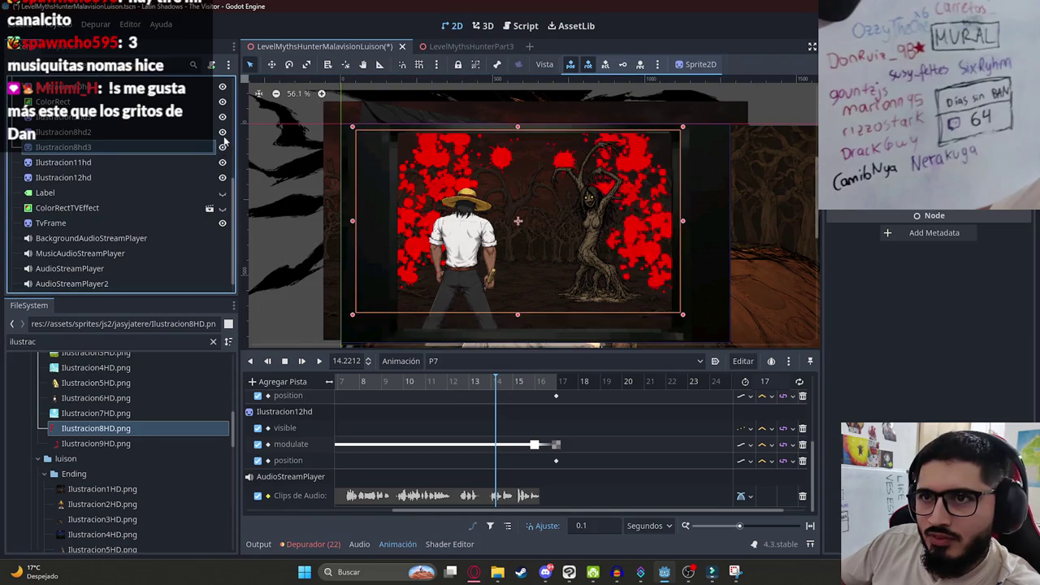
key(Up)
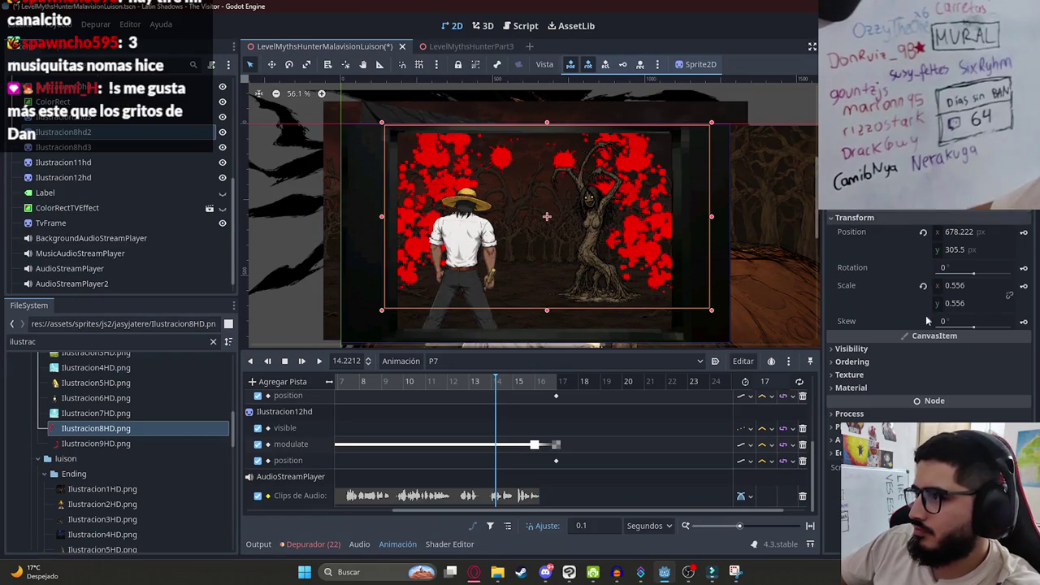
click(880, 351)
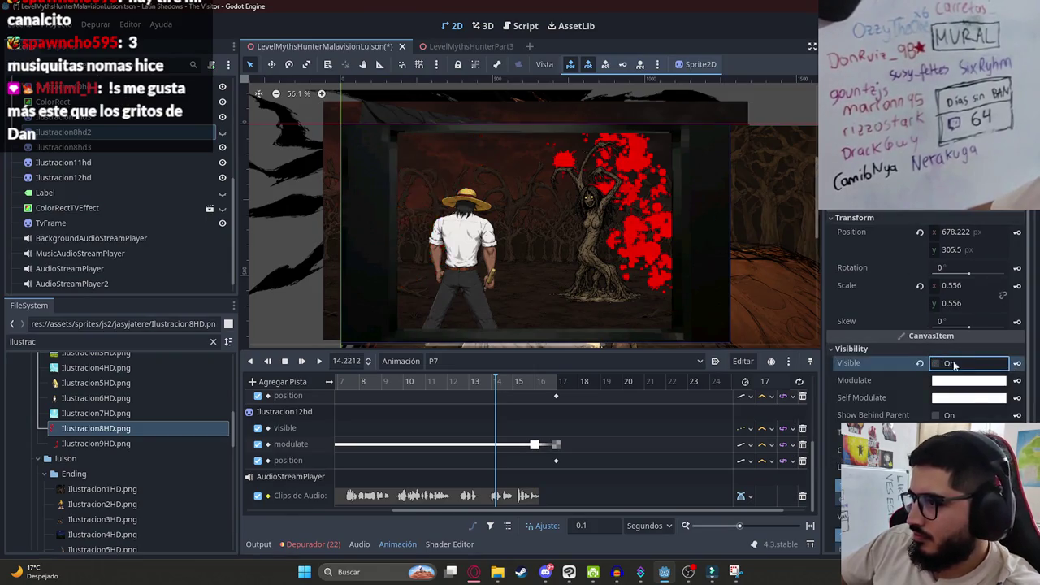
click(1017, 364)
click(471, 318)
Select Ilustracion8hd3, uncheck Visible and key it hidden.
click(434, 156)
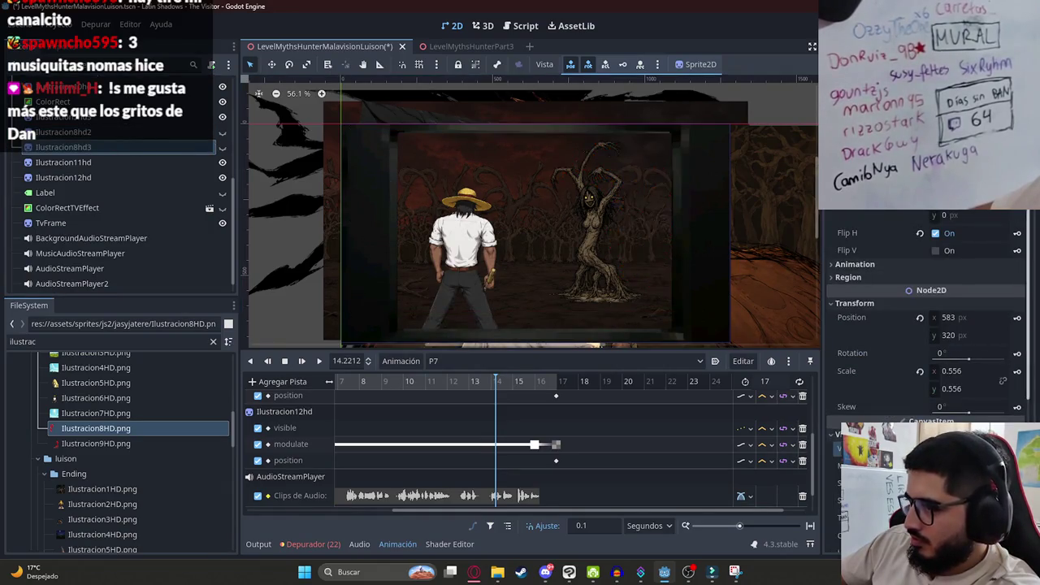
click(464, 319)
scroll(506, 409, down, 5)
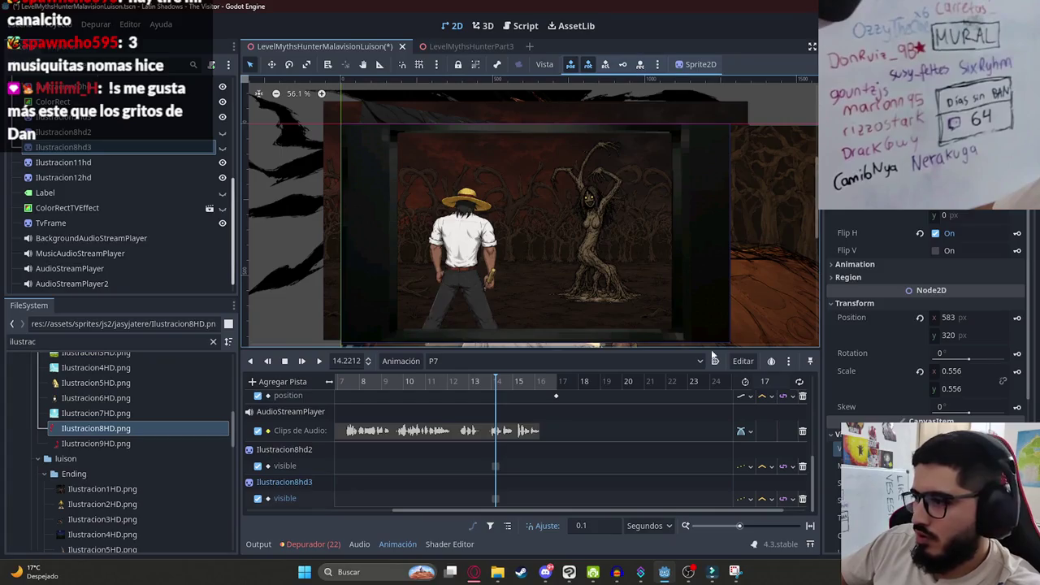
Make Ilustracion8hd2 and Ilustracion8hd3 visible and key each one's visibility at about 14.2 s.
shift+click(108, 145)
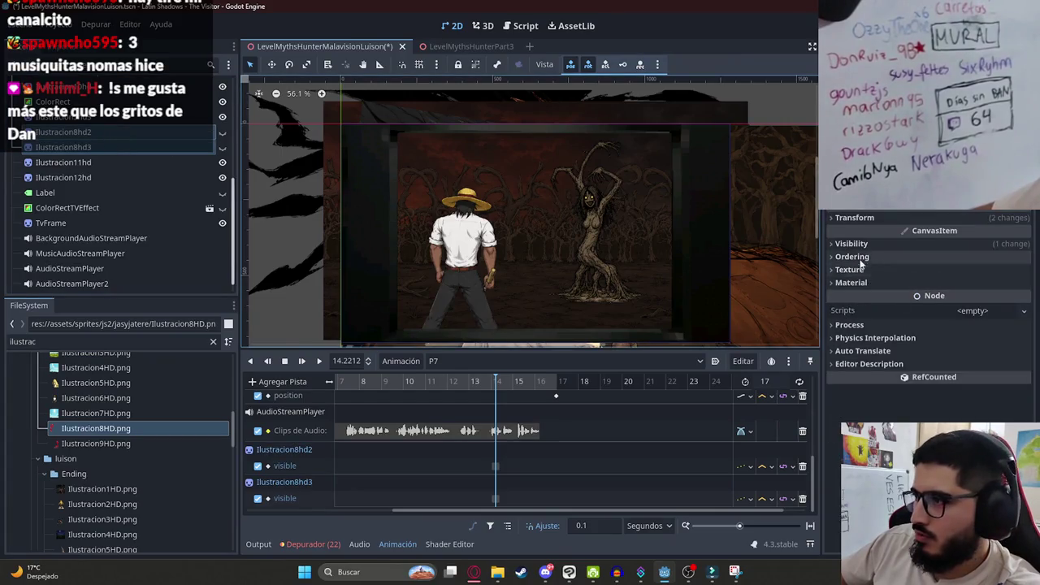
click(941, 244)
click(936, 257)
click(153, 130)
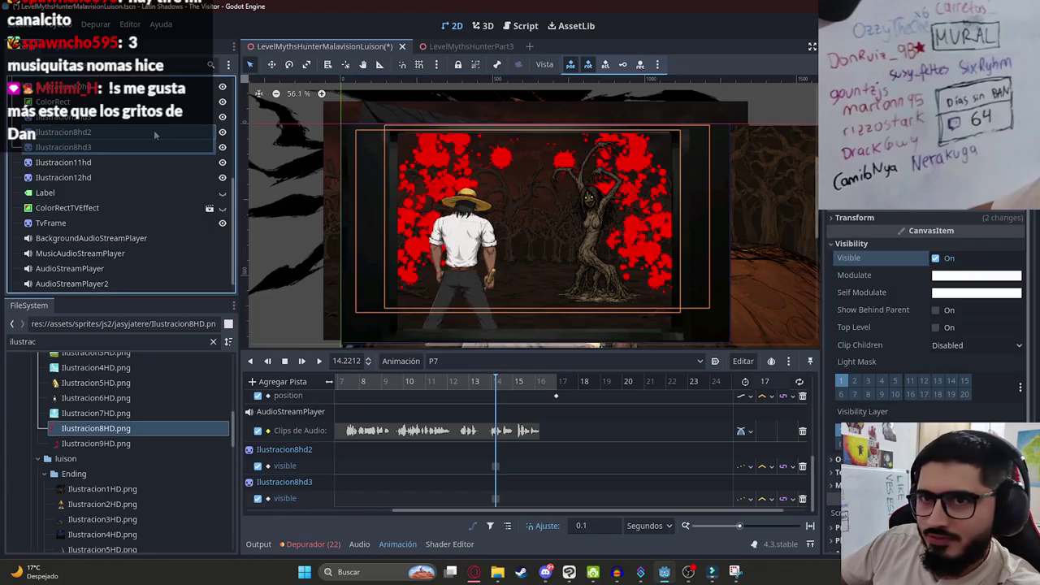
click(1019, 364)
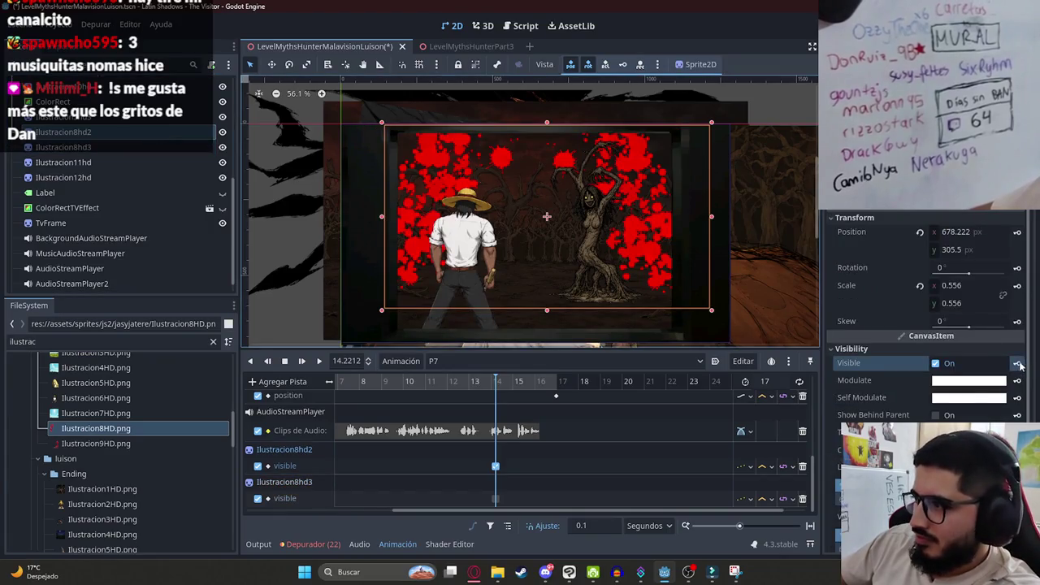
click(198, 146)
click(1016, 451)
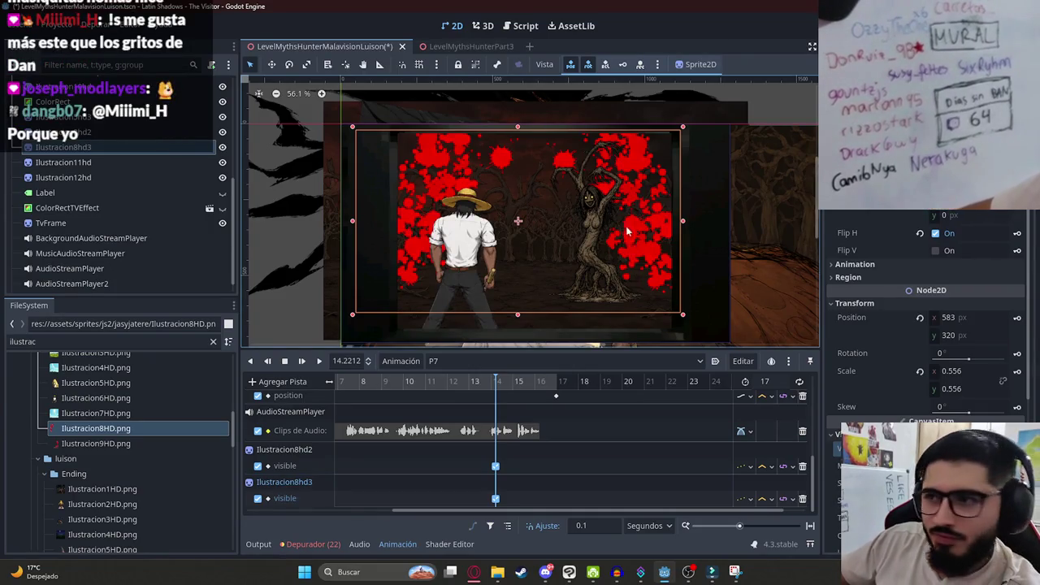
Save the cutscene scene with Ctrl+S and switch to Discord.
scroll(628, 233, down, 1)
key(ctrl+s)
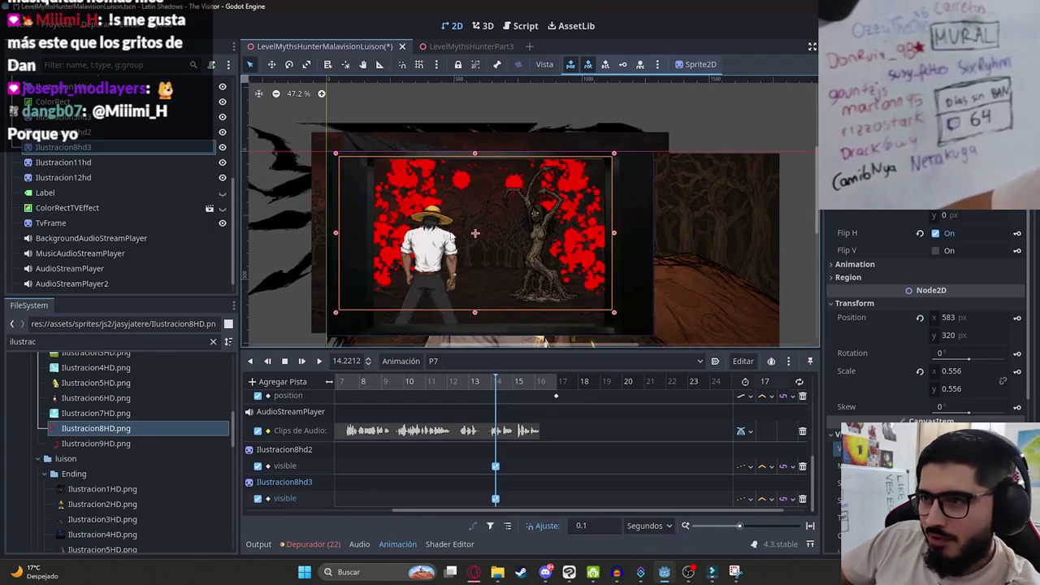
scroll(423, 325, up, 2)
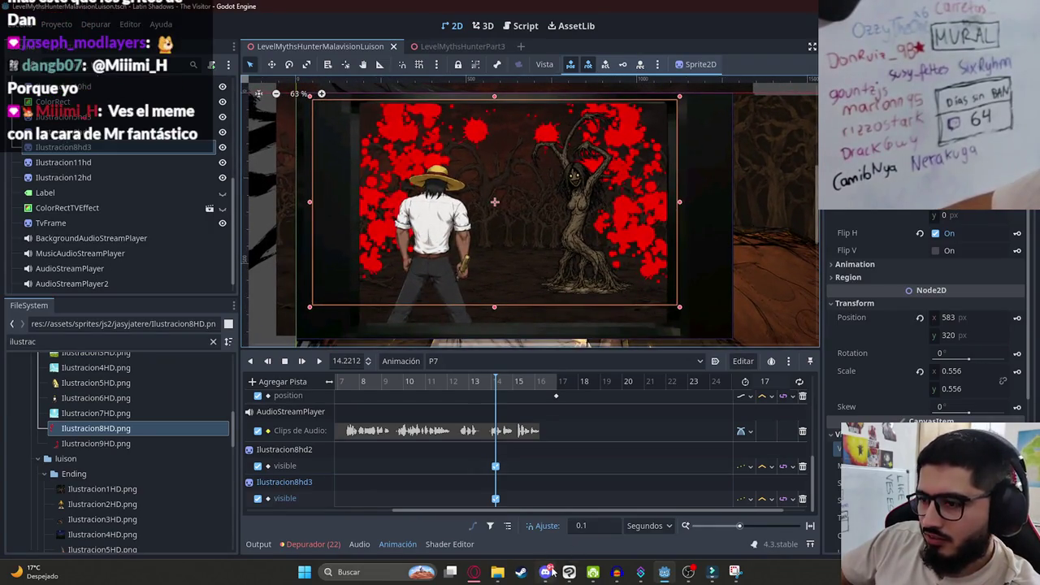
click(548, 571)
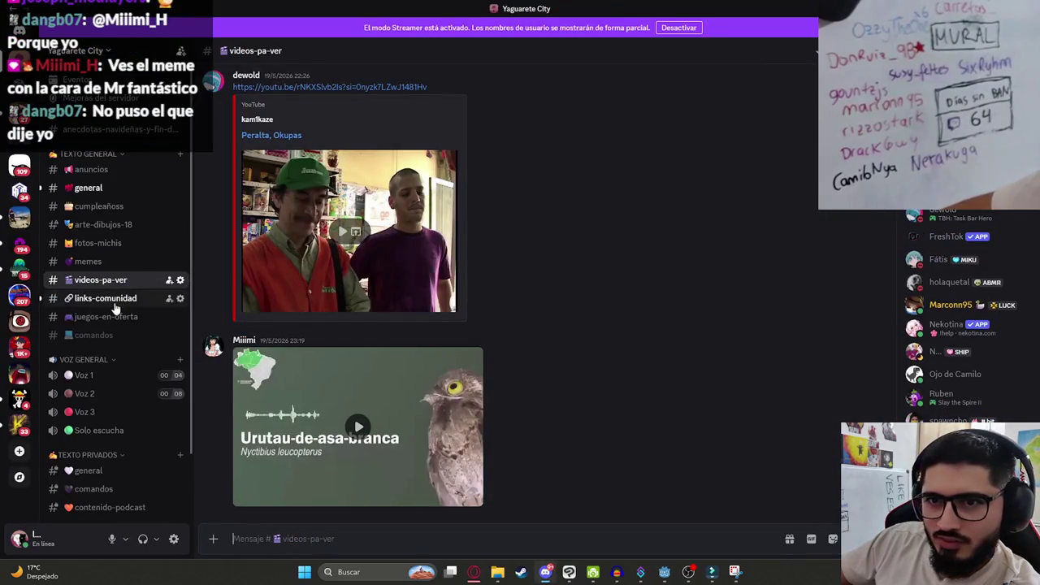
Follow the FreeWave Sounds link from links-comunidad to YouTube and place its tab after KNAK X.
click(114, 300)
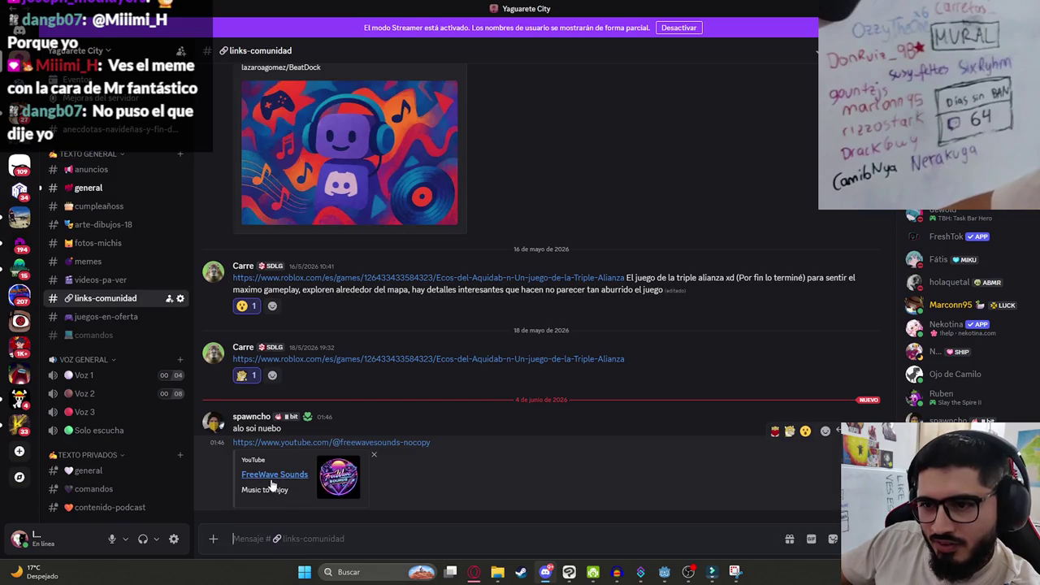
click(85, 187)
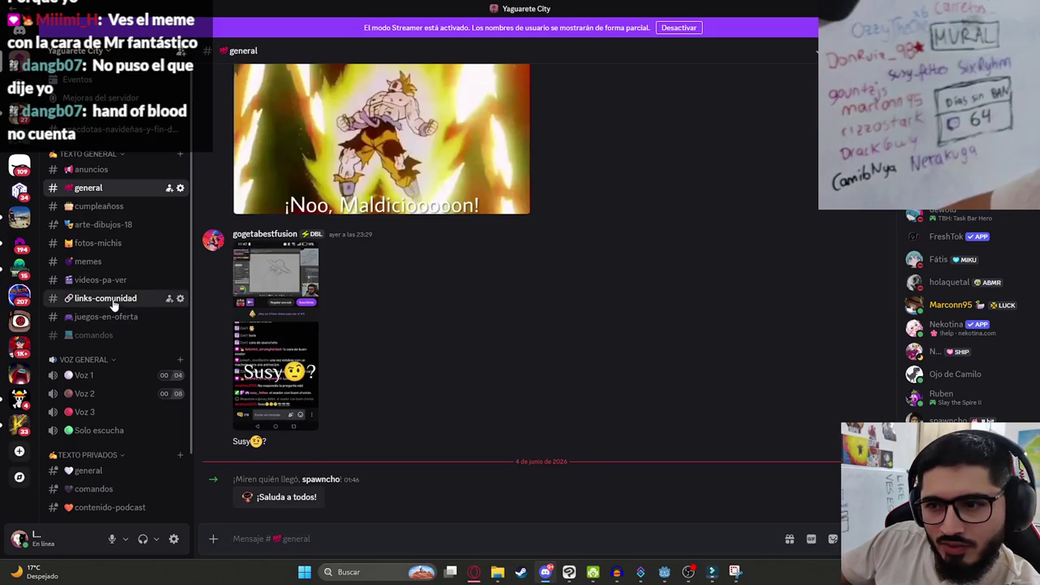
click(114, 301)
click(278, 475)
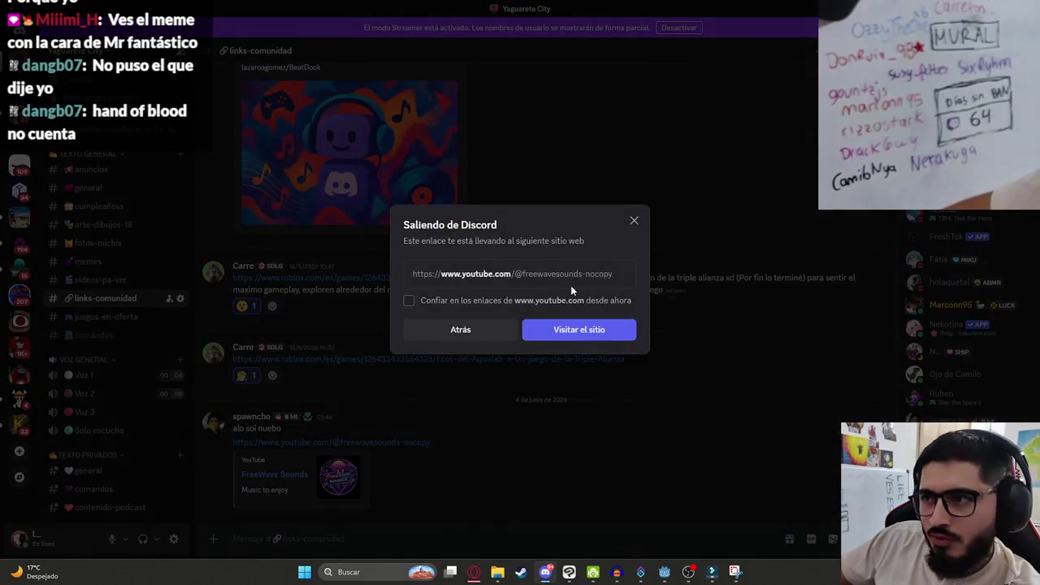
click(593, 335)
drag(751, 5, 236, 4)
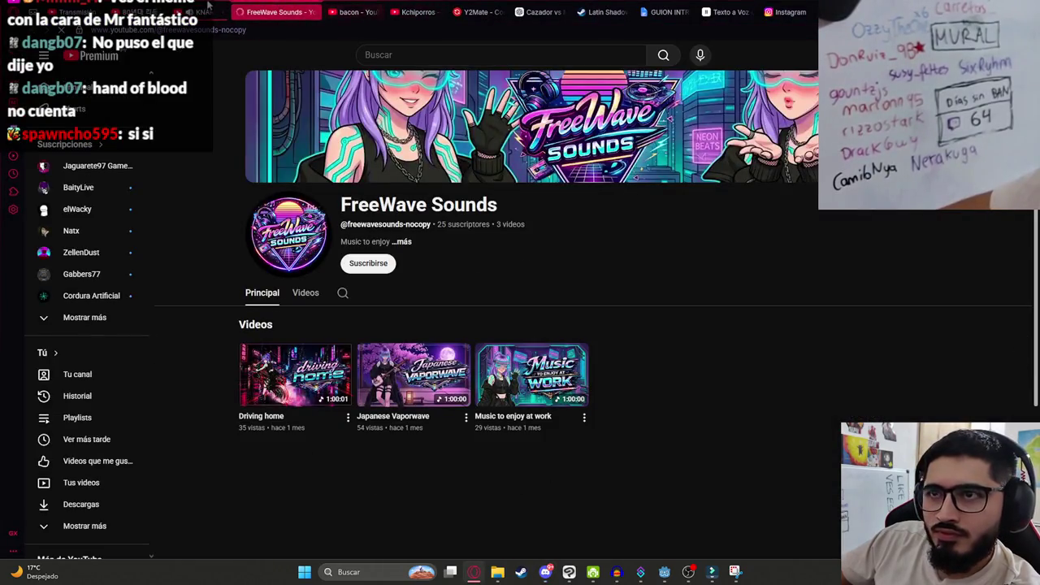
Pause the KNAK X video and play FreeWave Sounds' 'Music to enjoy at work' video.
click(217, 5)
key(ctrl+Tab)
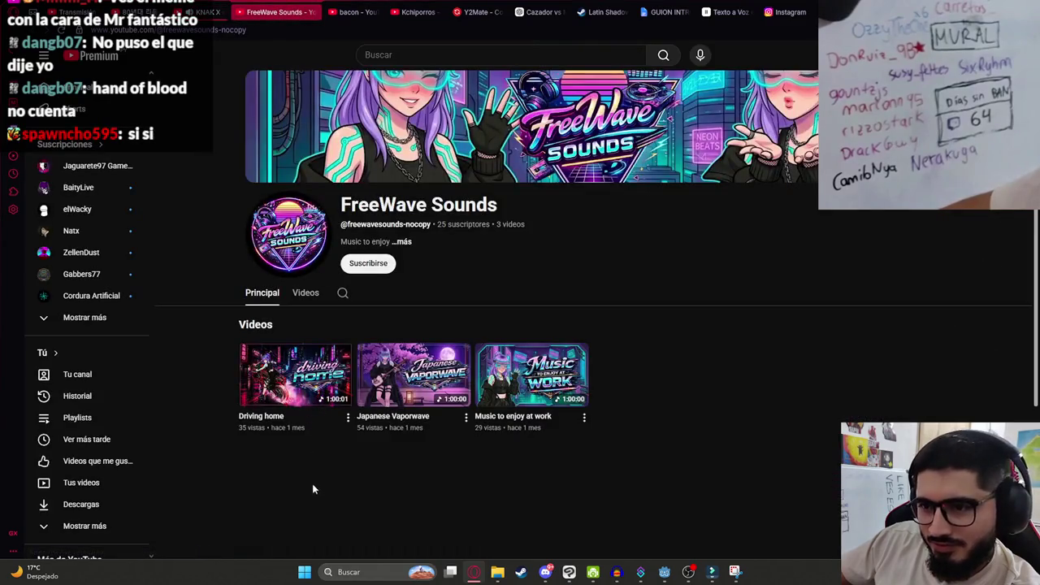
mouse_move(546, 383)
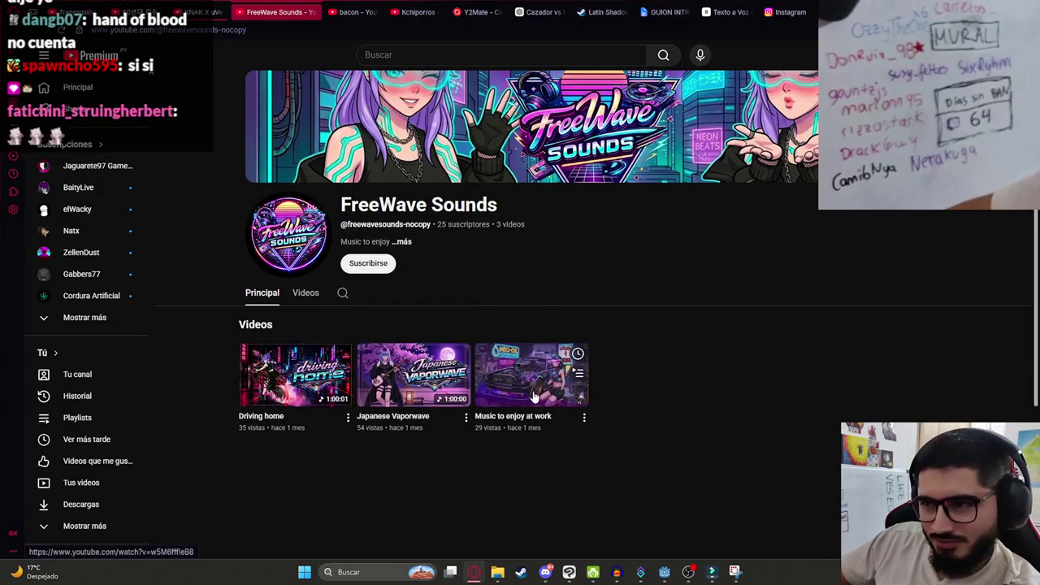
click(529, 395)
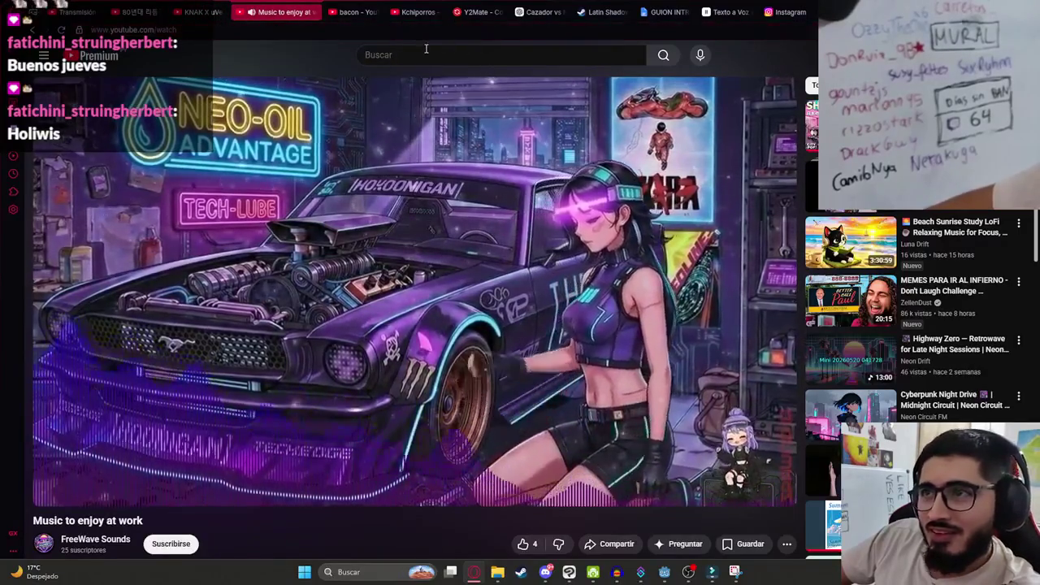
click(203, 11)
click(288, 12)
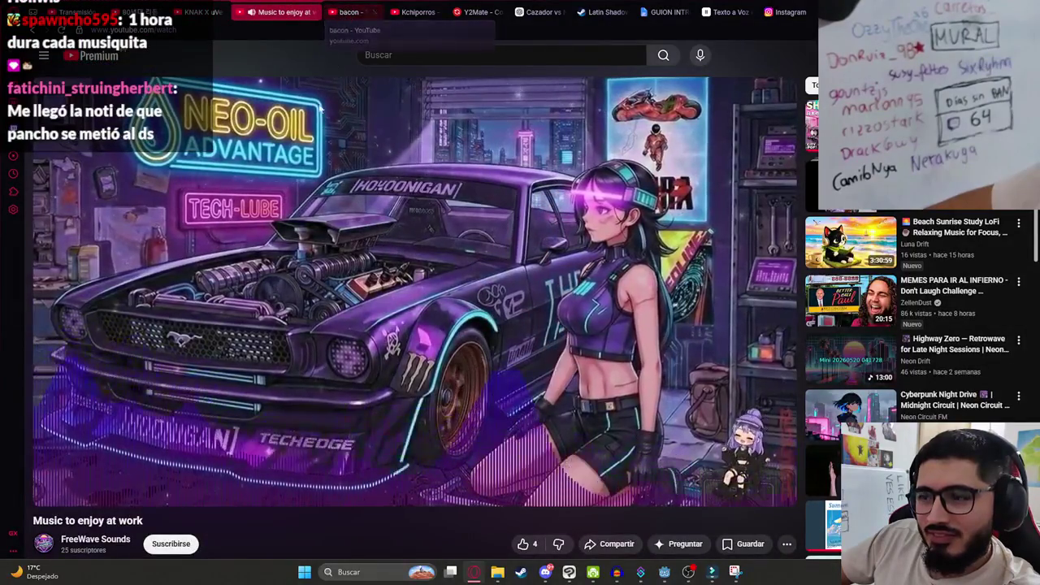
click(425, 54)
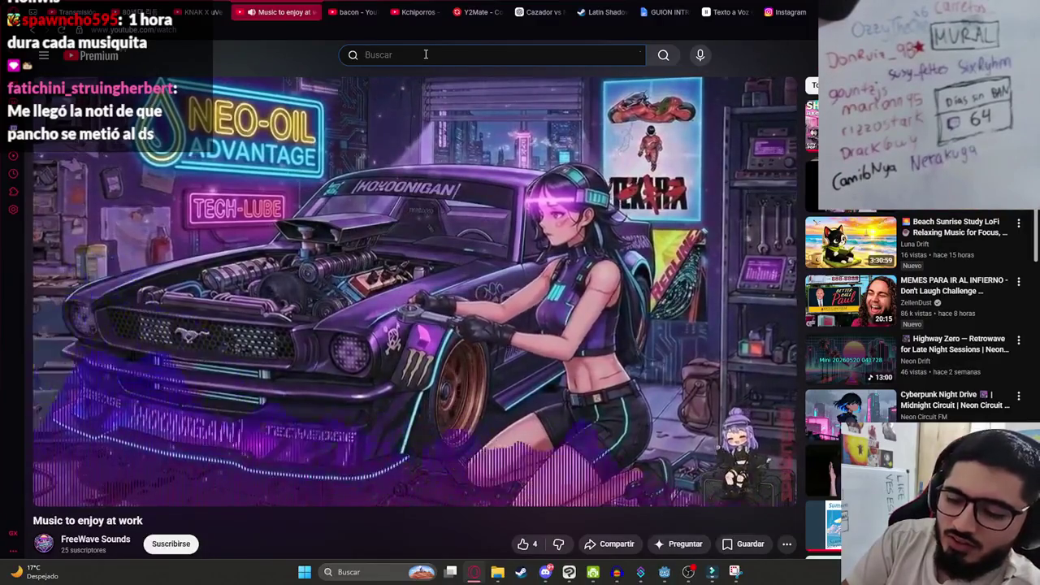
Search YouTube for 'drive intro music' and play Kavinsky's Nightcall Drive soundtrack video.
text(drive intro m)
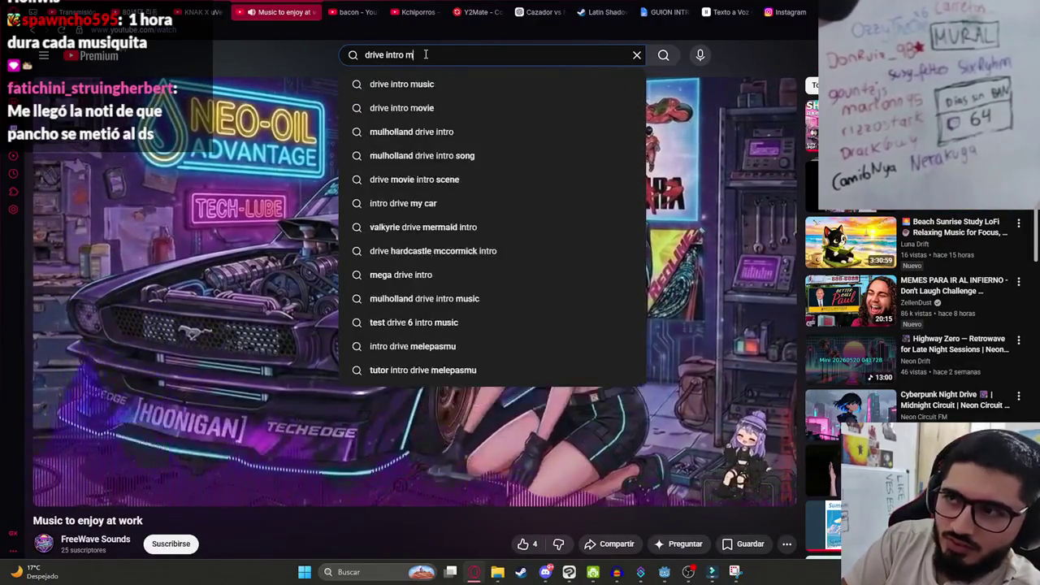
text(usic)
key(Return)
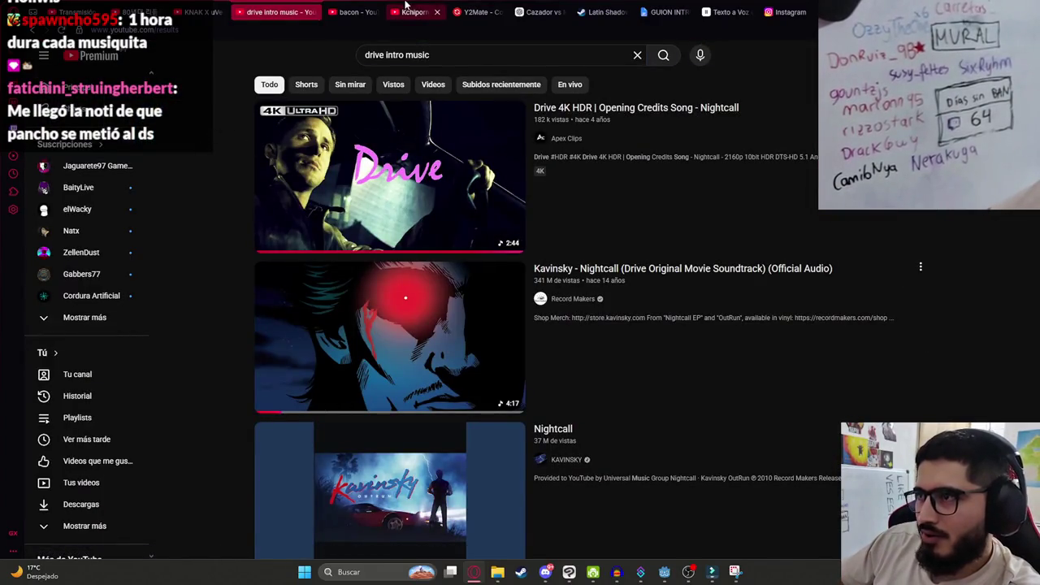
click(396, 321)
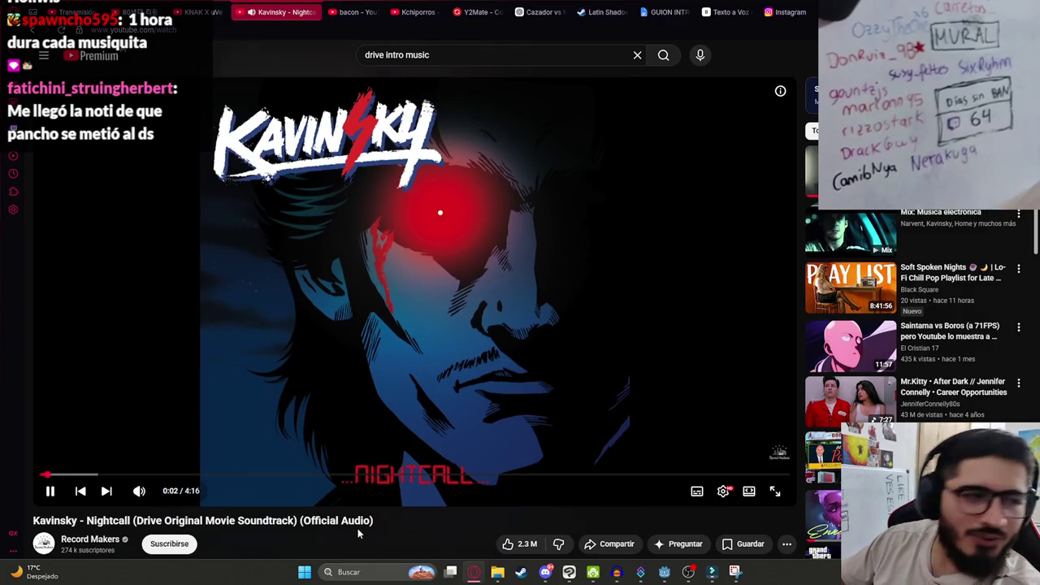
Glance at Discord, pause and resume the Nightcall video, then return to the Godot editor.
key(alt+Tab)
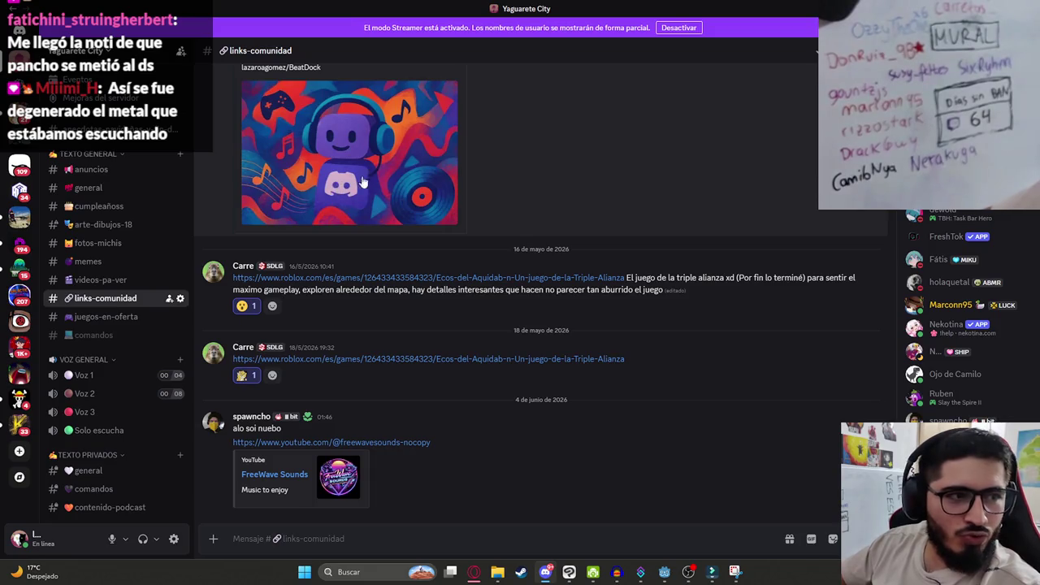
key(alt+Tab)
click(392, 252)
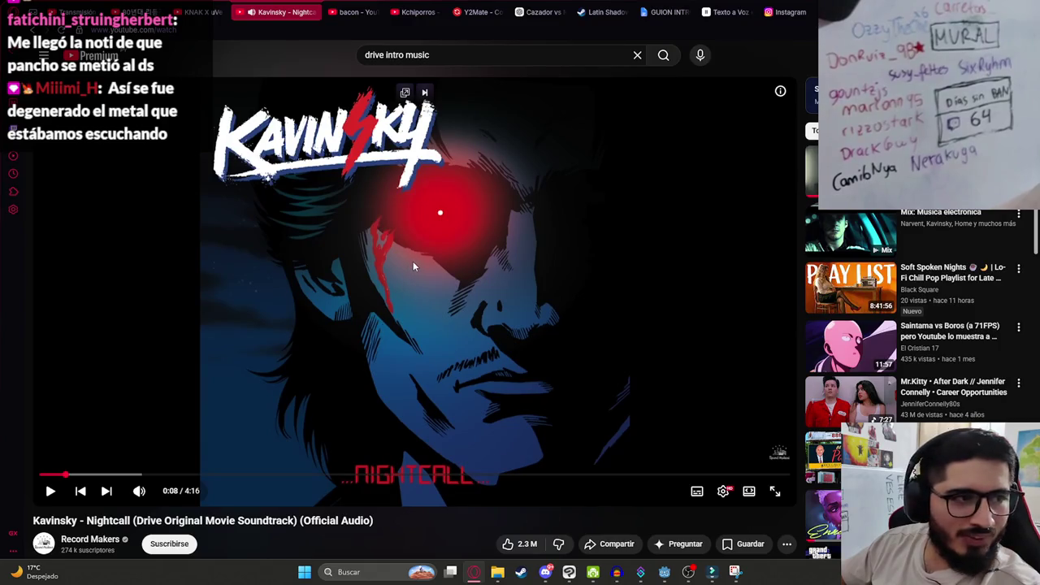
click(412, 261)
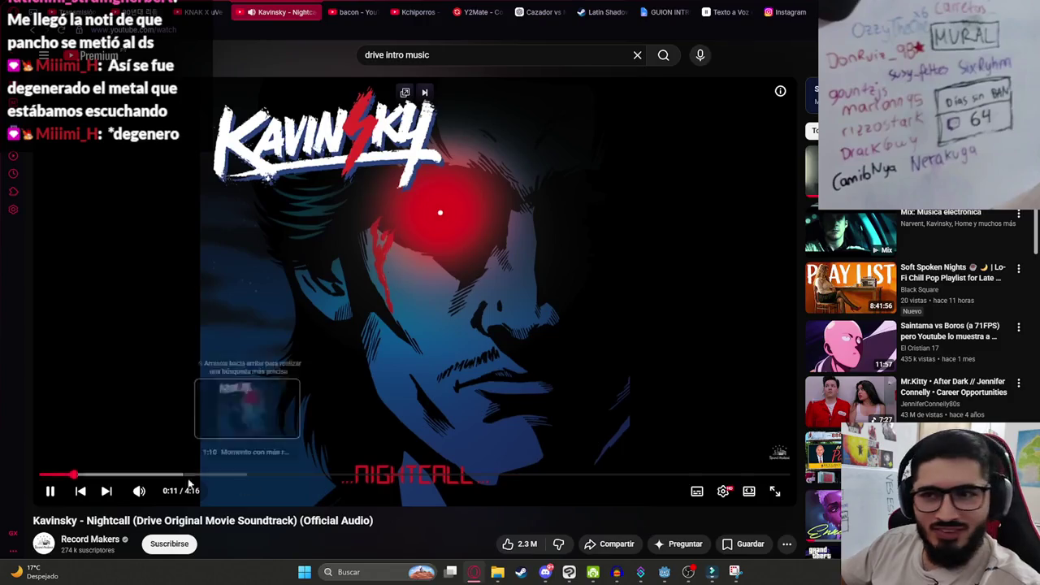
key(alt)
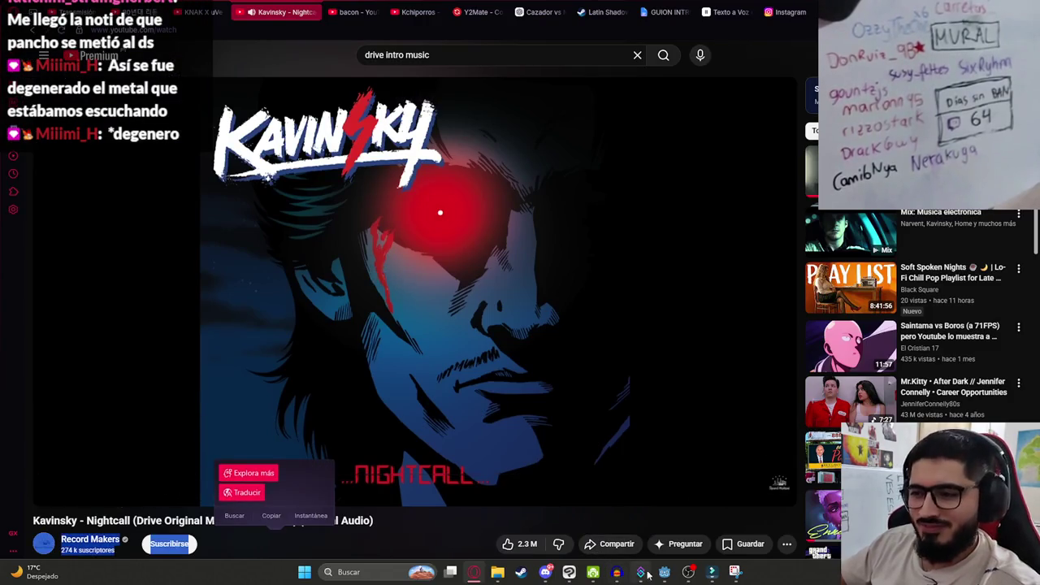
click(664, 571)
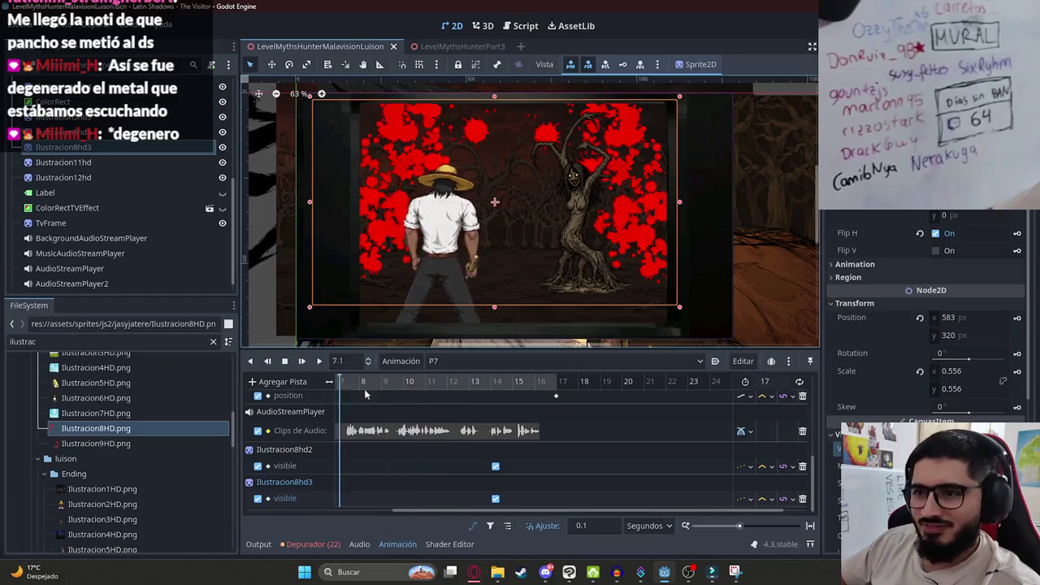
Put the P7 playhead near 14.2 s, select Ilustracion8hd2, and key its position.
click(494, 395)
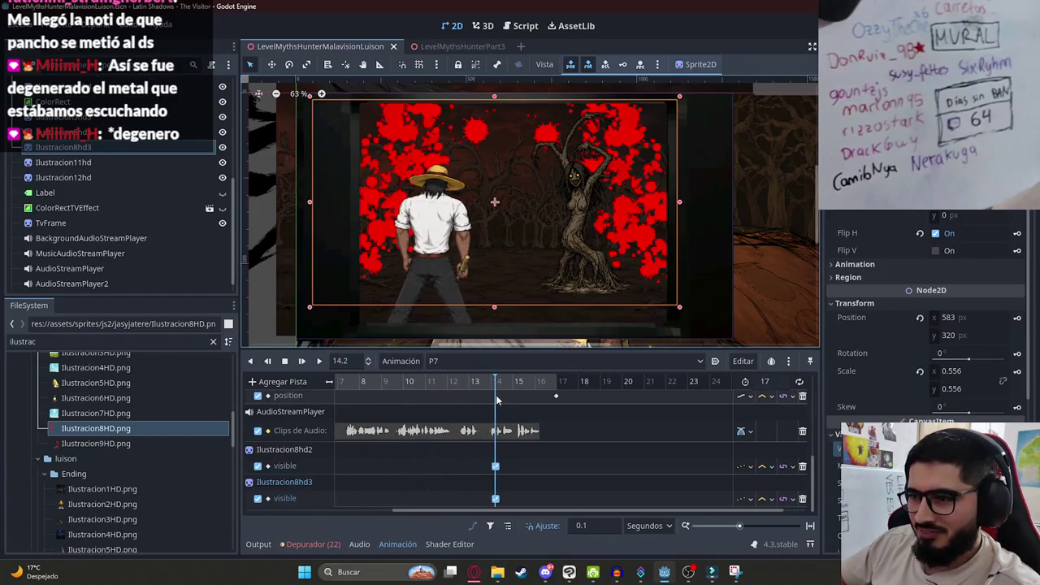
click(491, 388)
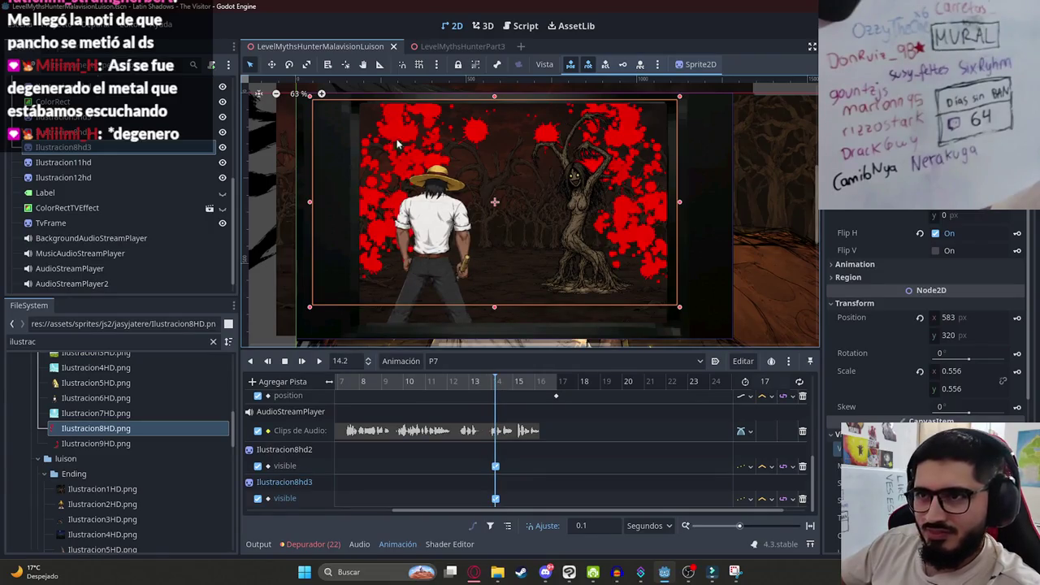
click(711, 209)
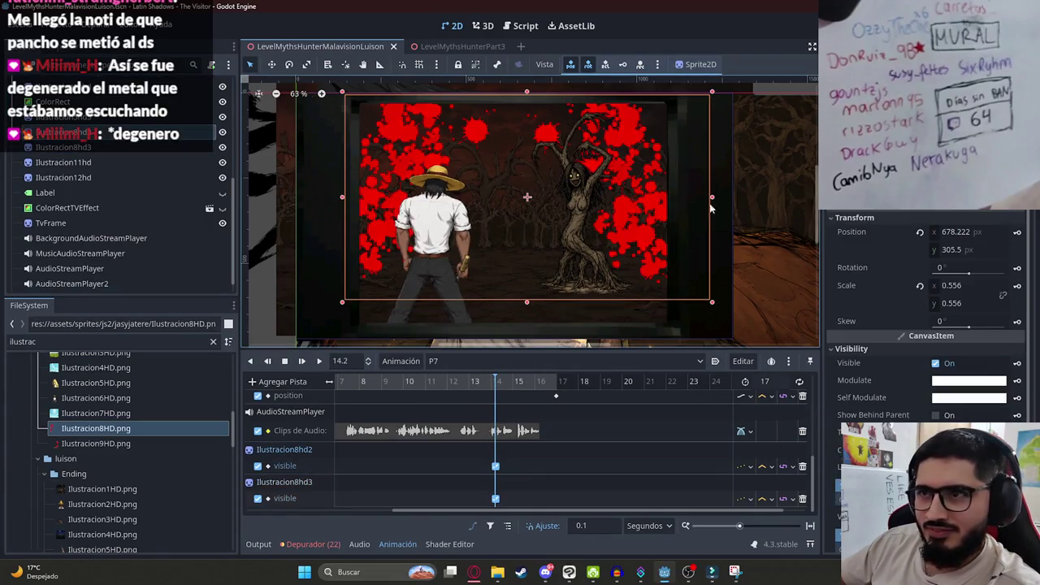
click(1016, 232)
Create position and scale tracks with keys for Ilustracion8hd2 and Ilustracion8hd3 at 14.2 s.
key(Return)
click(1017, 286)
key(Return)
click(122, 147)
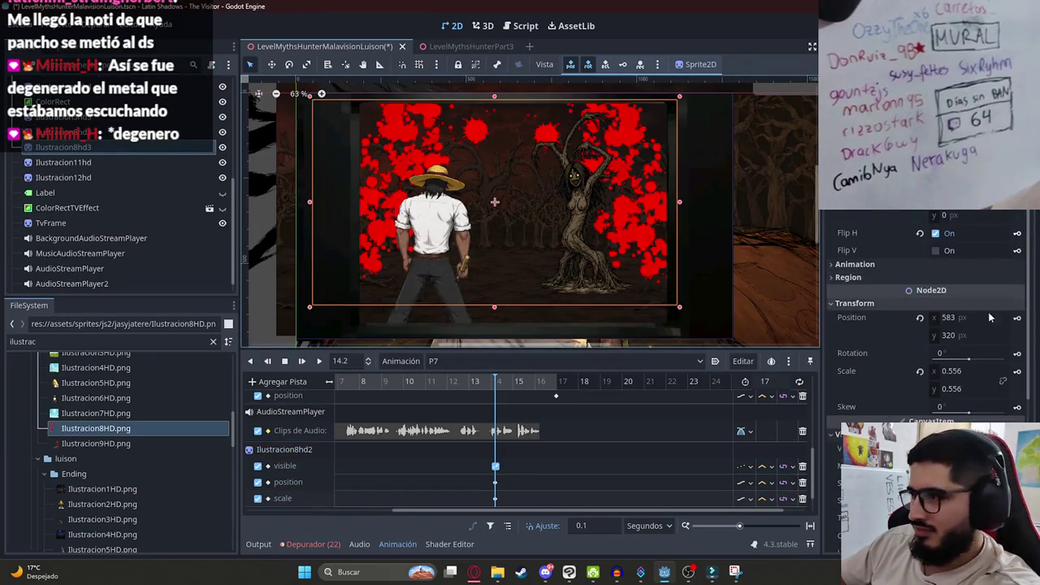
click(1016, 317)
key(Return)
click(1016, 372)
key(Return)
At 17 s, stretch both splatters downward and key their new position and scale.
click(556, 385)
click(556, 388)
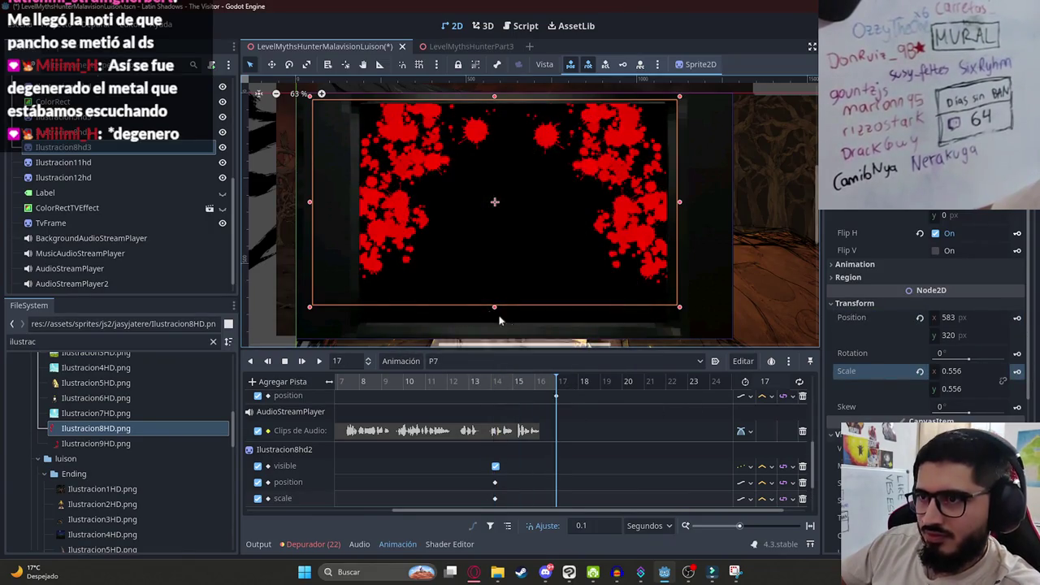
drag(494, 311, 495, 348)
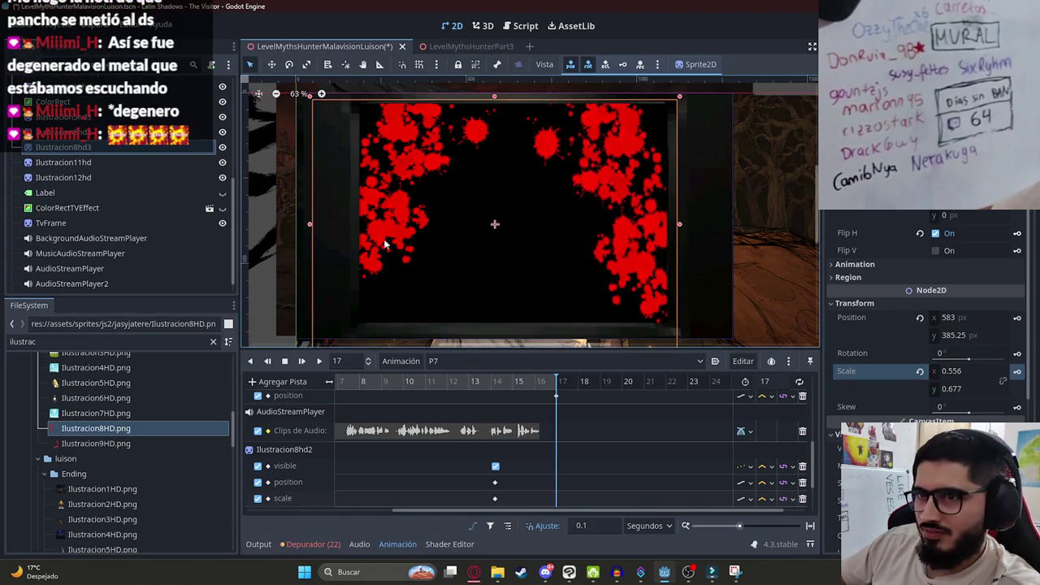
click(370, 207)
drag(527, 302, 529, 347)
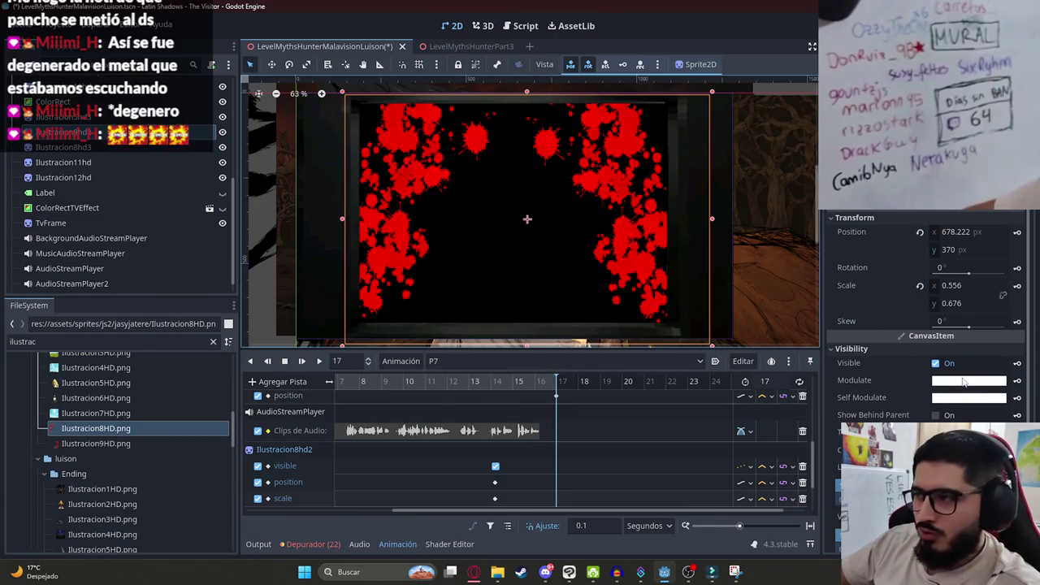
click(1016, 232)
click(89, 147)
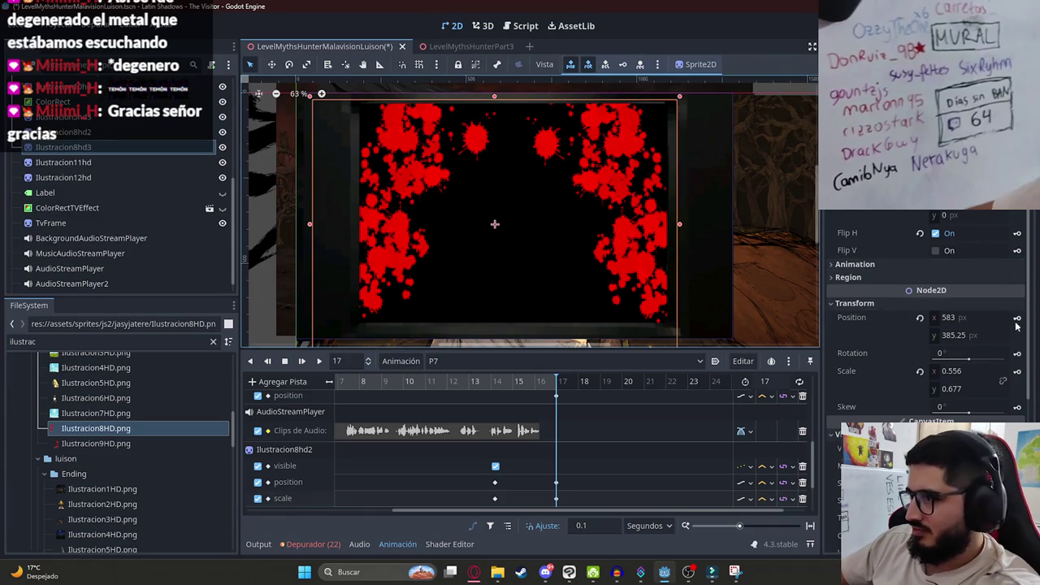
click(1016, 372)
click(549, 382)
mouse_move(550, 390)
mouse_down()
mouse_move(561, 390)
mouse_move(535, 391)
mouse_up()
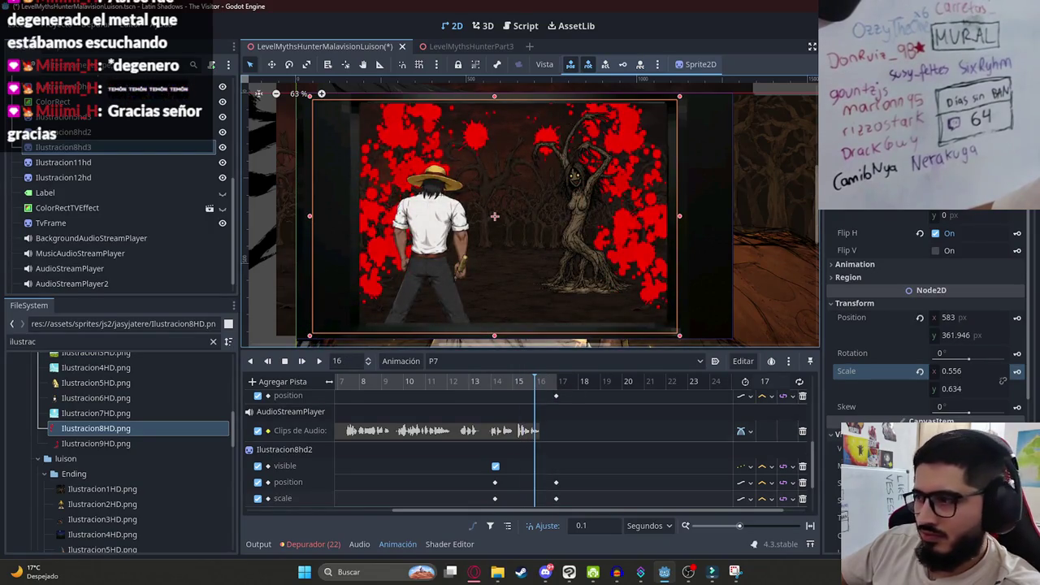
click(967, 451)
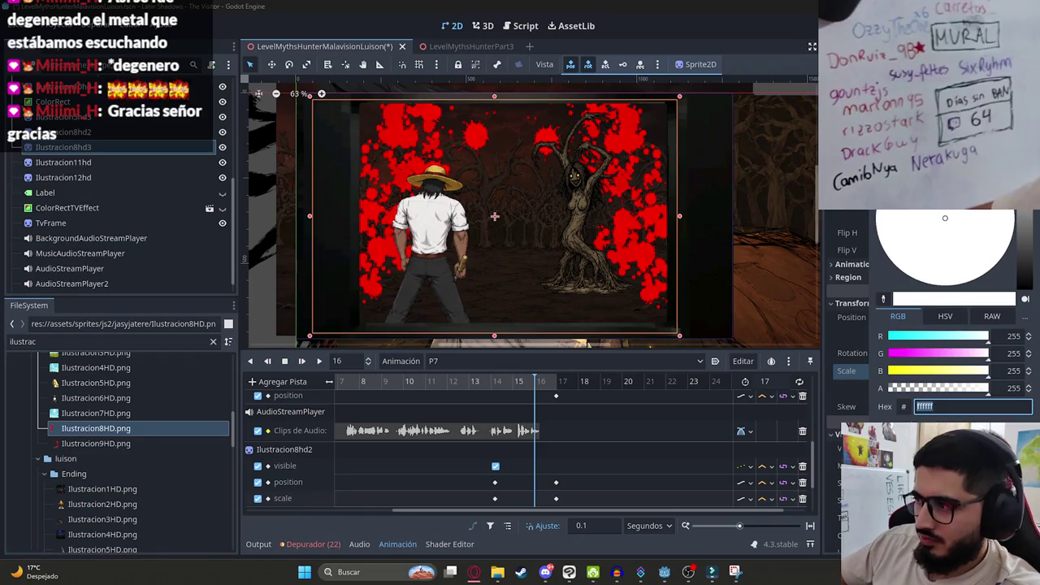
Add an Ilustracion8hd2 modulate track fading from opaque white to alpha 0 at 17 s.
click(1017, 451)
click(471, 320)
scroll(1019, 321, down, 3)
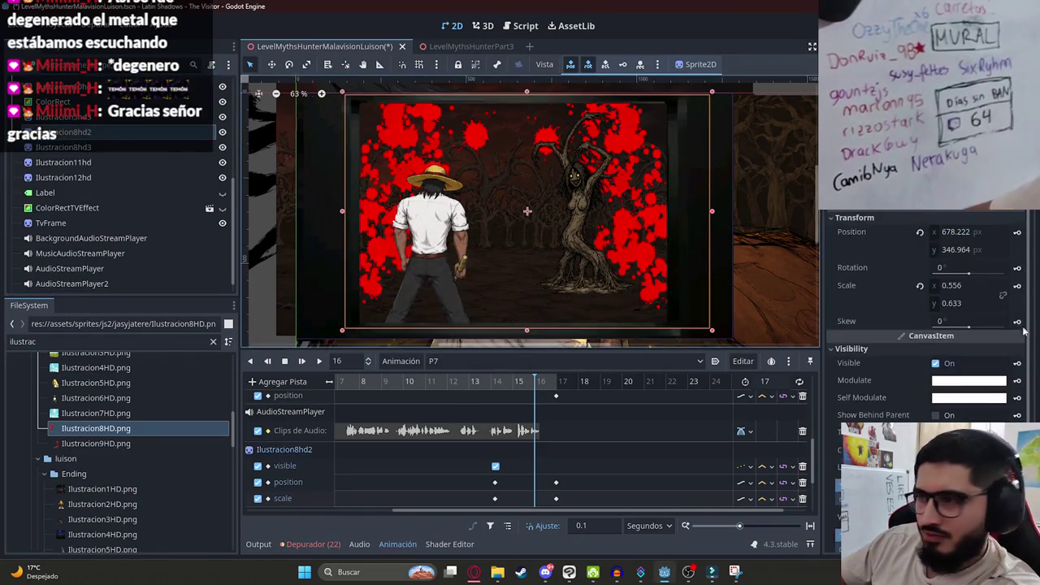
click(1016, 380)
click(471, 318)
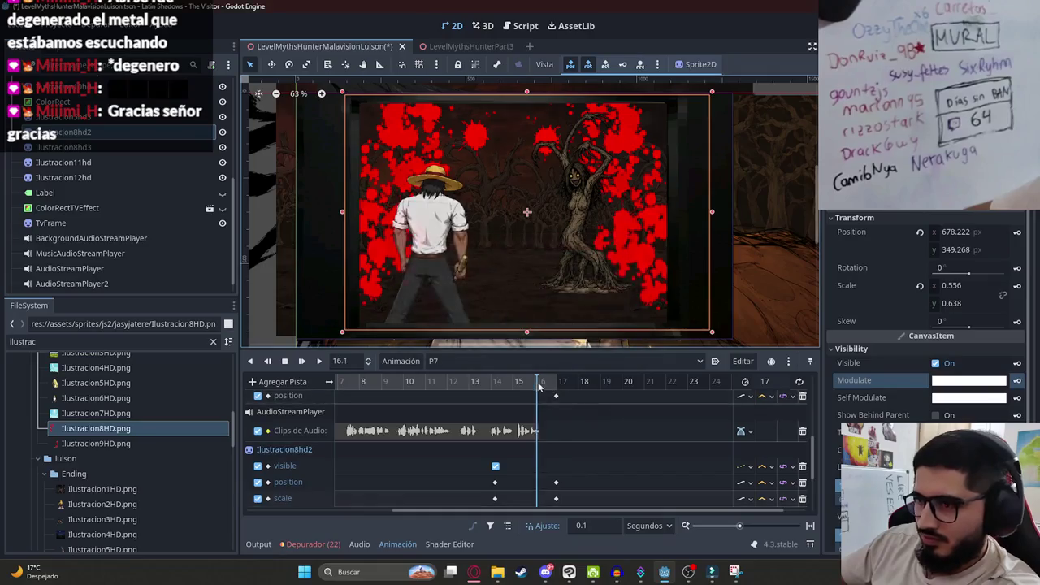
click(969, 381)
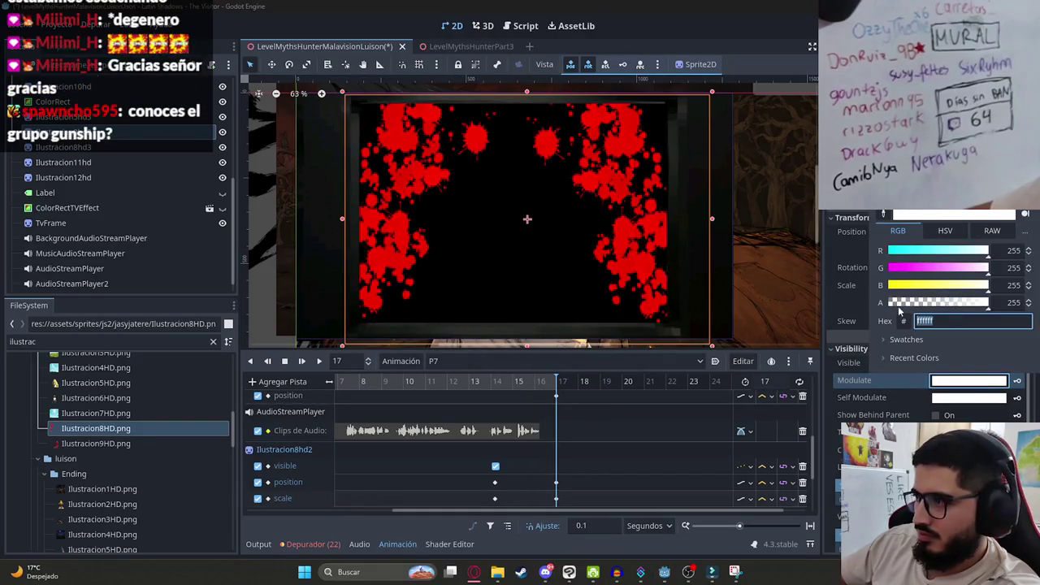
drag(897, 307, 888, 307)
click(1017, 382)
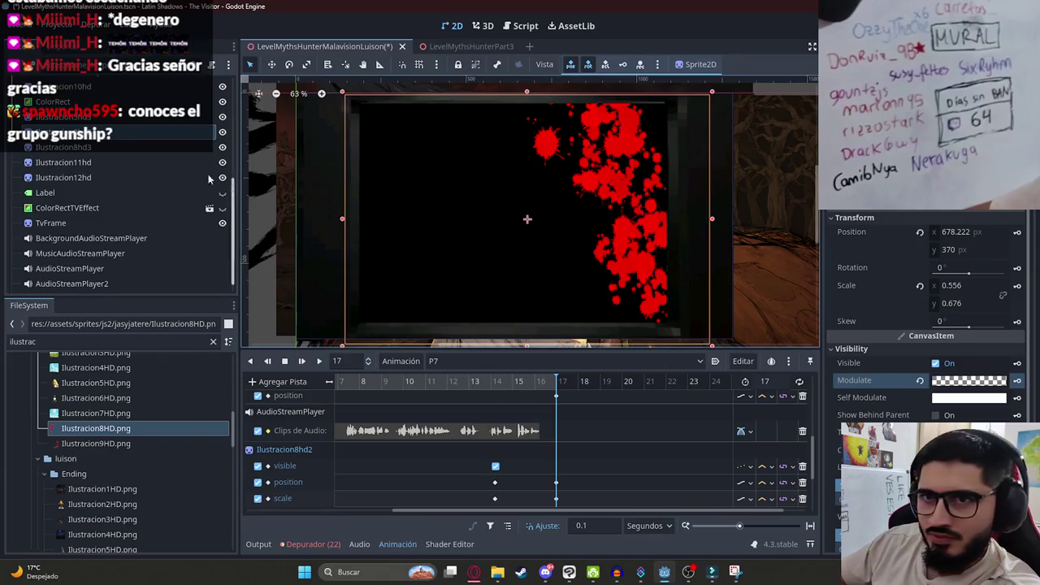
Select Ilustracion8hd3, check its tint, and preview the fade-out from 13.7 to 17 s.
click(120, 147)
click(967, 467)
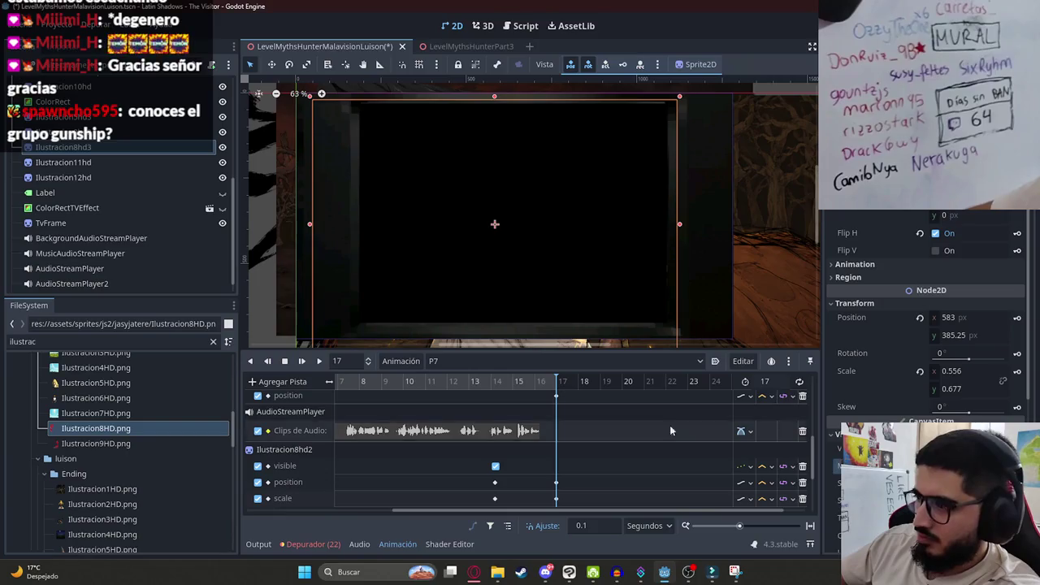
click(481, 387)
mouse_move(481, 387)
mouse_down()
mouse_move(564, 388)
mouse_move(335, 380)
mouse_up()
scroll(335, 380, down, 3)
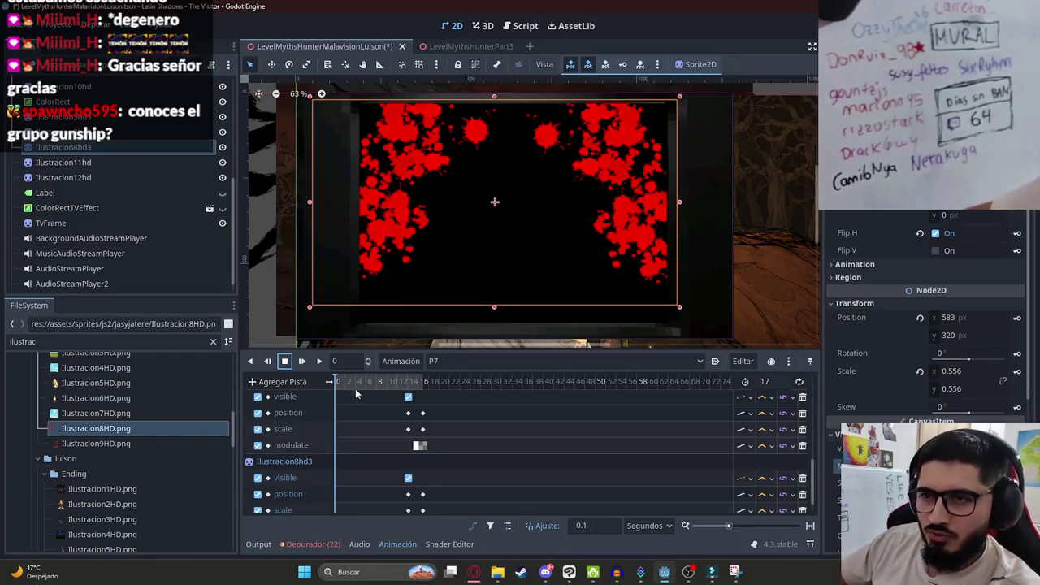
Hide the splatter sprite at frame 0 with a Visible-off keyframe.
click(303, 153)
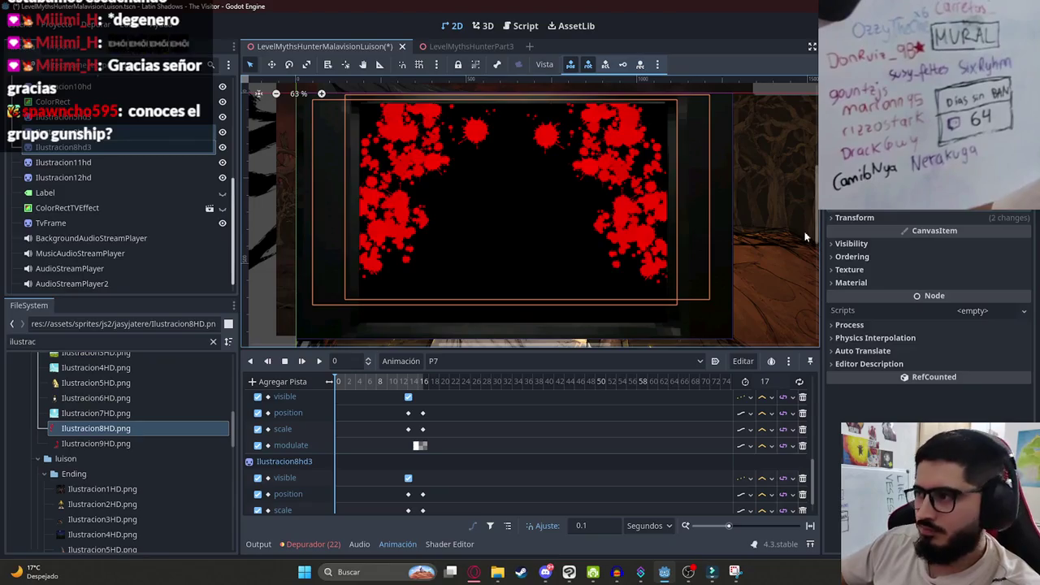
click(65, 132)
click(222, 132)
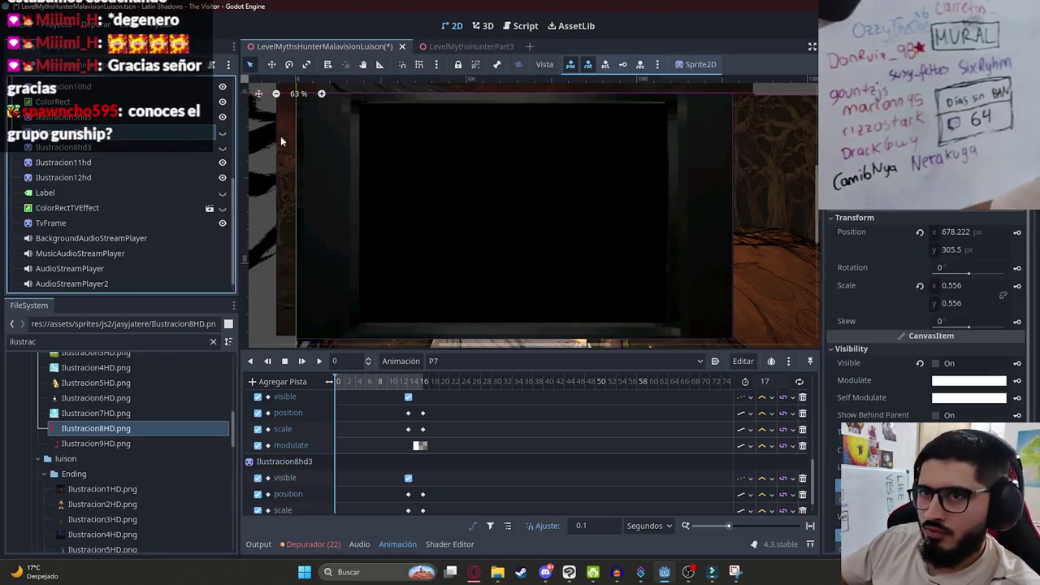
click(1018, 364)
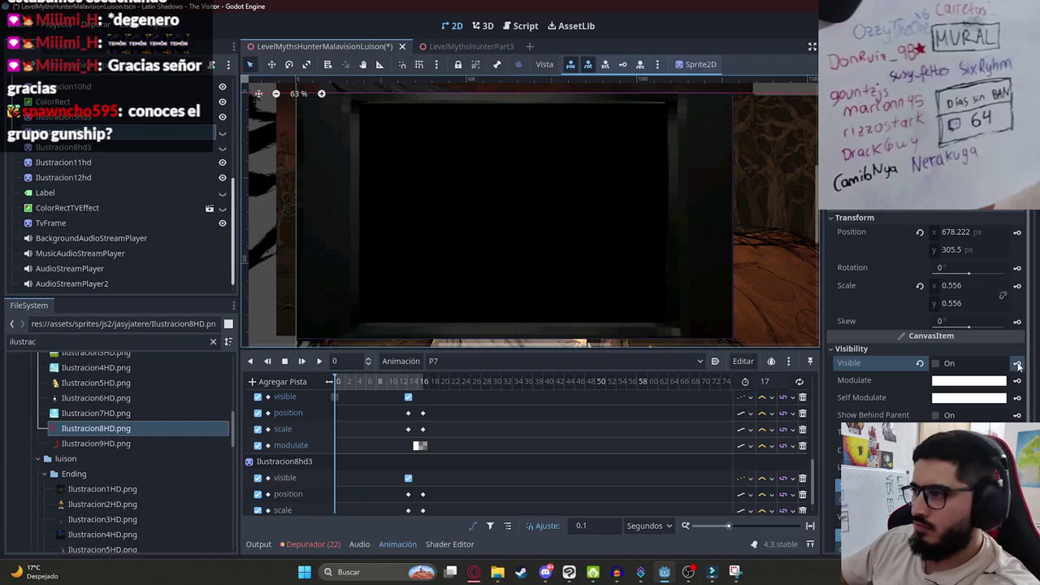
Preview the animation to 17, show the ColorRectTVEffect layer, and switch to the YouTube video.
click(122, 147)
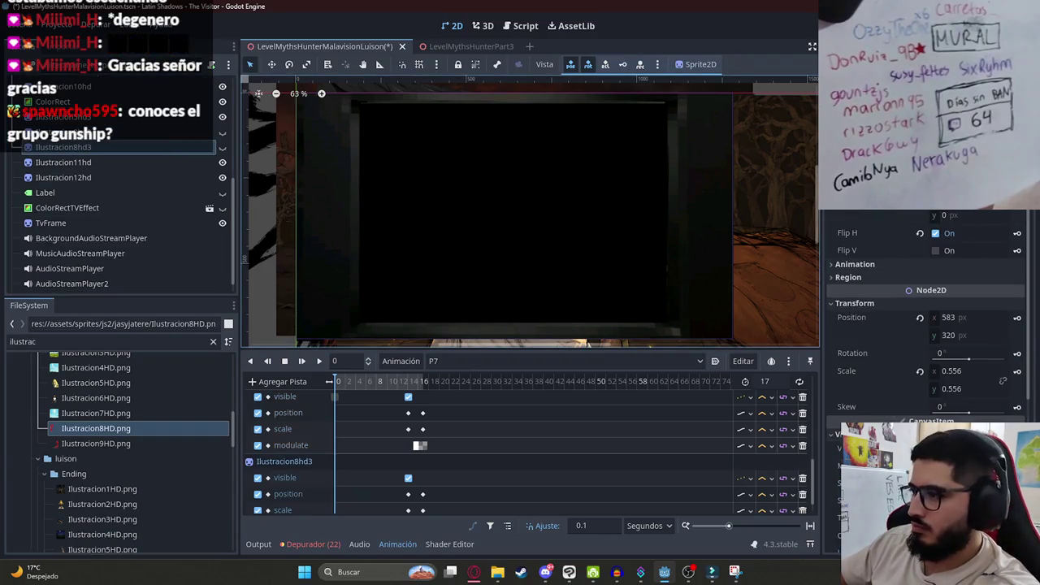
mouse_move(339, 378)
mouse_down()
mouse_move(429, 393)
mouse_move(370, 386)
mouse_move(172, 303)
mouse_up()
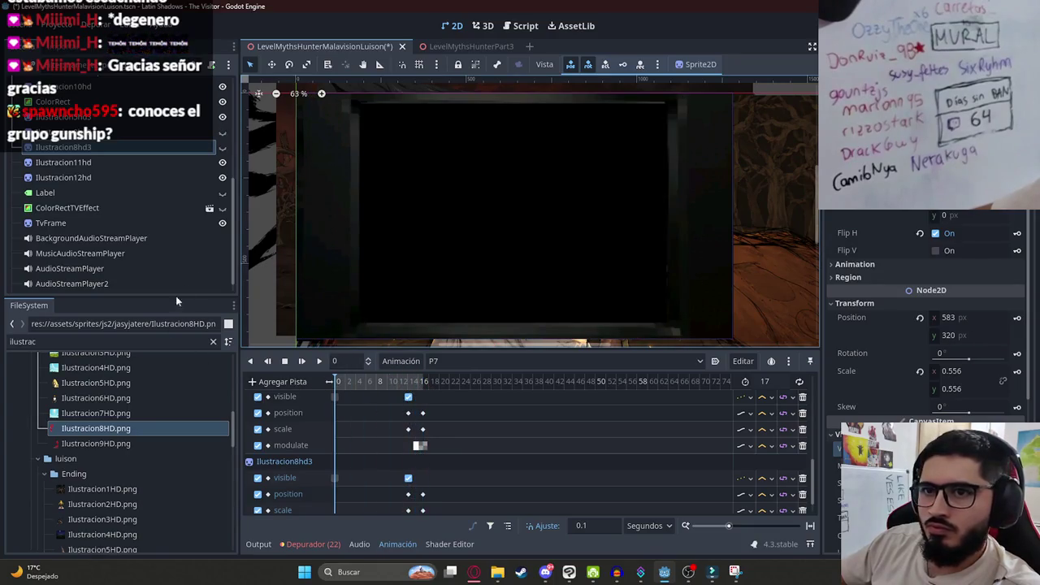
click(223, 208)
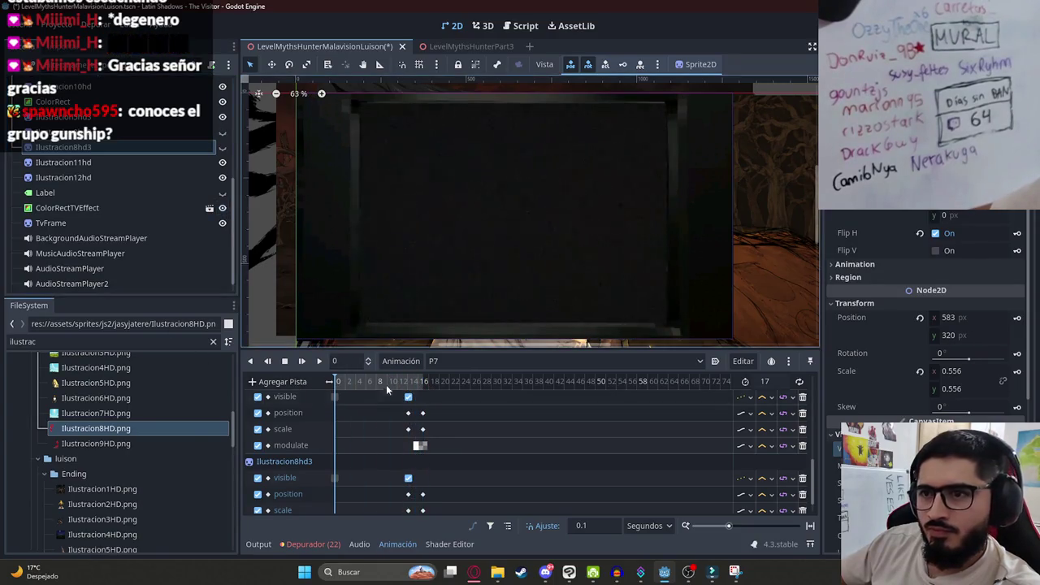
click(474, 571)
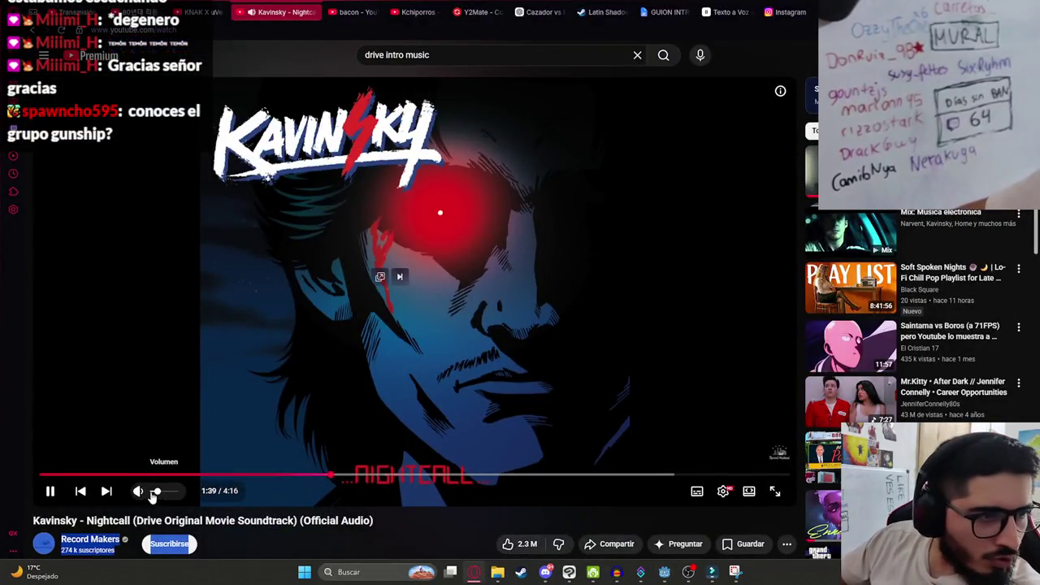
Keep the Kavinsky Nightcall video playing, clear the page selection, and head back to Godot.
key(alt+Tab)
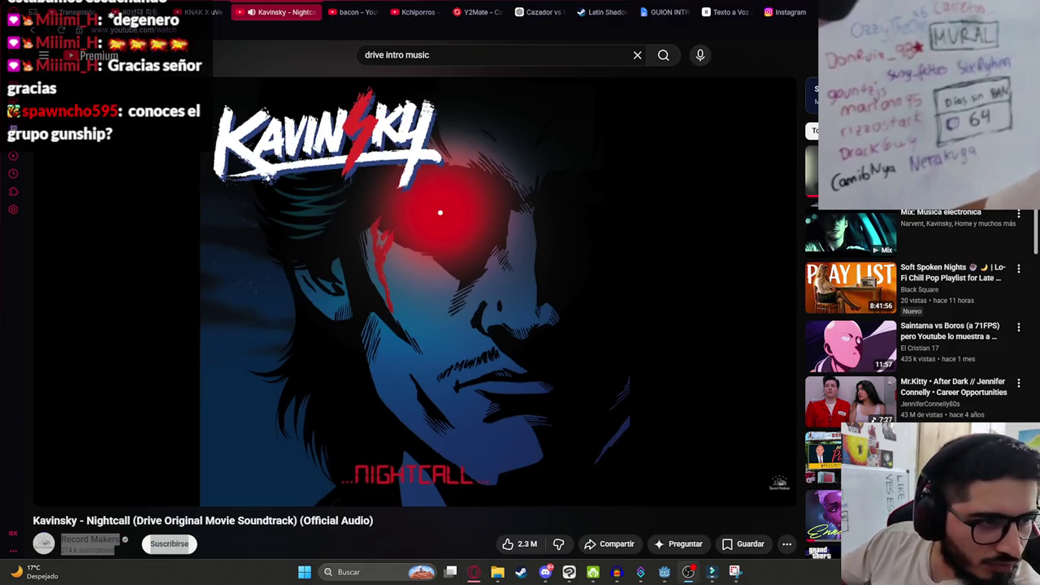
key(alt+Tab)
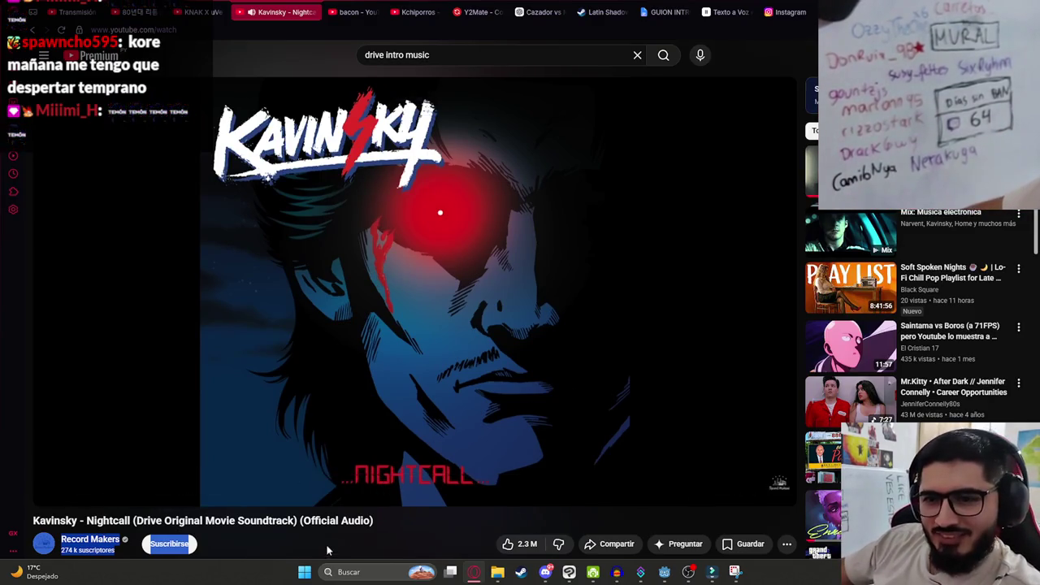
mouse_move(165, 493)
click(222, 521)
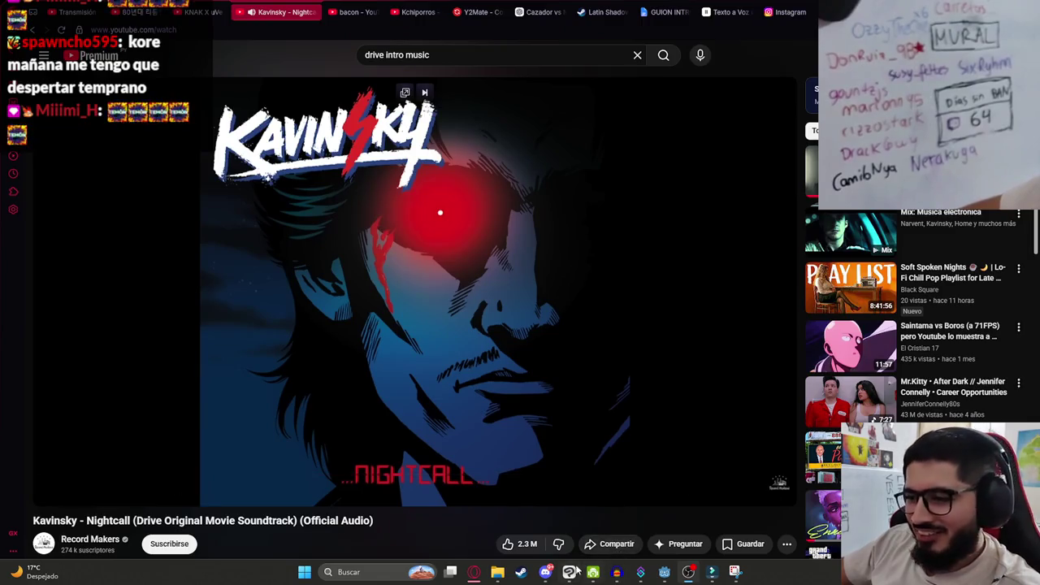
mouse_move(547, 570)
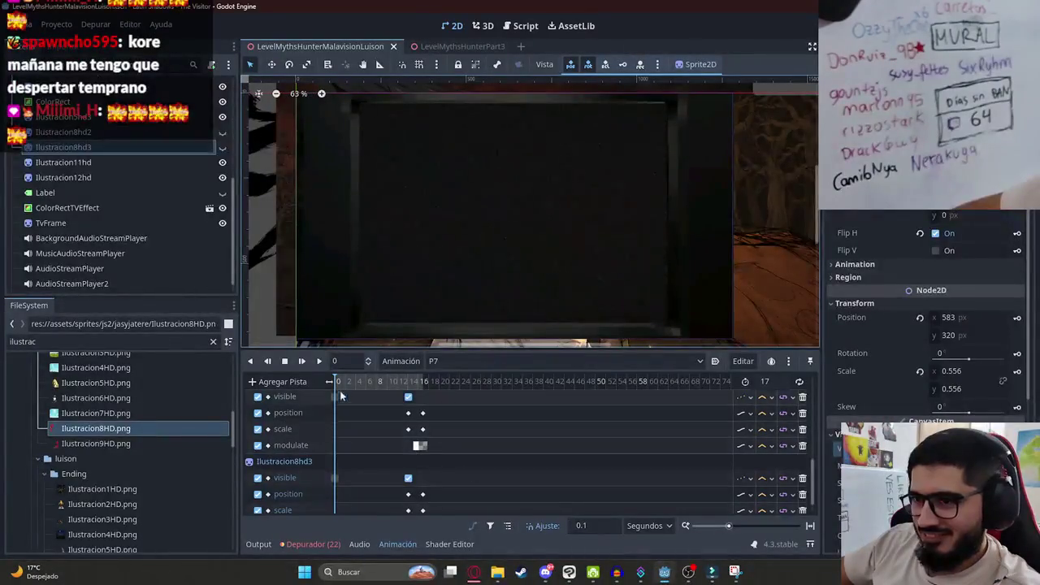
Play P7 from the start, save the scene, and replay it through the splatter moment.
click(318, 361)
scroll(486, 240, up, 1)
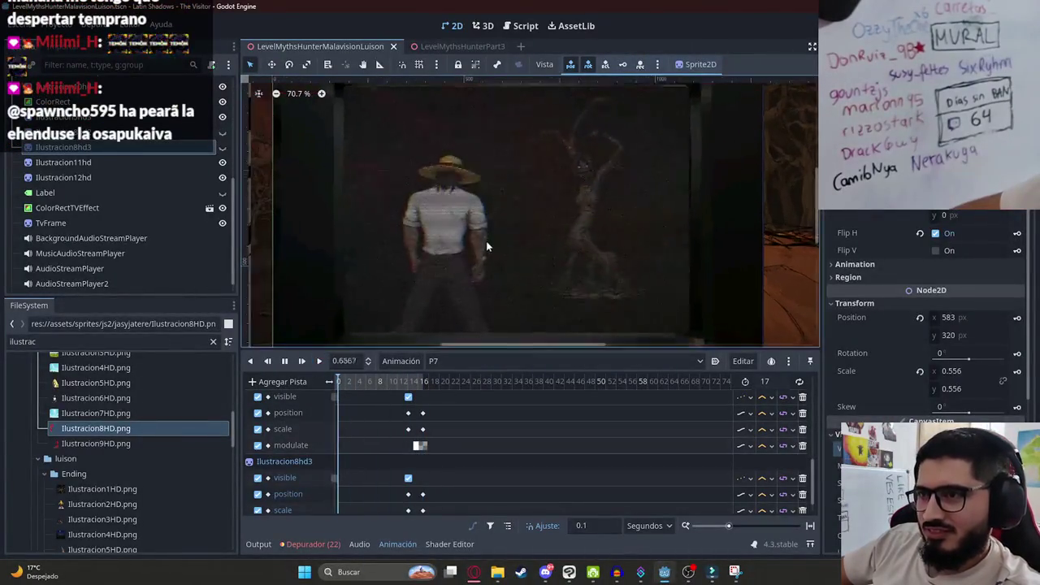
key(ctrl+s)
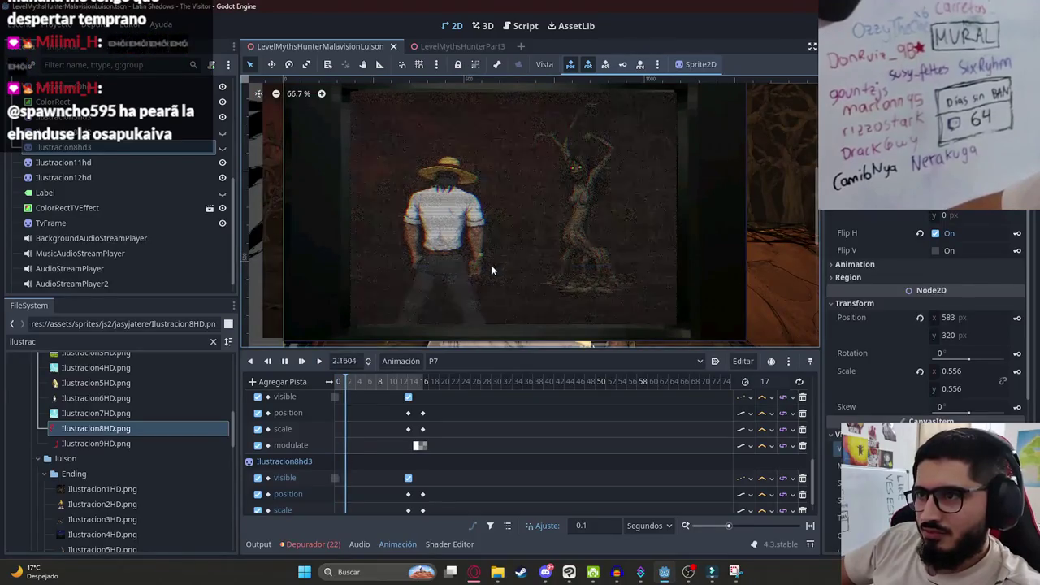
click(284, 360)
click(319, 360)
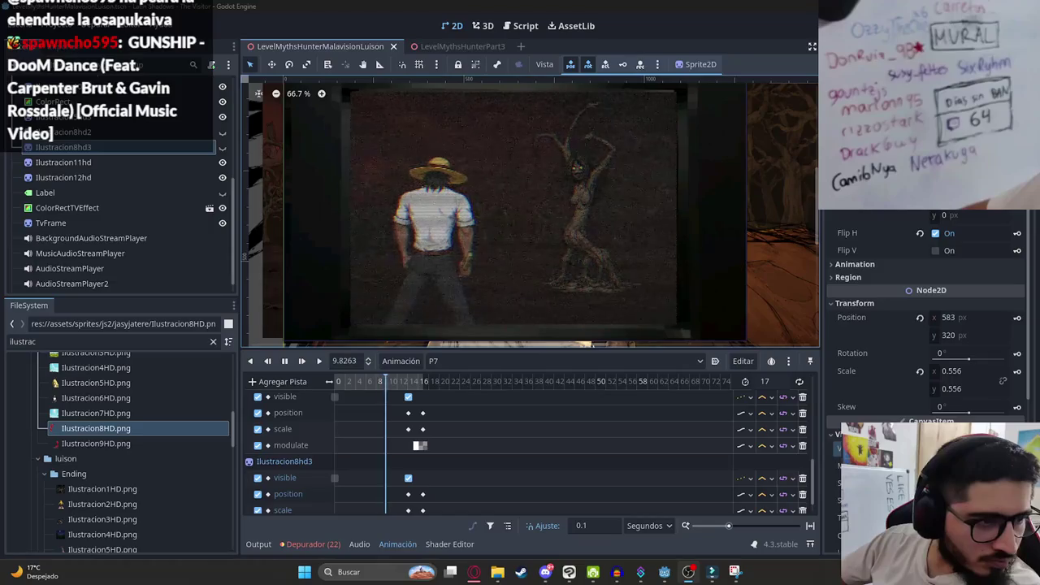
click(521, 426)
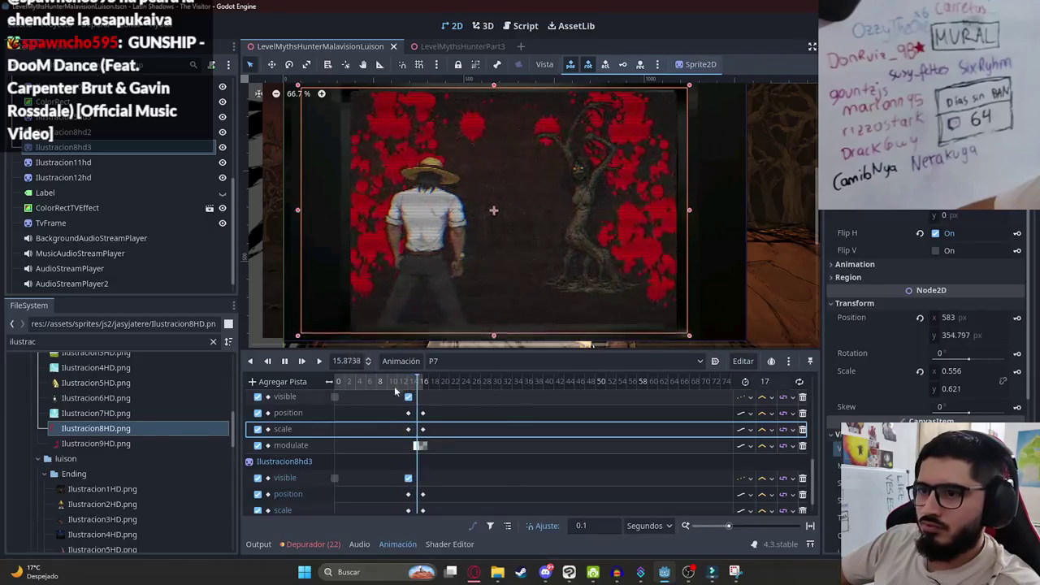
Stop P7 playback and set the playhead to about 14.2 s.
click(284, 361)
click(410, 397)
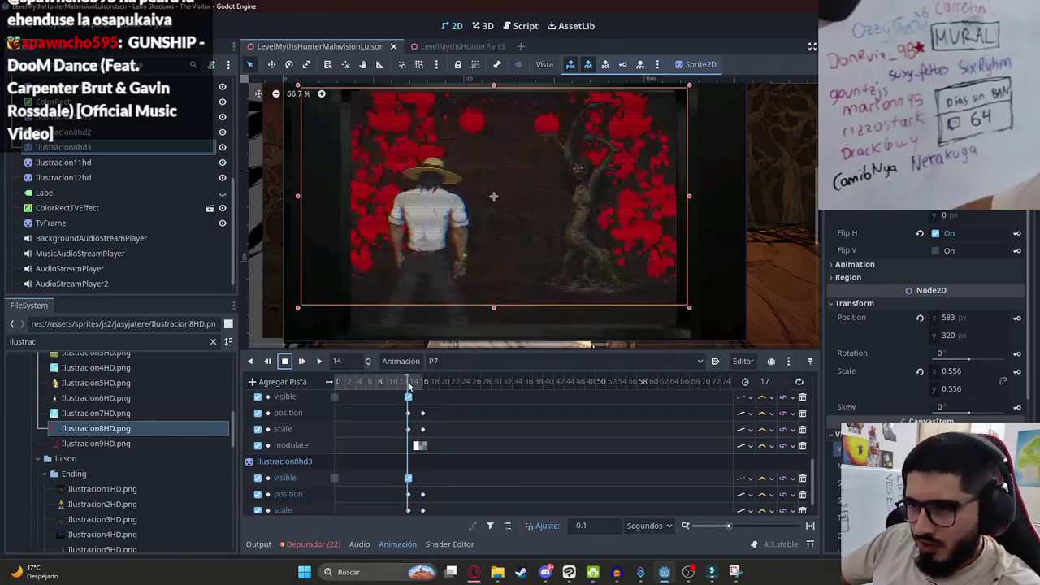
scroll(487, 406, up, 5)
click(465, 387)
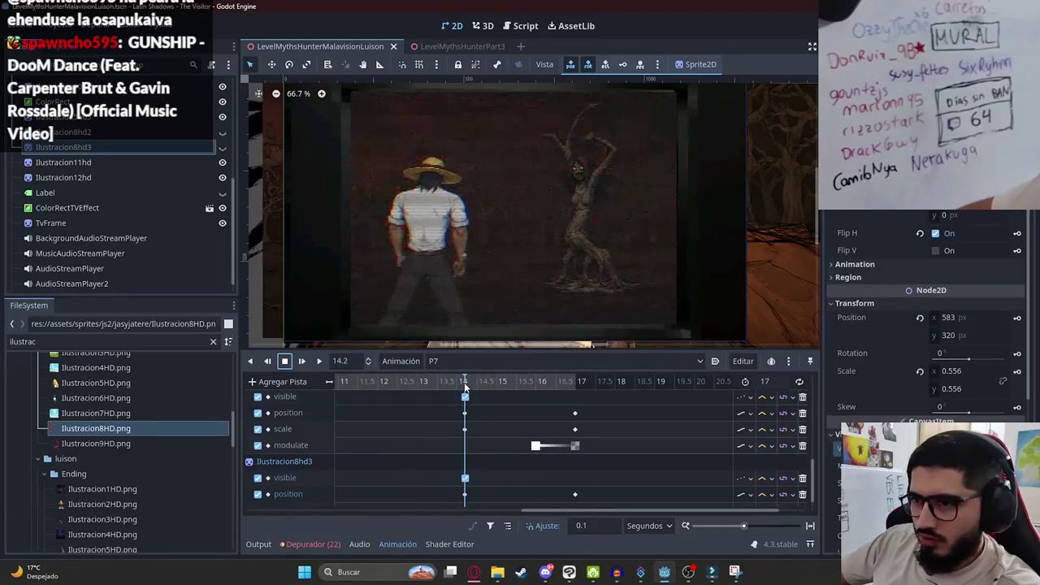
drag(466, 388, 470, 387)
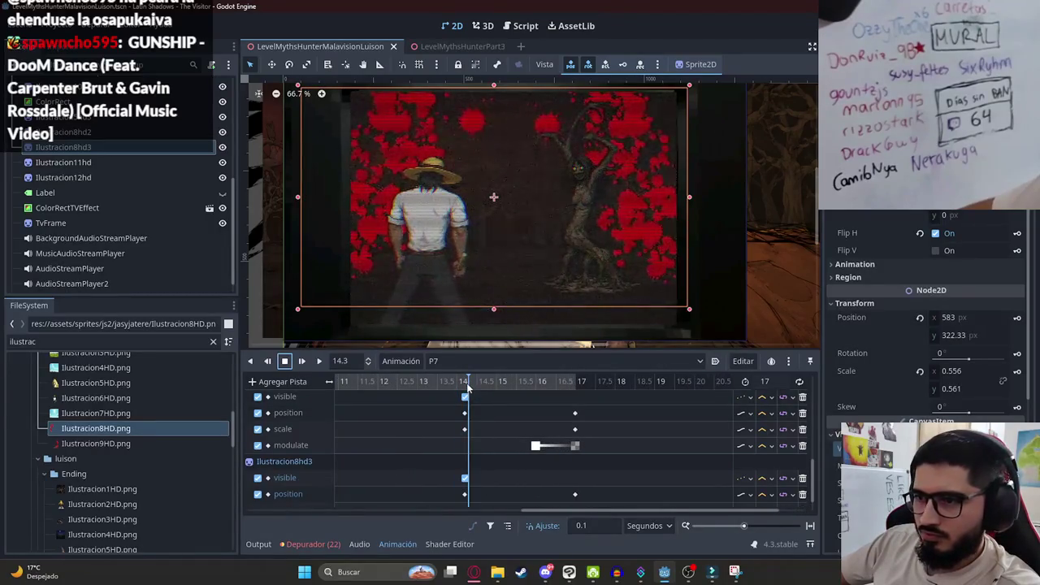
scroll(488, 423, up, 3)
scroll(505, 439, up, 3)
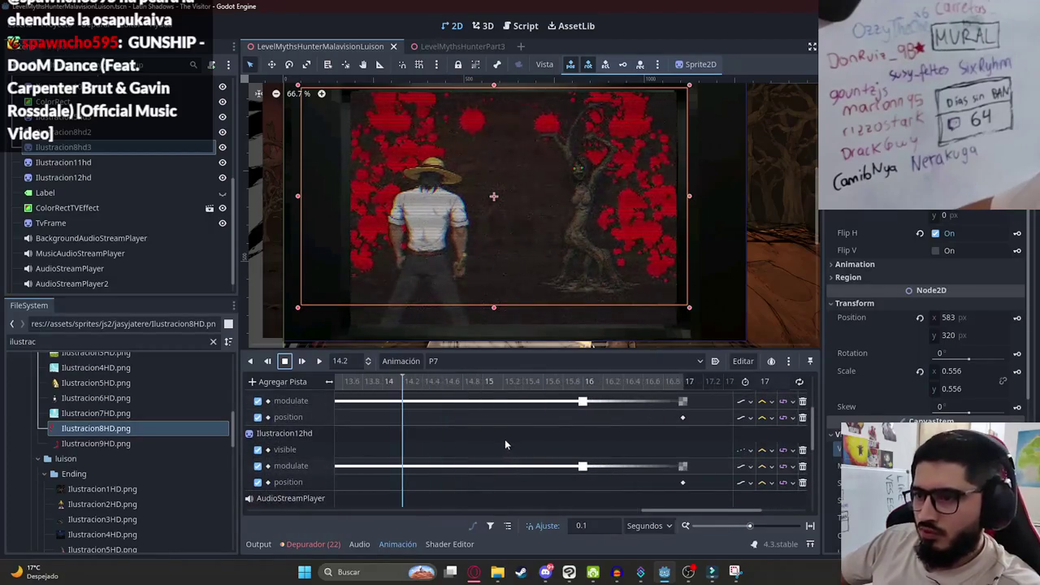
scroll(431, 433, down, 2)
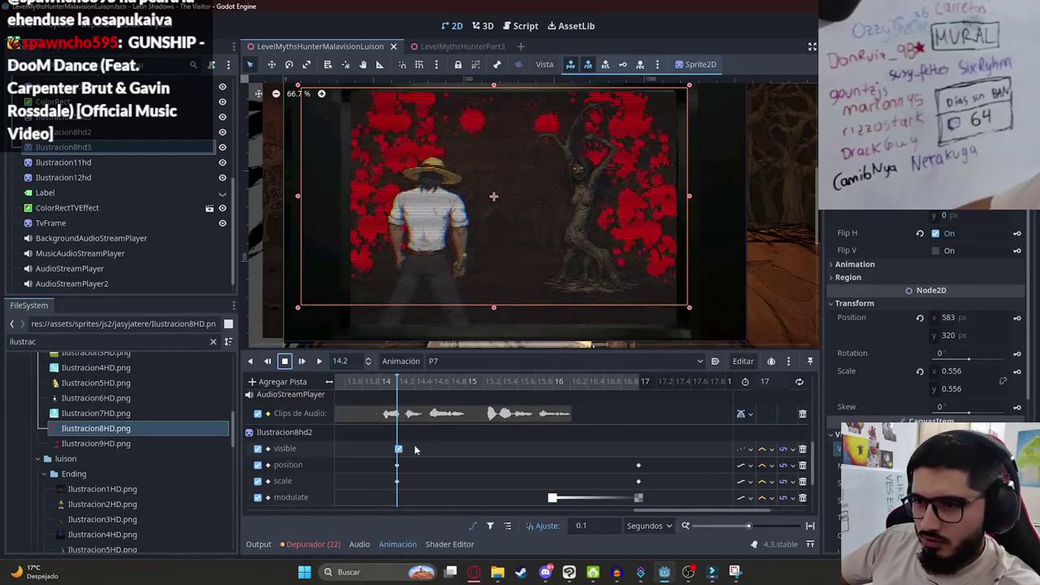
click(399, 449)
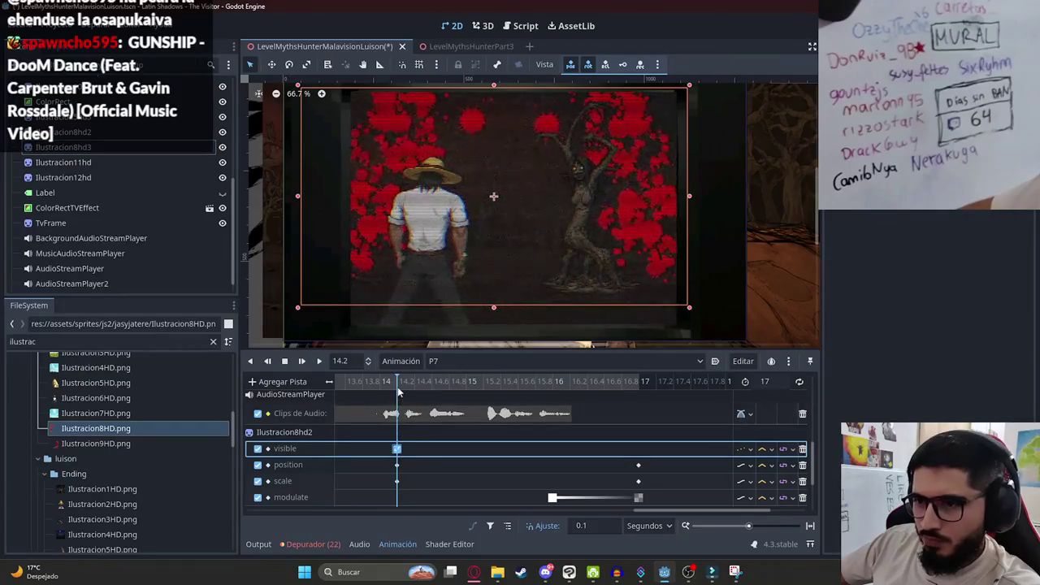
Key Modulate alpha 0 for Ilustracion8hd2 and Ilustracion8hd3 at 14.2 s.
click(151, 132)
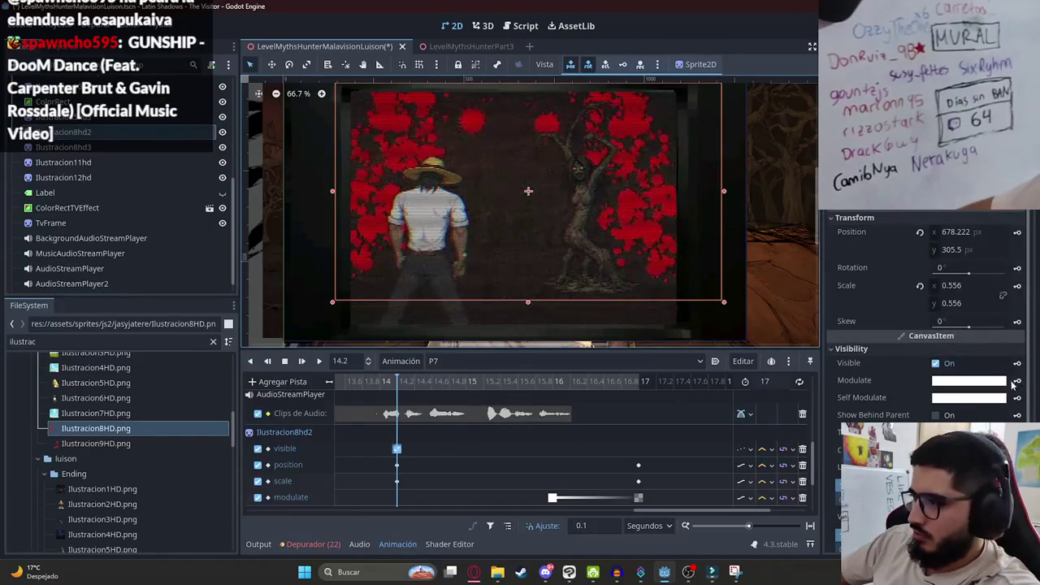
click(994, 382)
drag(935, 302, 889, 302)
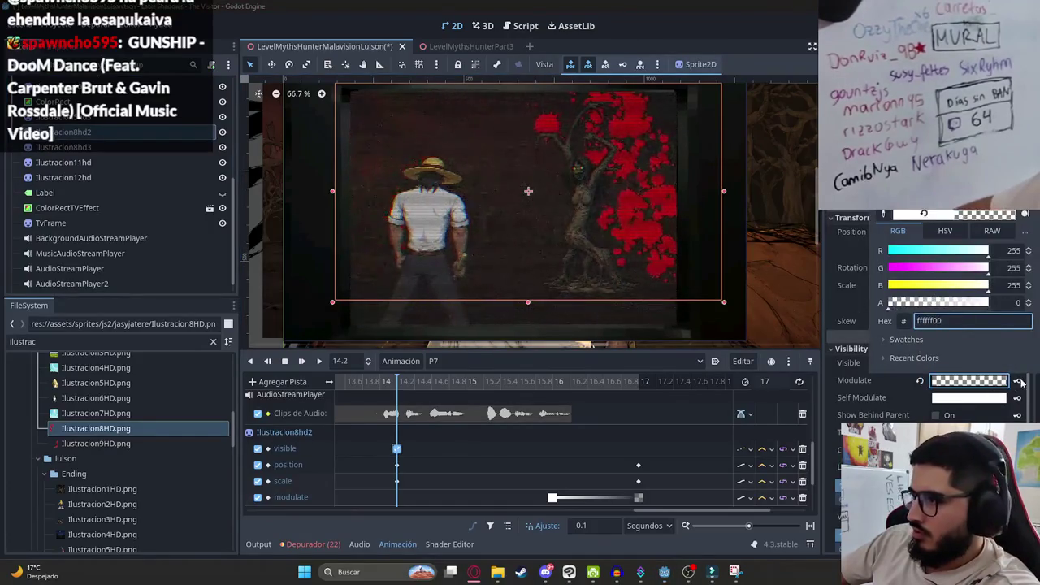
click(1017, 382)
click(82, 148)
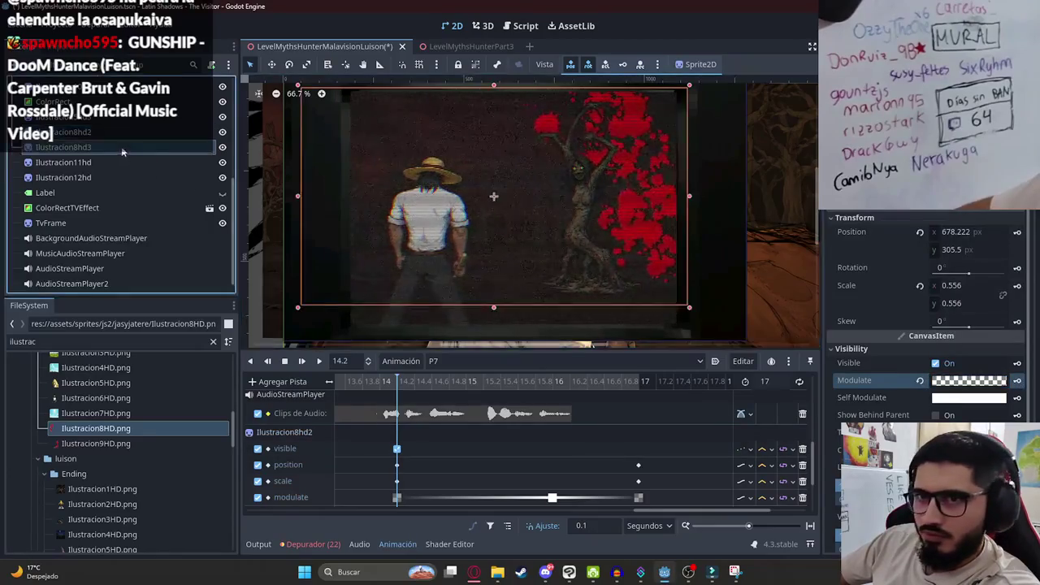
click(994, 467)
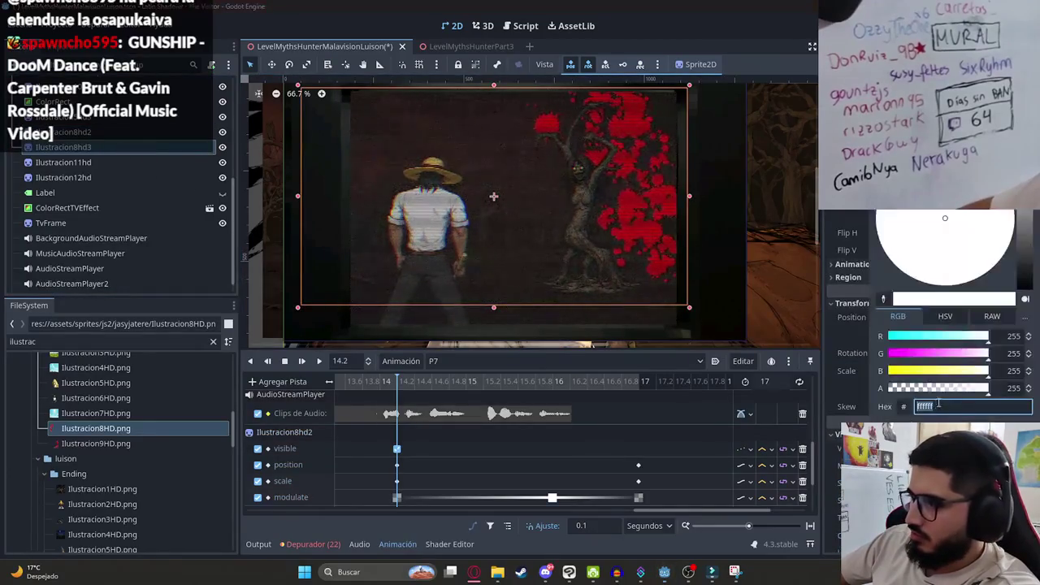
drag(934, 394, 890, 394)
click(1017, 467)
At 15 s, restore Ilustracion8hd2's Modulate to opaque white and preview the fade.
scroll(455, 451, down, 2)
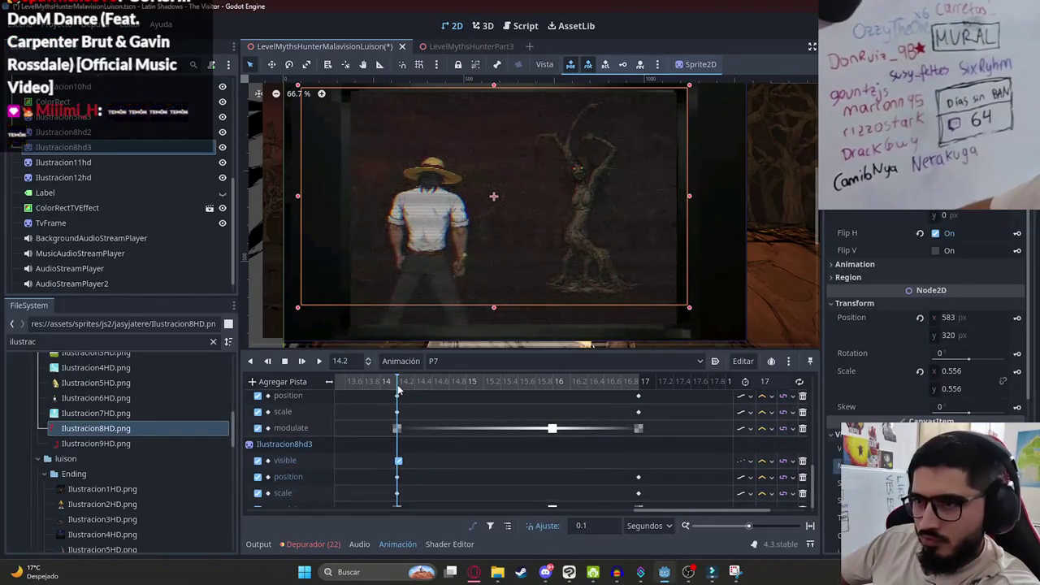
drag(399, 384, 468, 384)
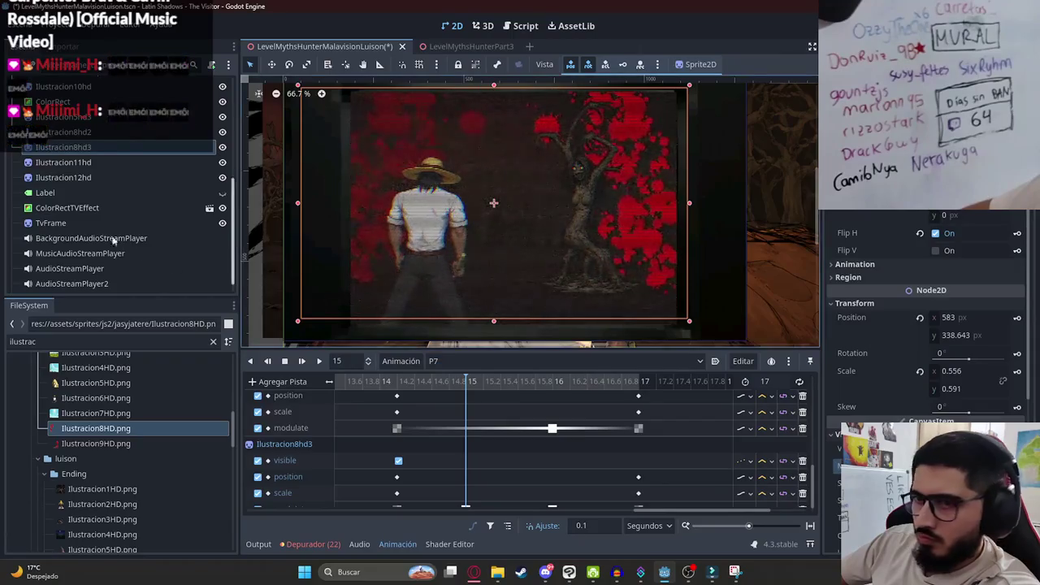
click(213, 132)
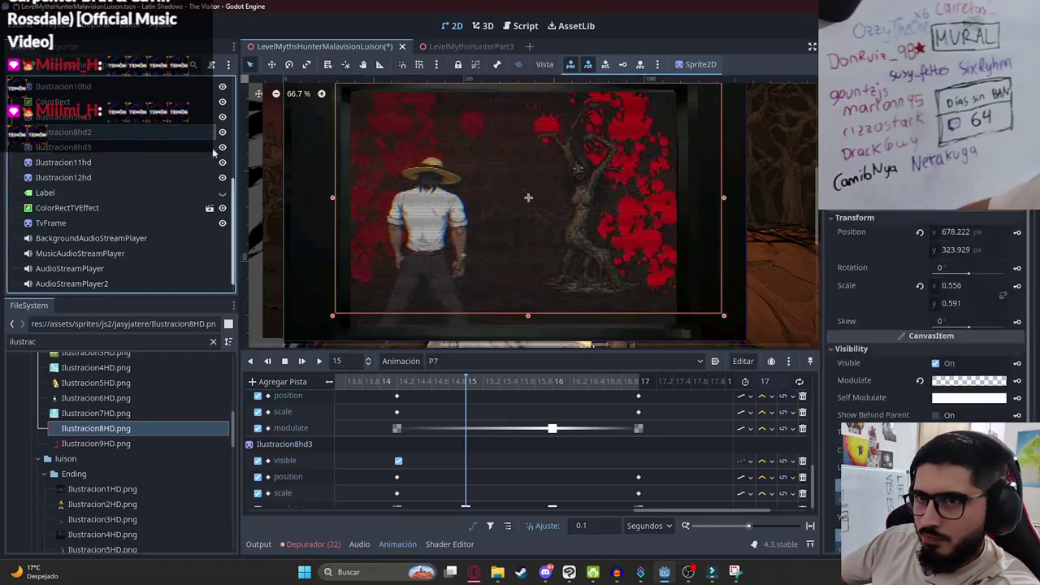
click(920, 381)
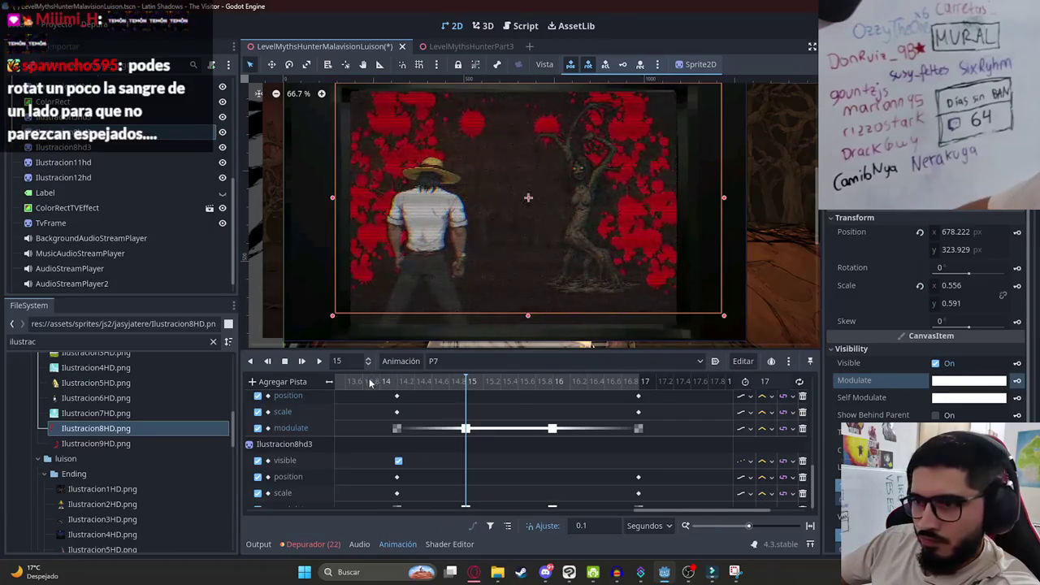
mouse_move(467, 382)
mouse_down()
mouse_move(628, 396)
mouse_move(362, 382)
mouse_up()
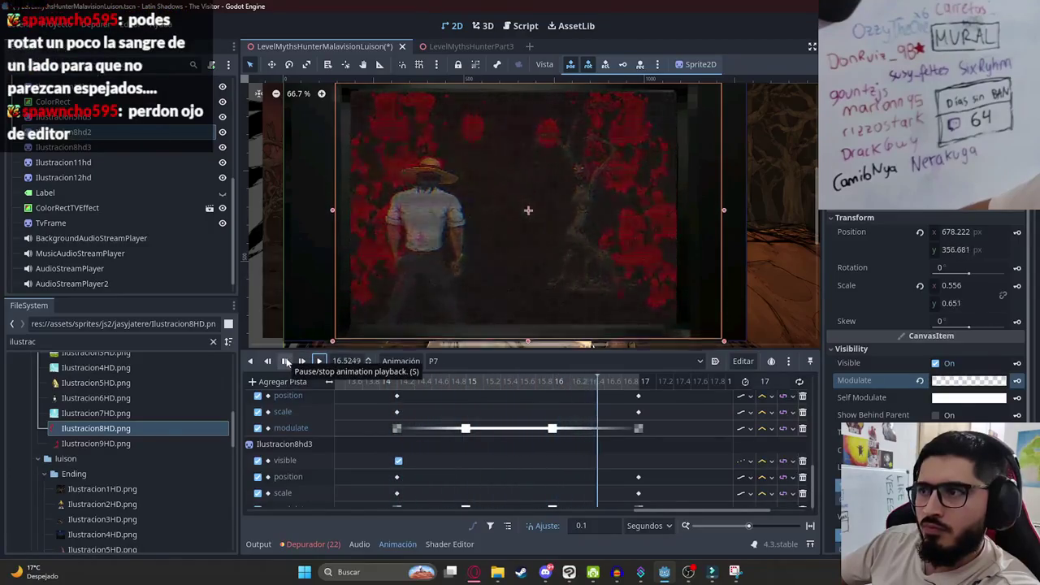
scroll(500, 242, down, 2)
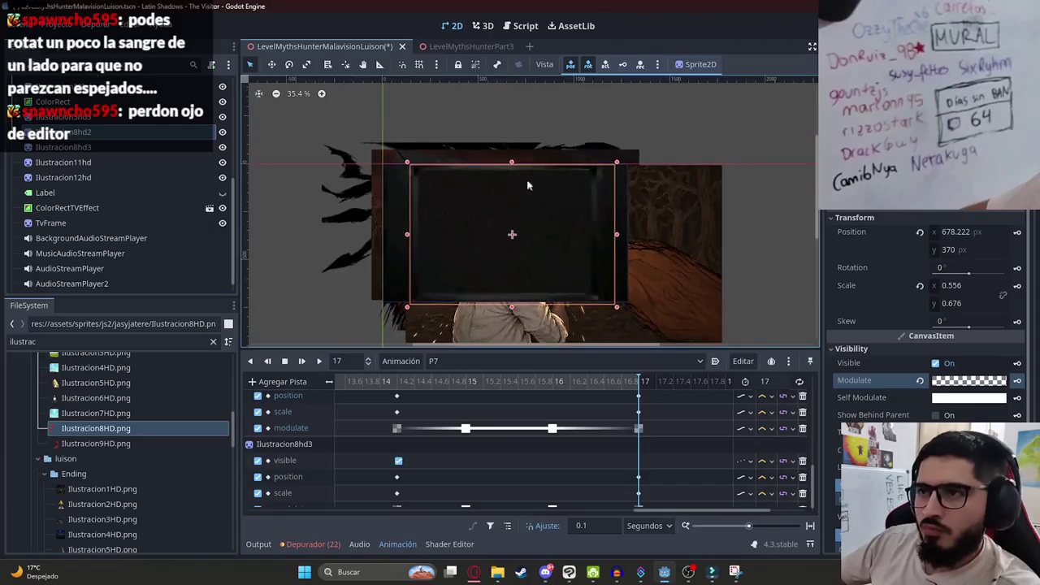
Save the scene, switch to the RESET animation and save again.
click(652, 121)
key(ctrl+s)
click(459, 361)
click(452, 485)
key(ctrl+s)
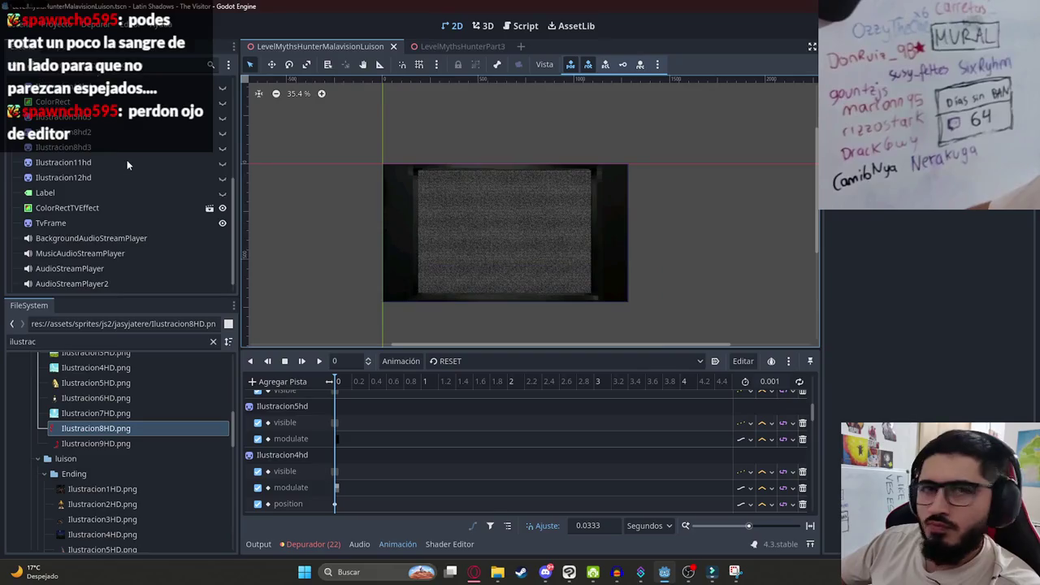
scroll(135, 161, up, 3)
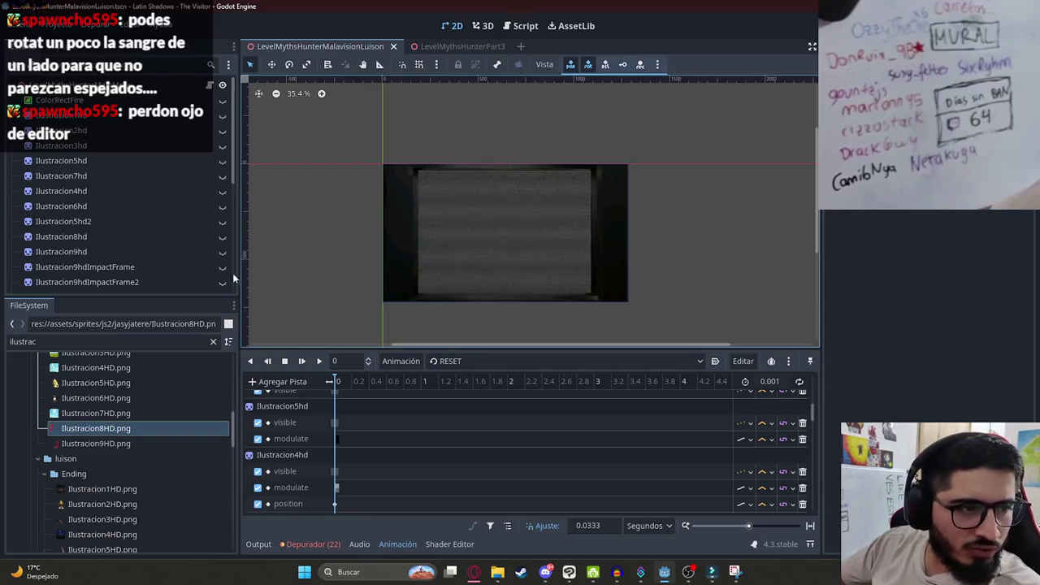
Reload the P7 animation and scrub to about 14.9 s where the blood appears.
click(485, 364)
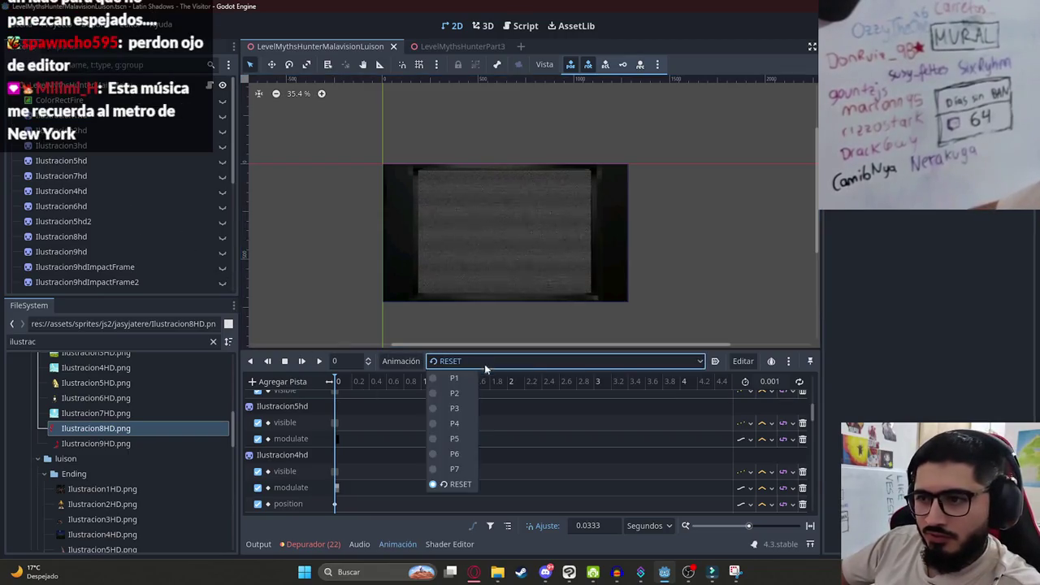
click(455, 471)
drag(345, 381, 430, 386)
scroll(488, 285, up, 1)
scroll(457, 402, down, 5)
click(528, 382)
drag(541, 382, 561, 383)
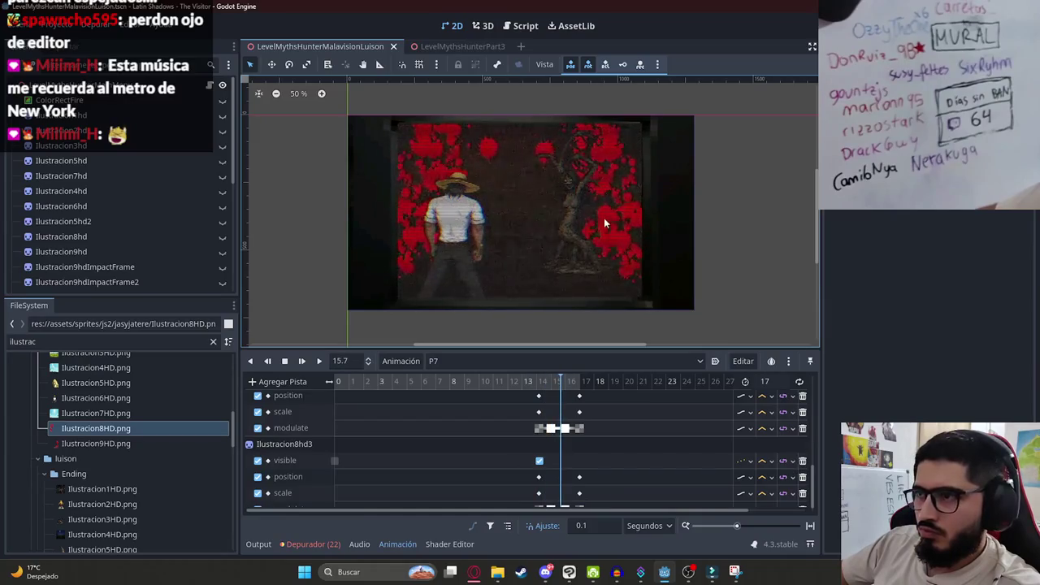
Hide the ColorRectTVEffect overlay, undoing a stray tilt of Ilustracion12hd.
click(604, 219)
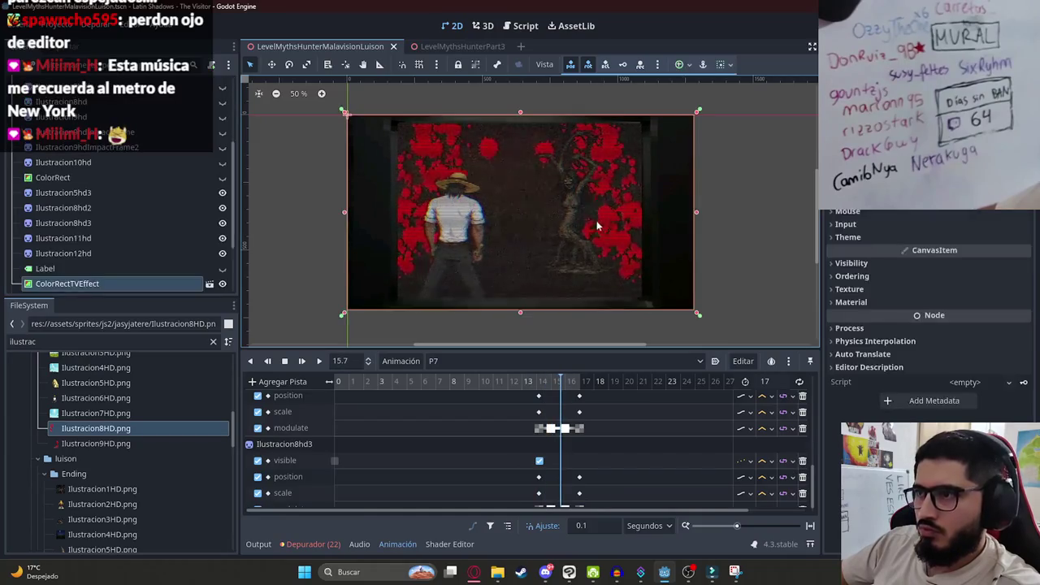
click(223, 283)
click(192, 253)
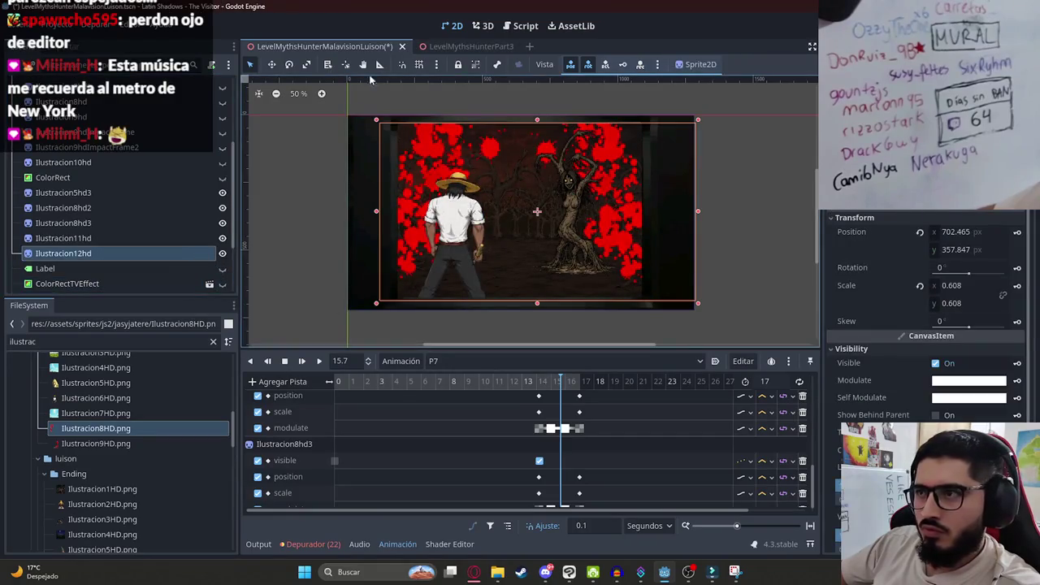
drag(600, 95, 560, 93)
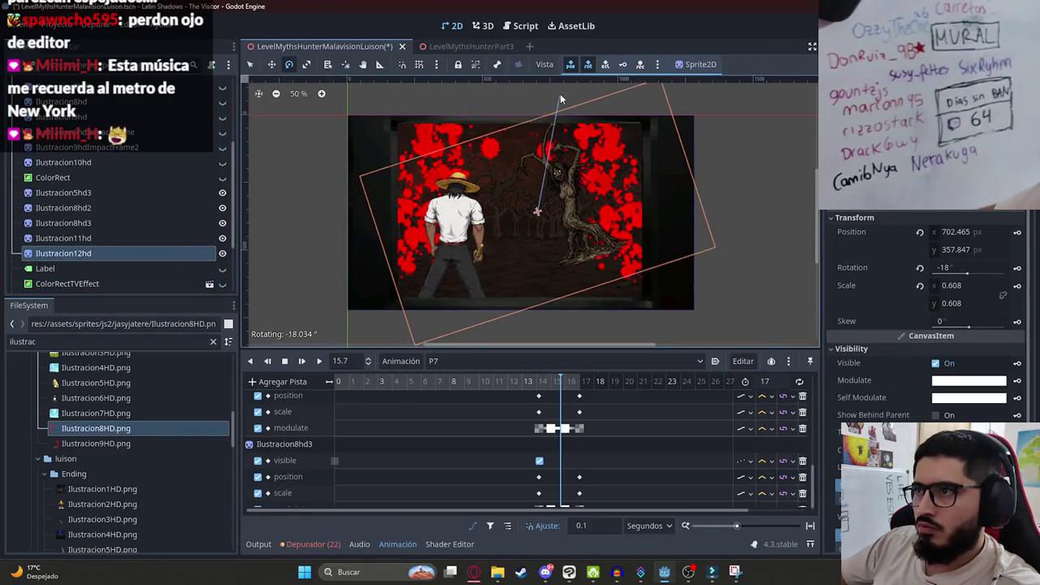
key(ctrl+z)
Tilt Ilustracion8hd3 to −12.8° and shift it right and down.
click(112, 223)
drag(692, 118, 651, 89)
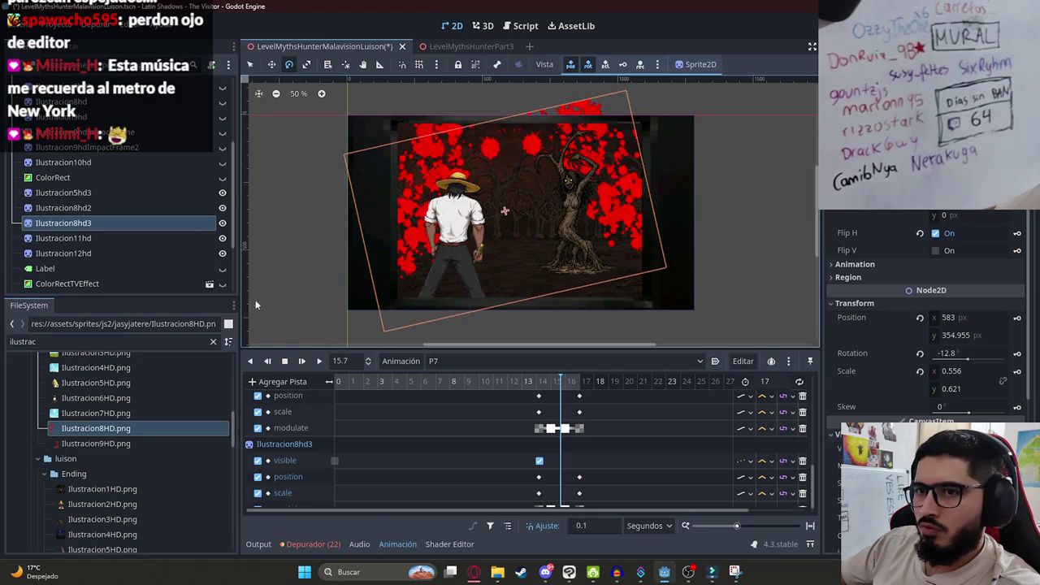
scroll(178, 124, up, 3)
mouse_move(582, 200)
mouse_down()
mouse_move(622, 204)
mouse_move(627, 215)
mouse_up()
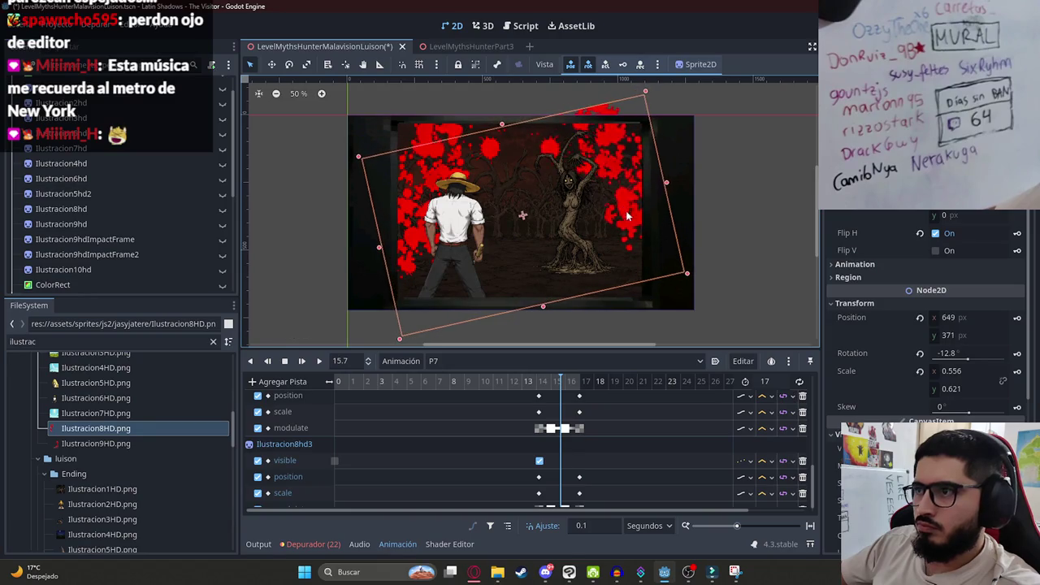
click(539, 388)
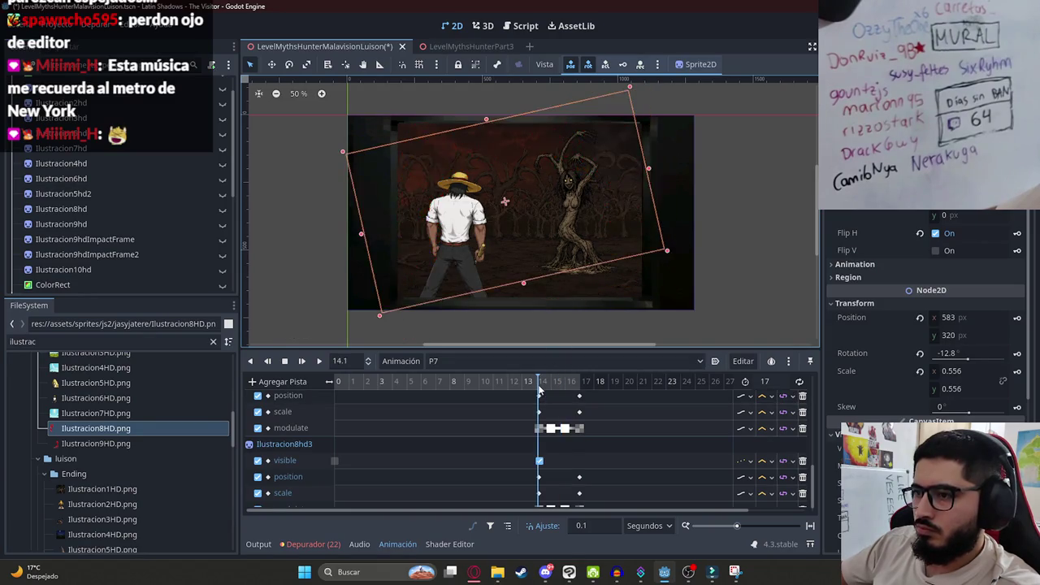
Play P7 from about 9.9 s to preview the splatter, then stop.
mouse_move(543, 390)
mouse_down()
mouse_move(560, 390)
mouse_move(477, 397)
mouse_up()
click(723, 269)
click(299, 361)
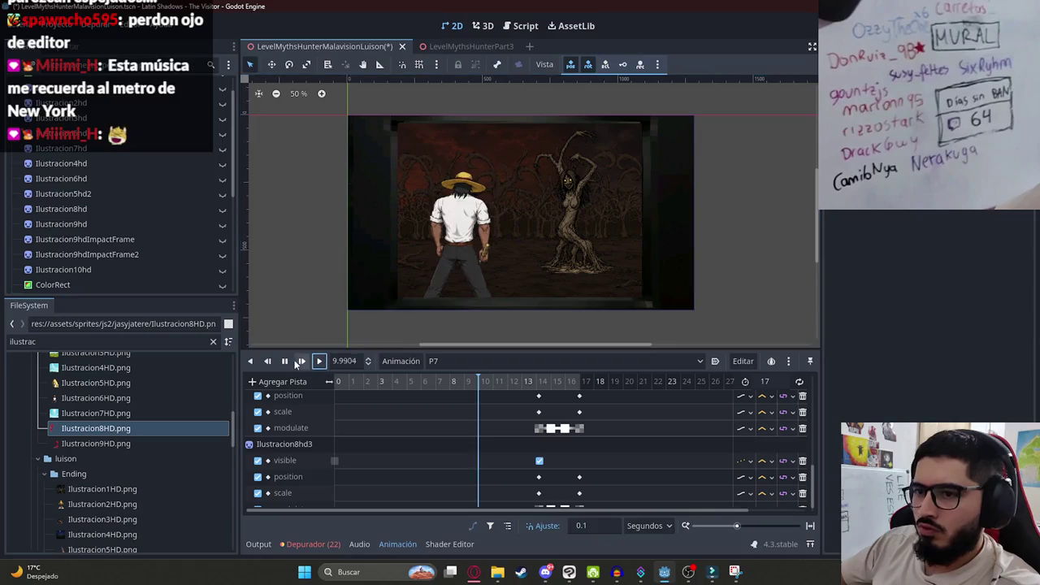
scroll(561, 184, up, 1)
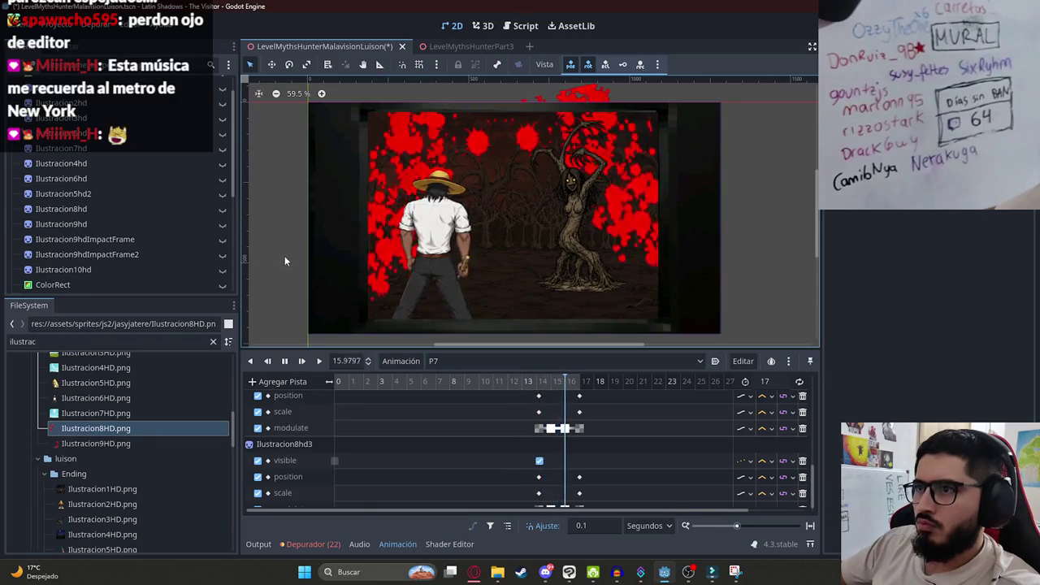
click(285, 362)
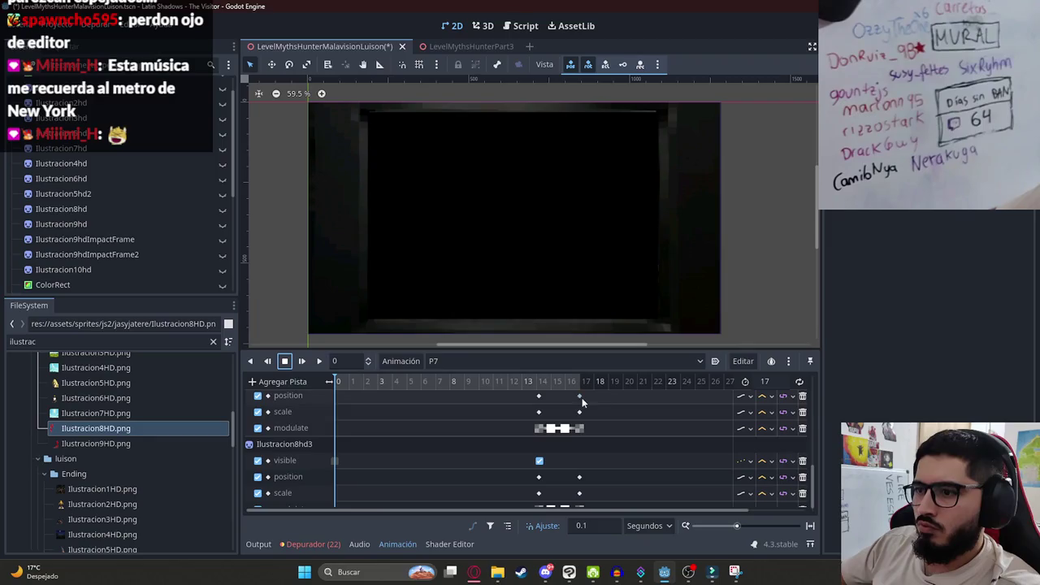
Rotate Ilustracion8hd3 further to −17.7° at about 15.8 s.
click(541, 387)
drag(541, 387, 566, 387)
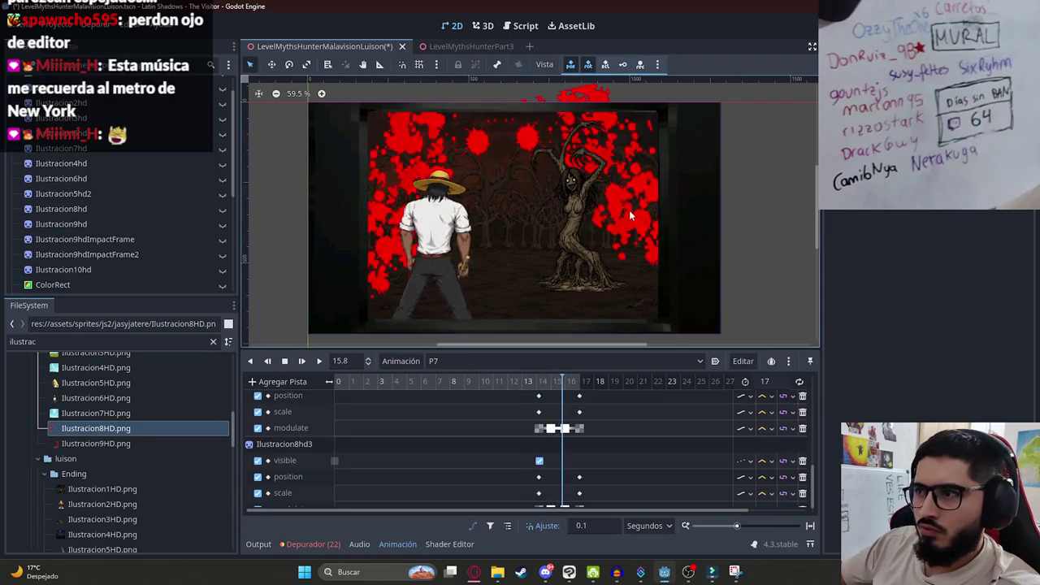
click(625, 209)
click(290, 66)
drag(285, 106, 277, 124)
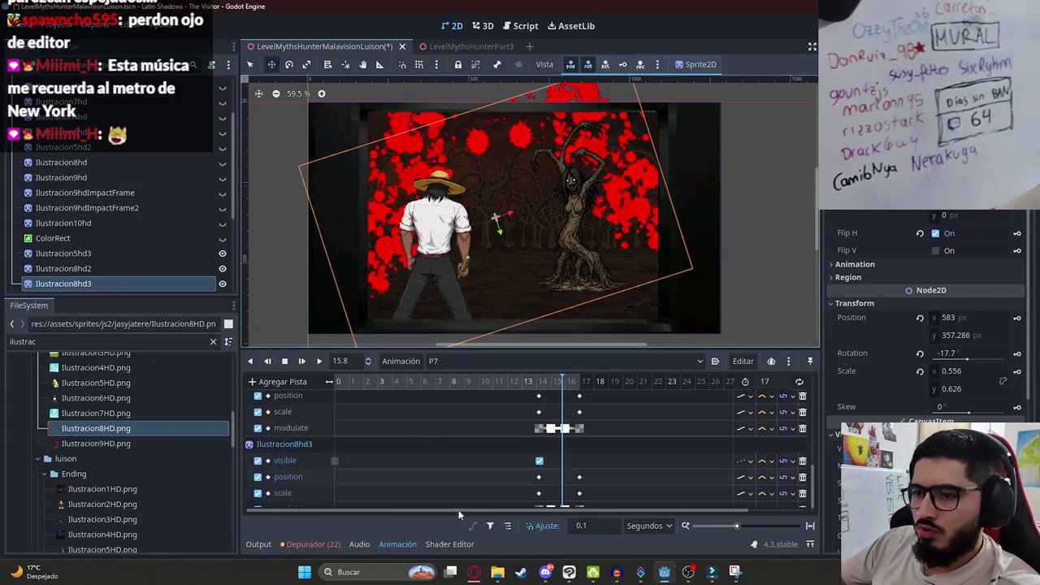
key(alt+Tab)
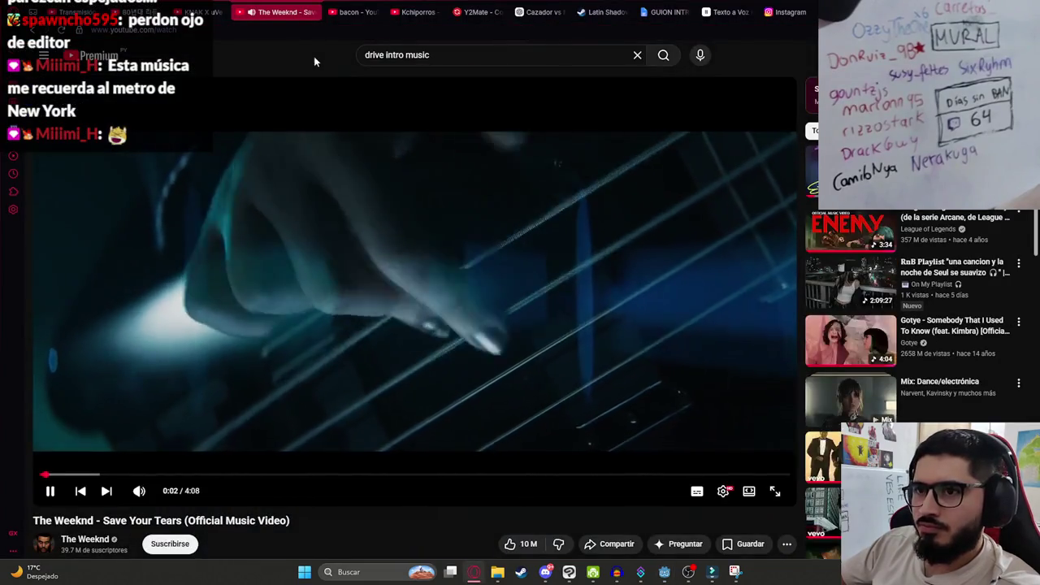
Search YouTube for GUNSHIP DooM Dance and open the first lyric video.
click(447, 55)
key(ctrl+a)
text(GUNSHIP - DooM Dance (Feat. Carpenter Brut & Gavin Rossdale))
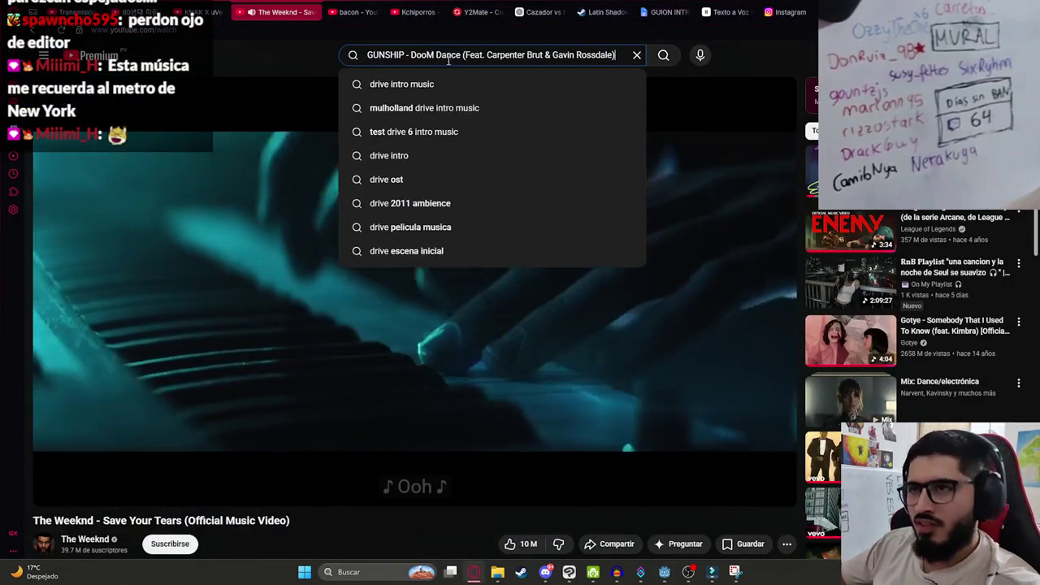
key(Return)
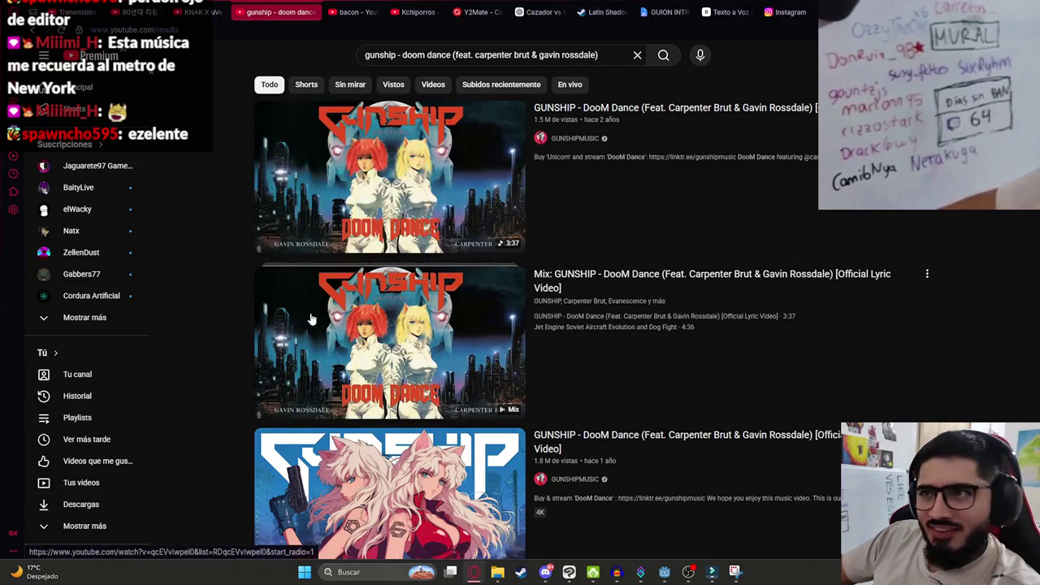
click(372, 180)
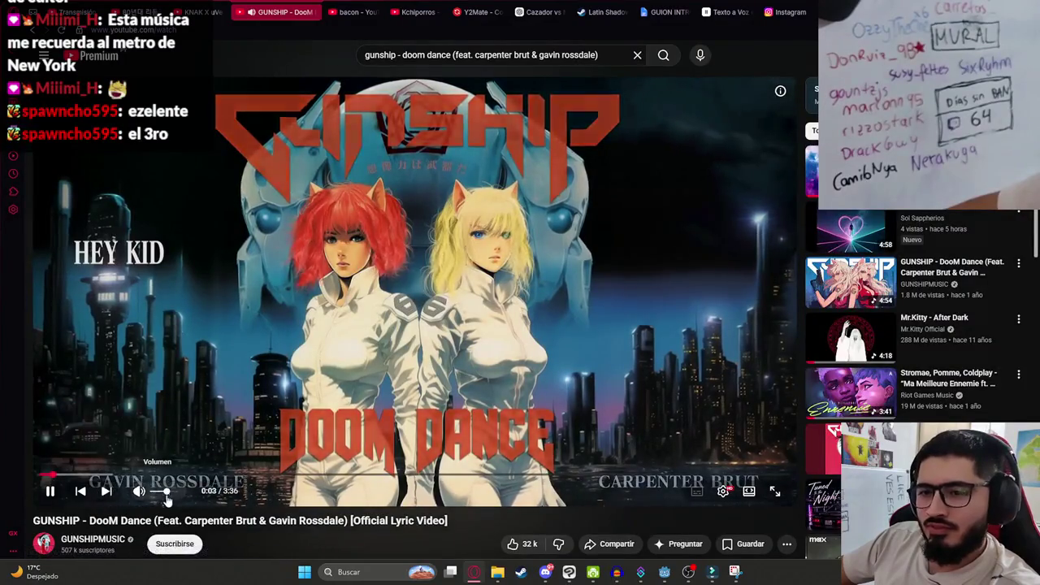
Expand the lyric video's description, browse the lyrics, and return to Godot.
mouse_move(139, 490)
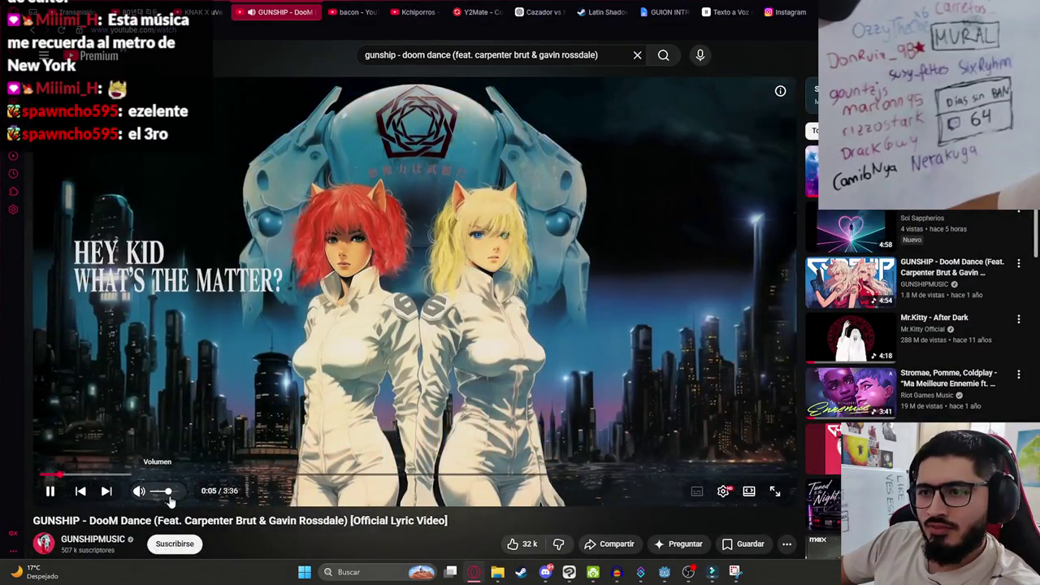
scroll(279, 485, down, 3)
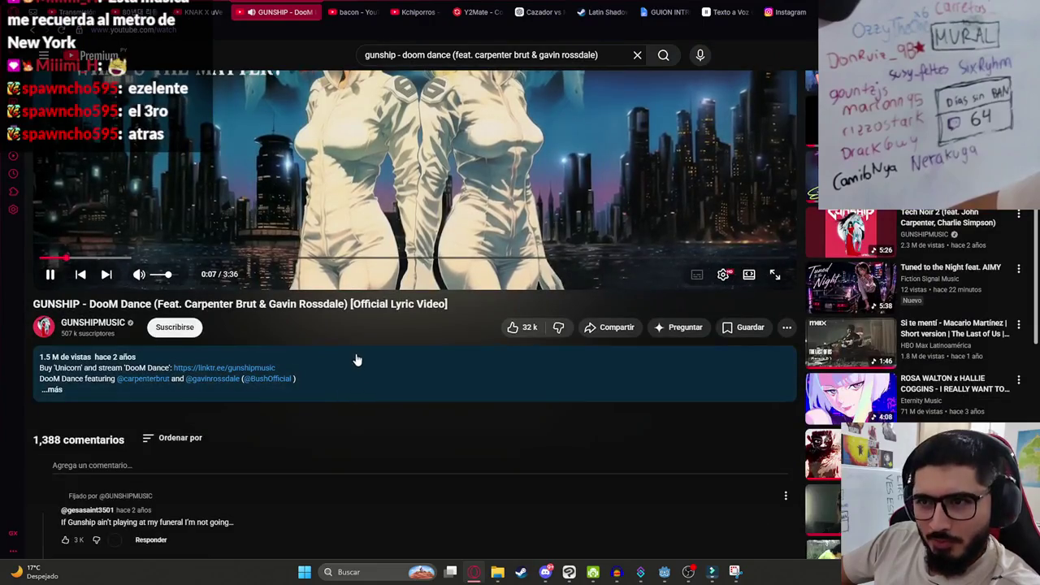
click(313, 402)
scroll(313, 427, down, 5)
scroll(325, 448, down, 6)
scroll(335, 447, up, 3)
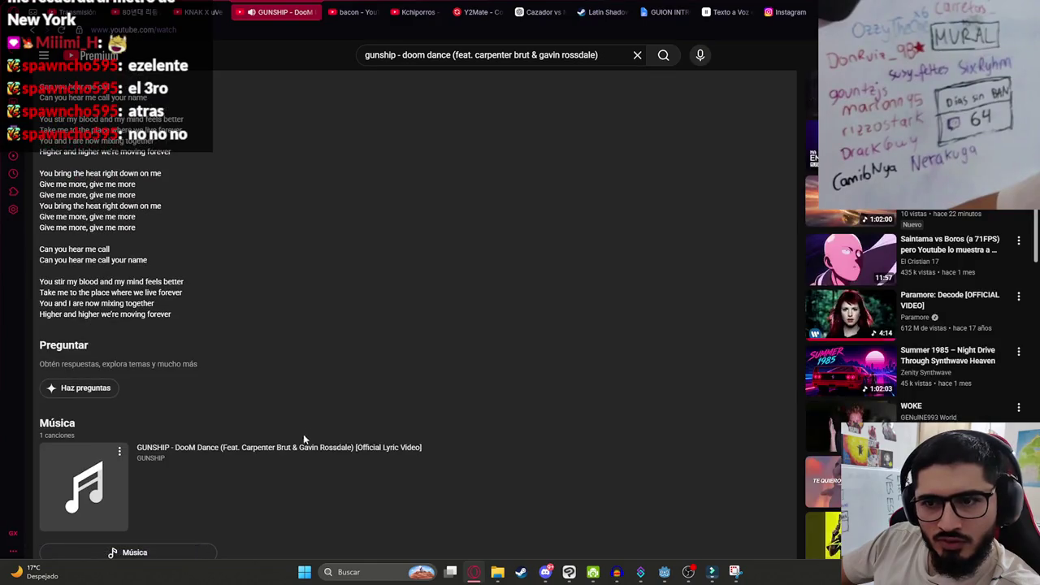
scroll(268, 407, up, 10)
mouse_move(160, 495)
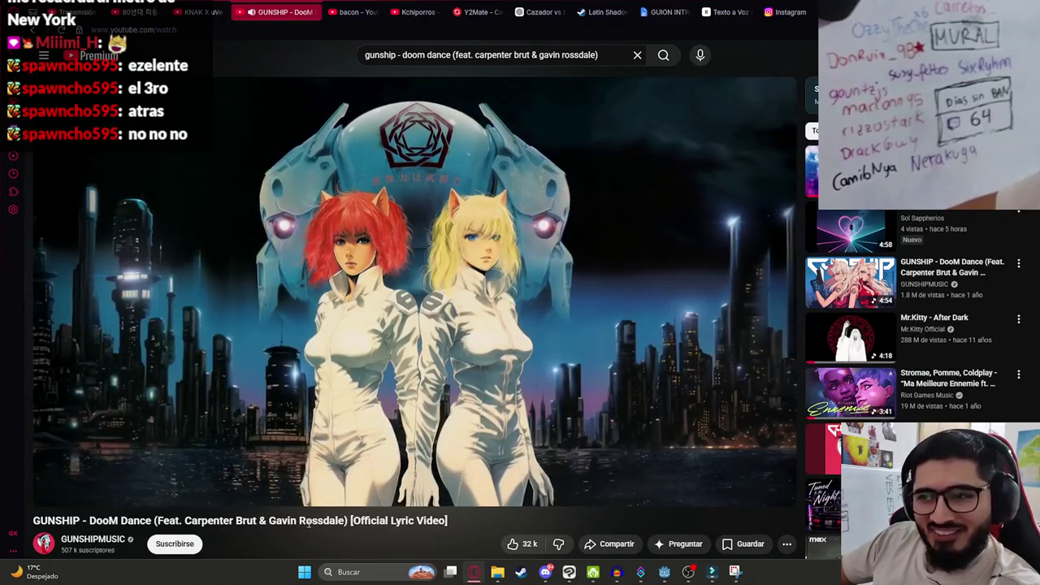
key(alt+Tab)
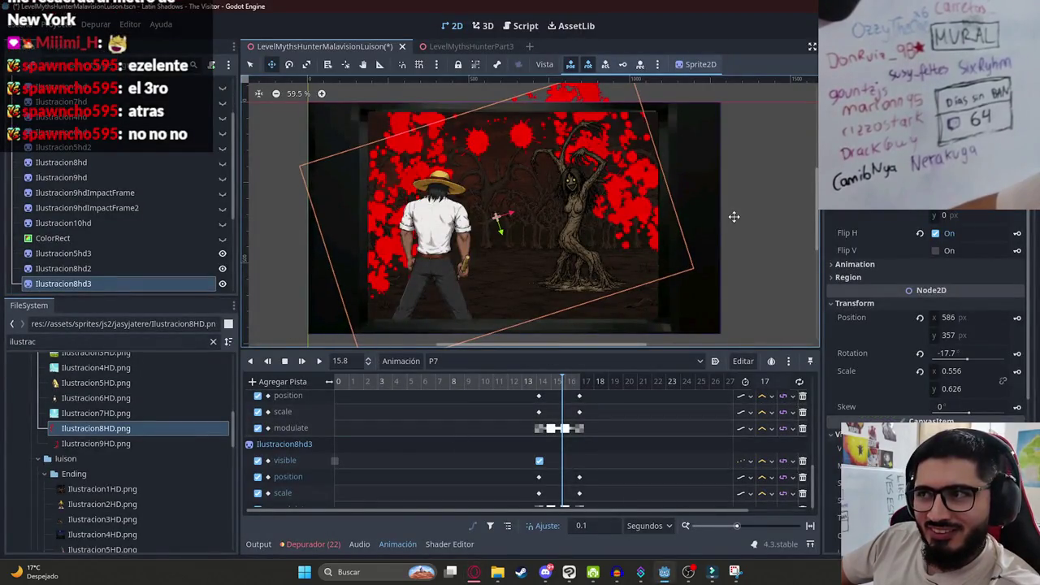
Show ColorRectTVEffect again and play P7 from the start.
mouse_move(398, 382)
mouse_down()
mouse_move(588, 391)
mouse_move(270, 395)
mouse_up()
scroll(169, 261, down, 5)
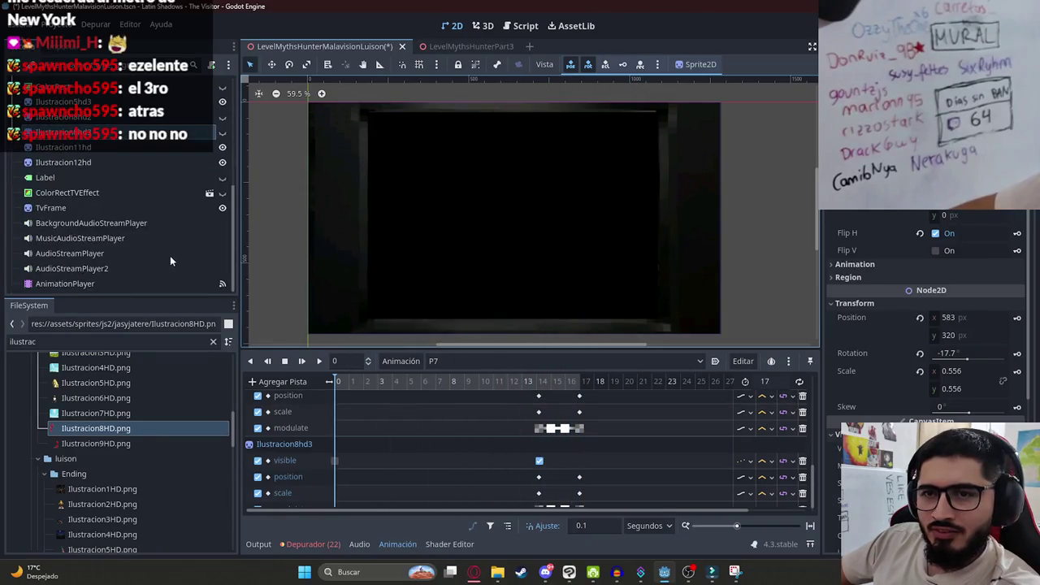
click(222, 193)
scroll(403, 412, down, 3)
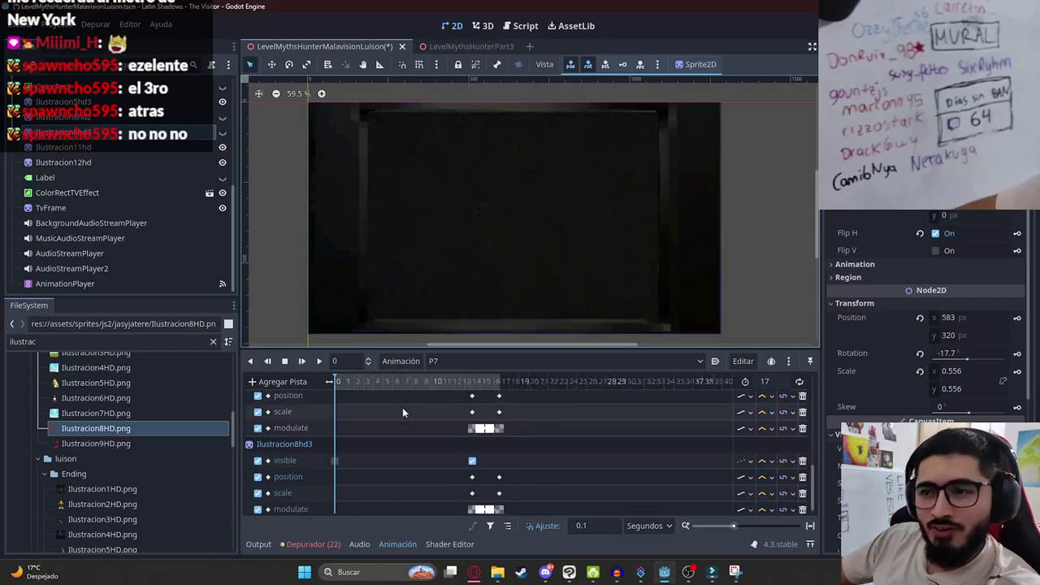
mouse_move(338, 384)
mouse_down()
mouse_move(455, 385)
mouse_move(306, 379)
mouse_up()
click(281, 310)
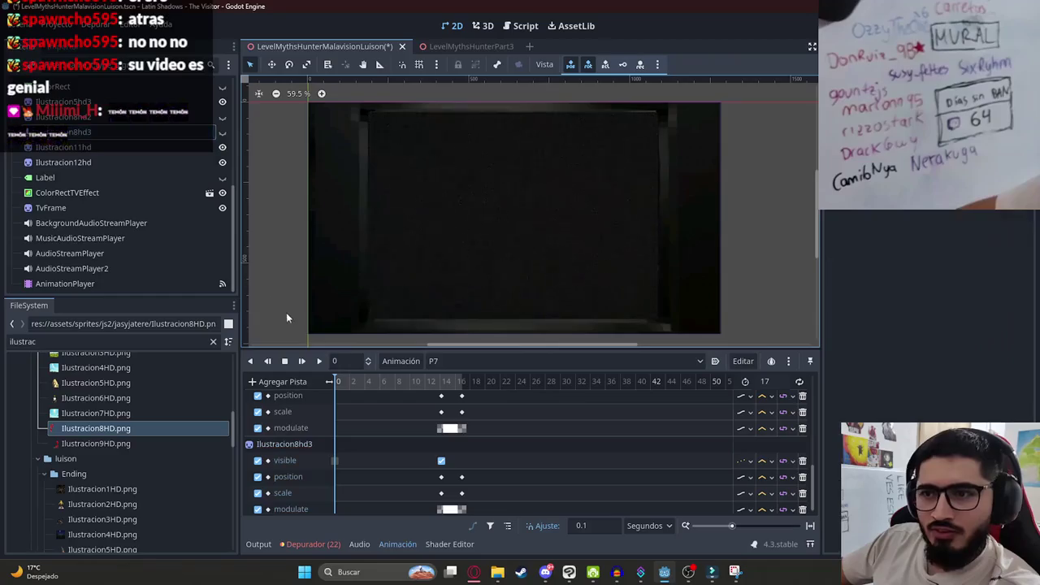
click(319, 362)
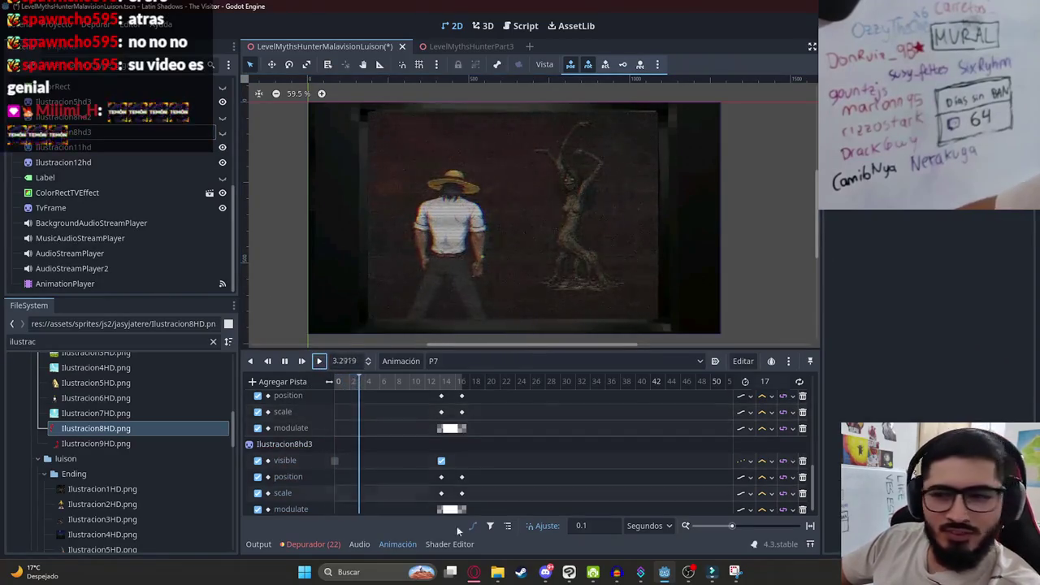
Return to YouTube's DooM Dance search results.
mouse_move(478, 571)
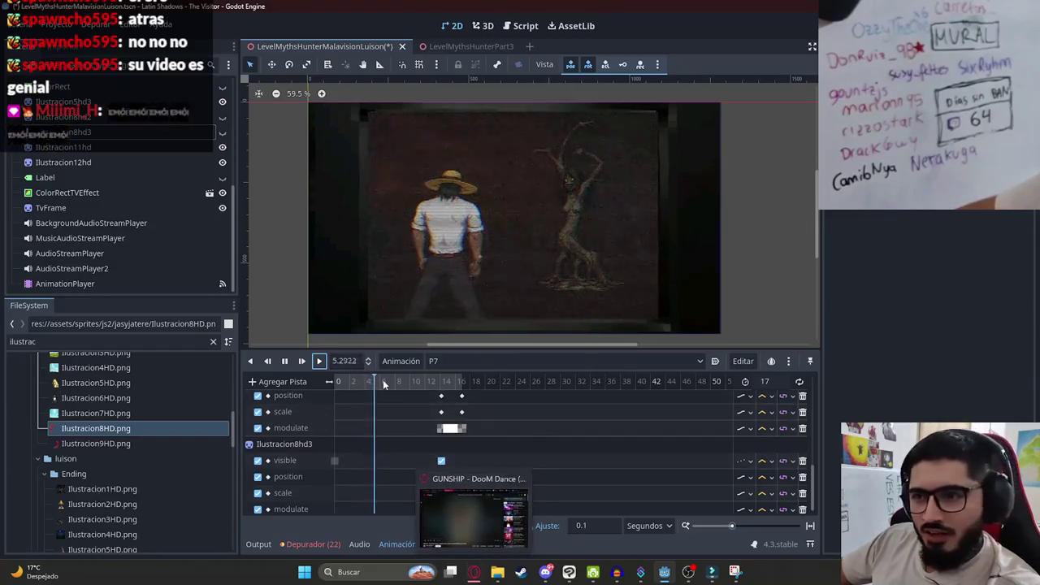
click(474, 512)
click(35, 29)
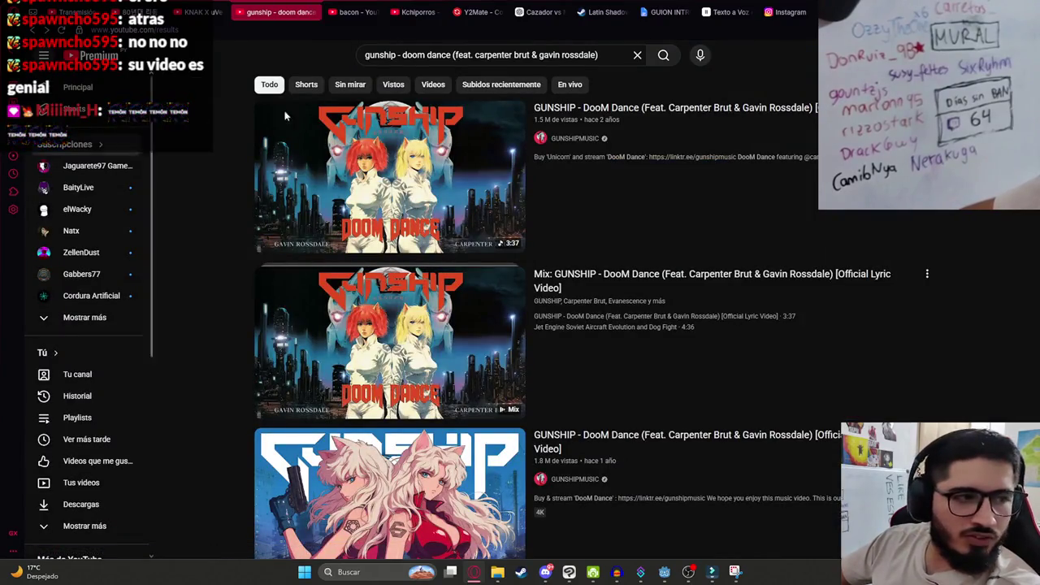
Add 'official v' to the search and play the DooM Dance music video picture-in-picture.
click(598, 56)
text(off)
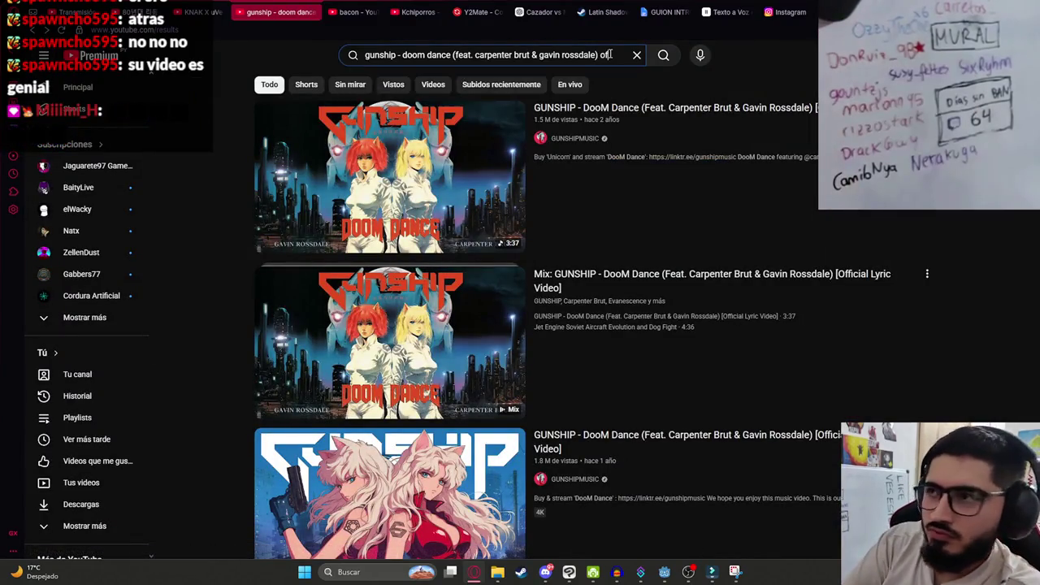
text(icial video)
key(Return)
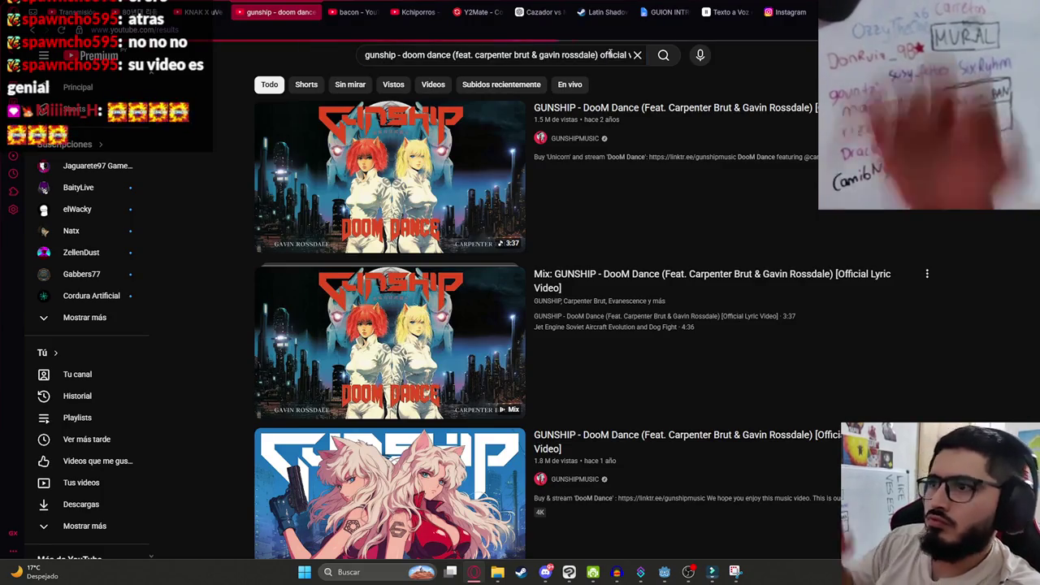
click(390, 130)
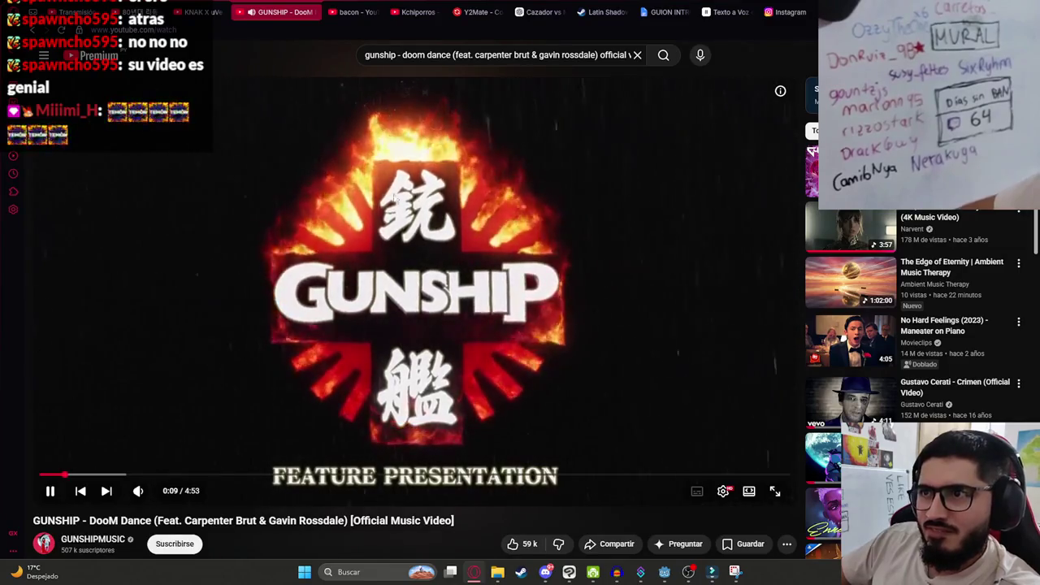
click(407, 94)
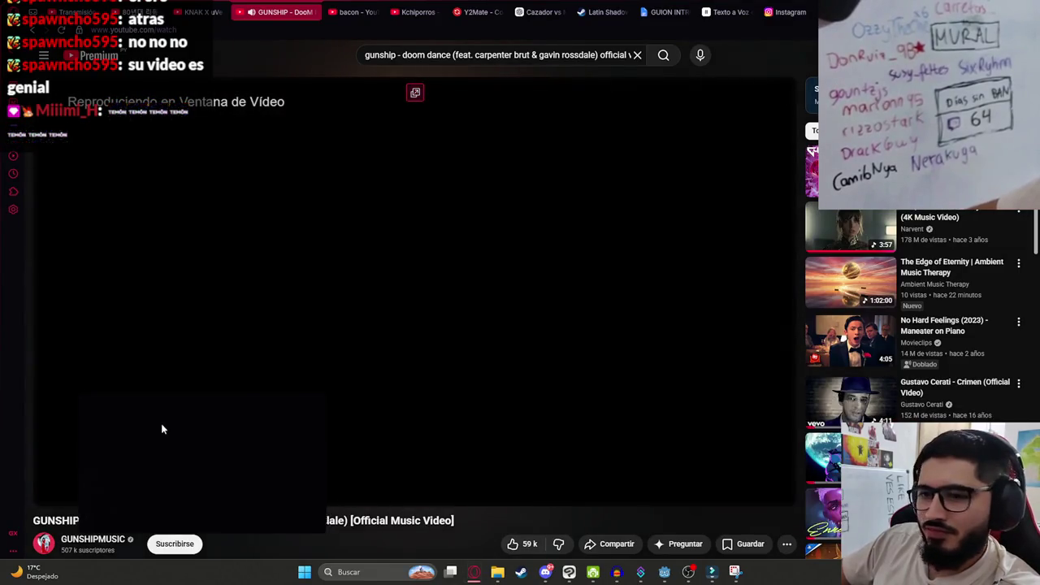
click(664, 572)
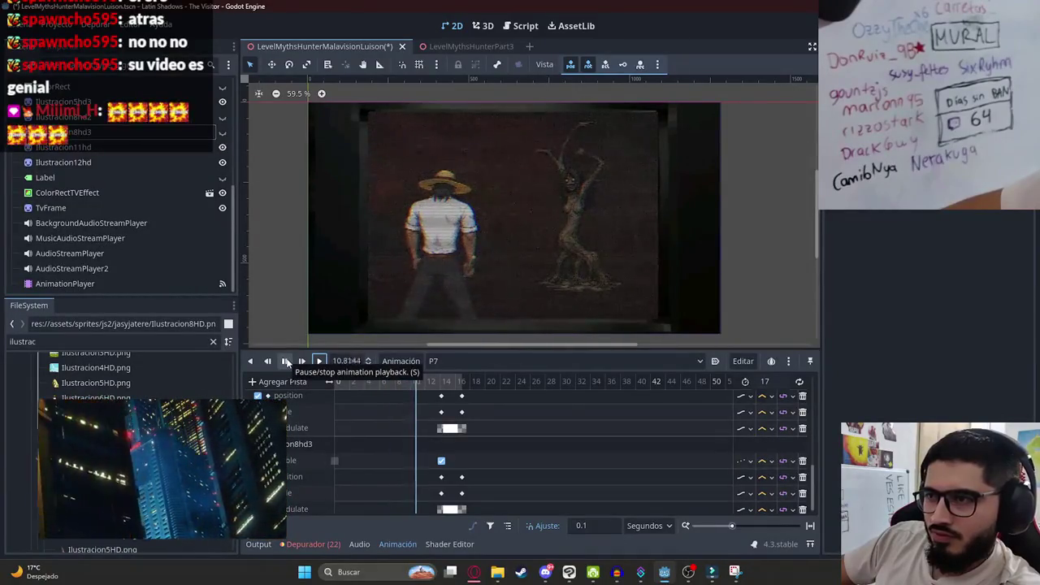
Stop P7 playback and set the playhead to 1 s.
click(286, 363)
scroll(367, 418, down, 2)
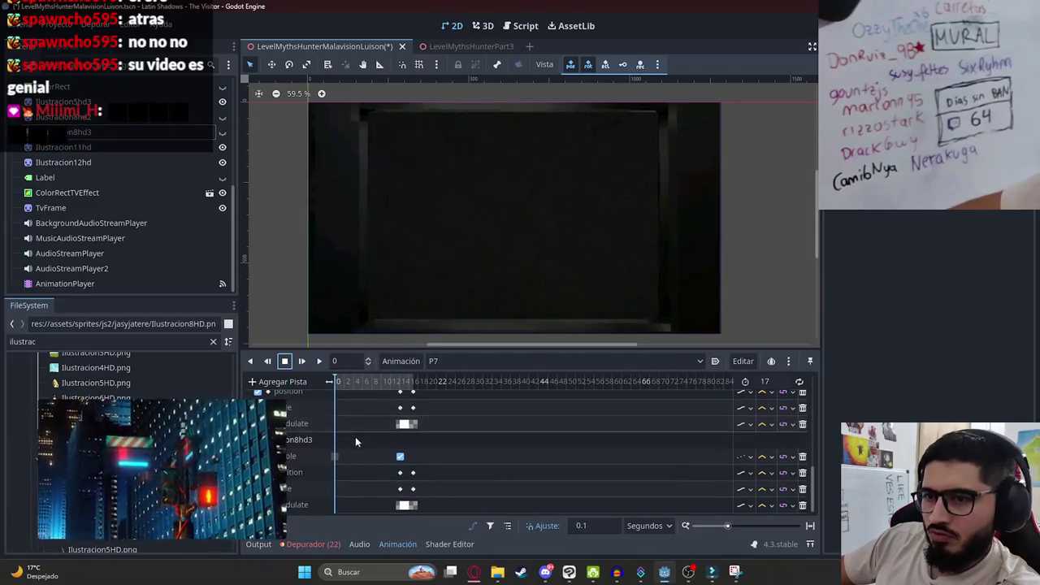
scroll(355, 436, up, 2)
scroll(354, 431, up, 5)
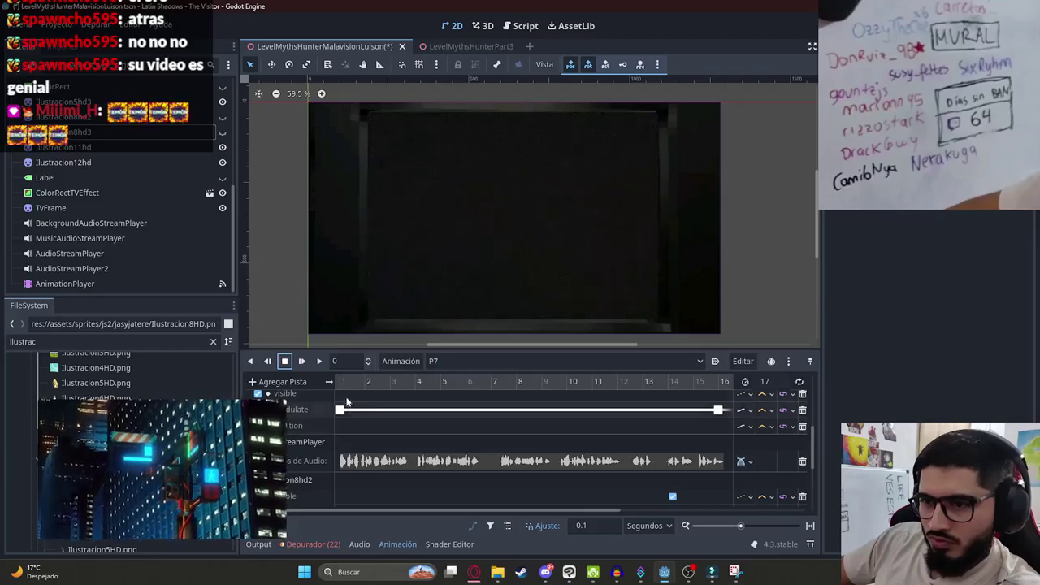
click(340, 393)
scroll(360, 469, down, 3)
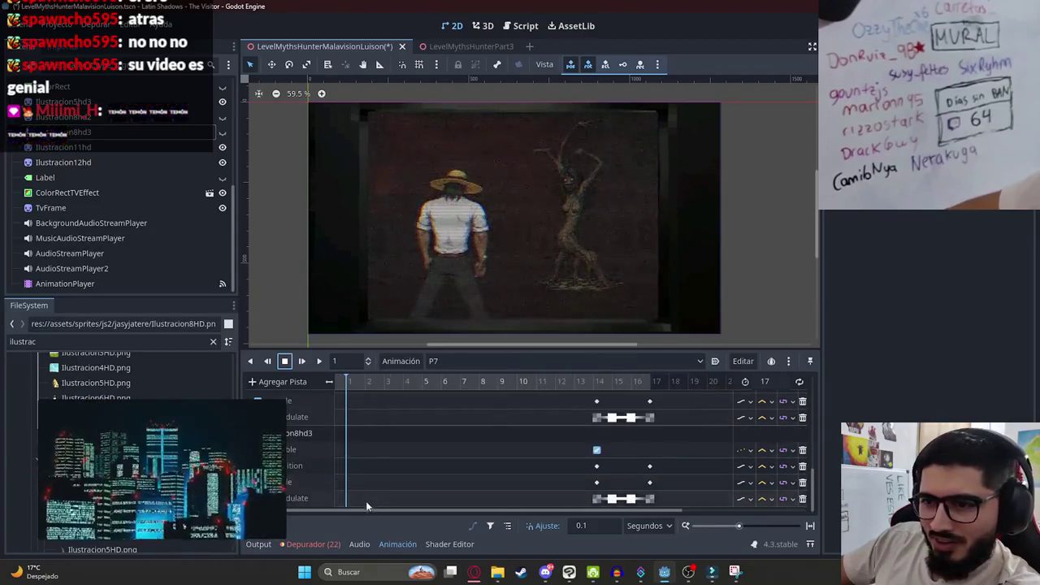
scroll(366, 504, down, 1)
scroll(360, 504, up, 3)
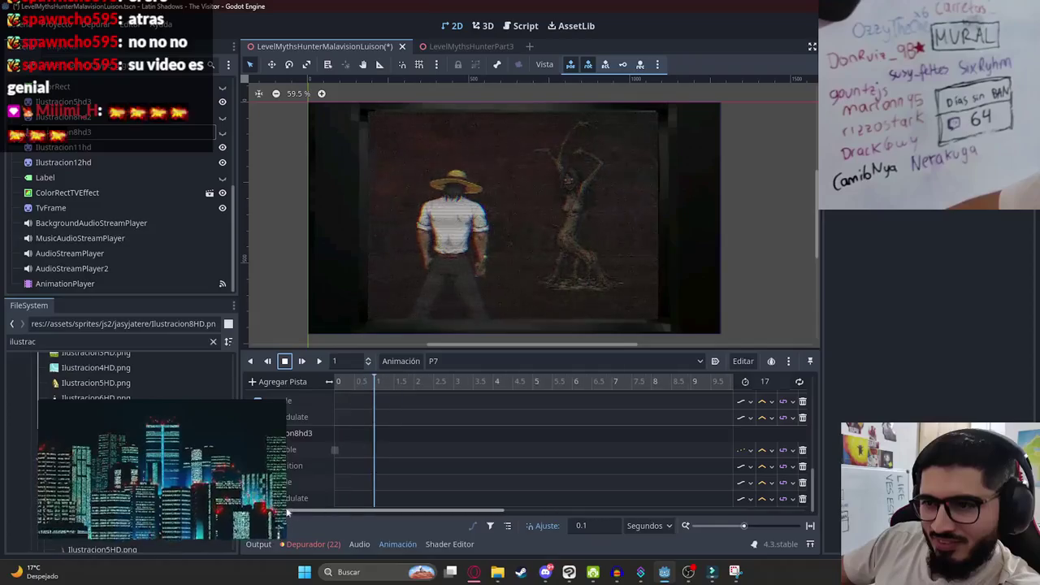
Make the Label subtitle visible and keyframe its visibility on a new P7 track.
click(74, 176)
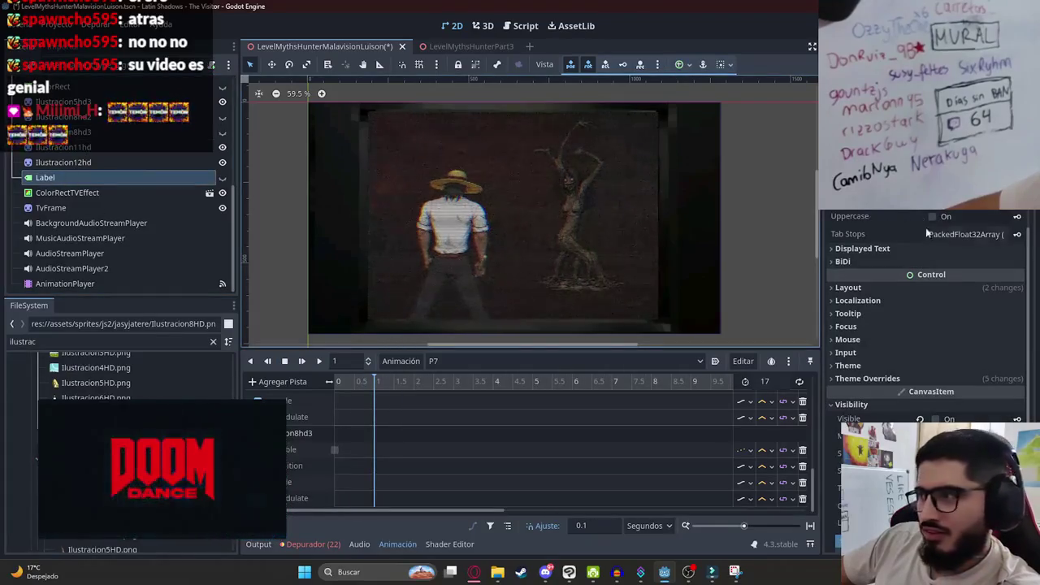
click(959, 419)
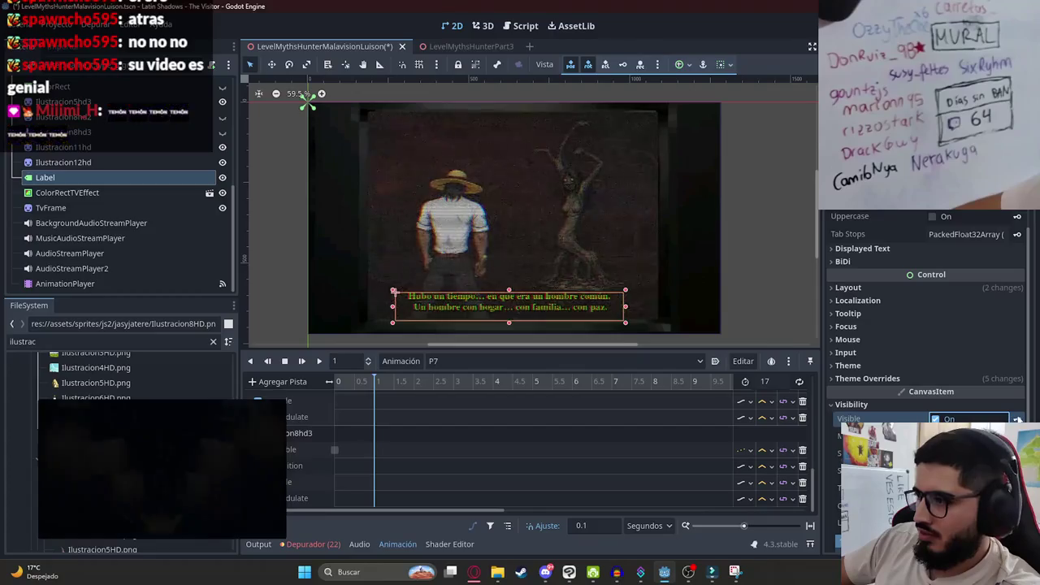
click(1017, 419)
click(480, 324)
scroll(450, 423, down, 5)
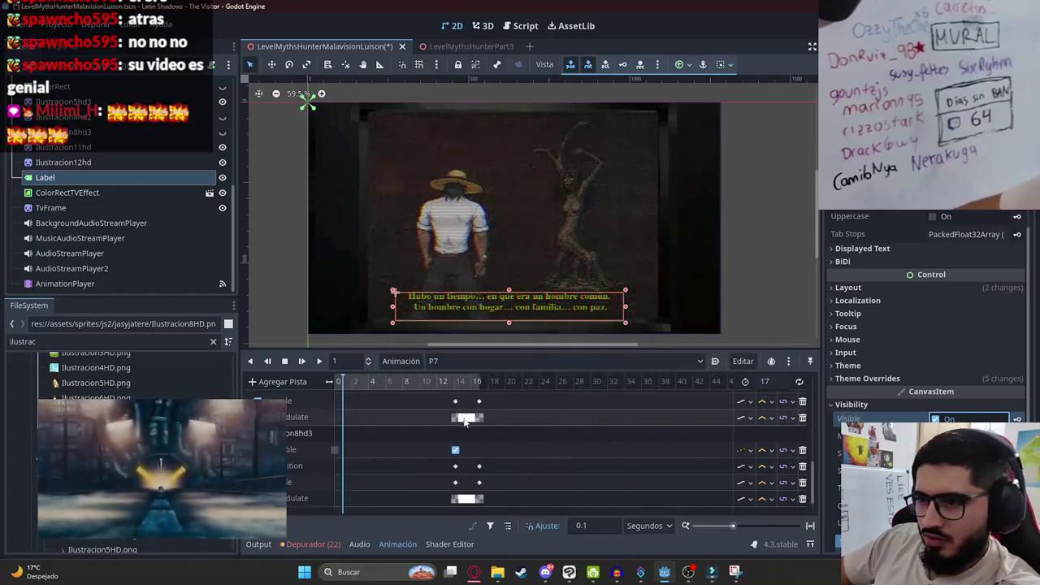
scroll(448, 414, up, 3)
Scrub P7 around 15.7 s to check the subtitle, then save the scene.
click(472, 382)
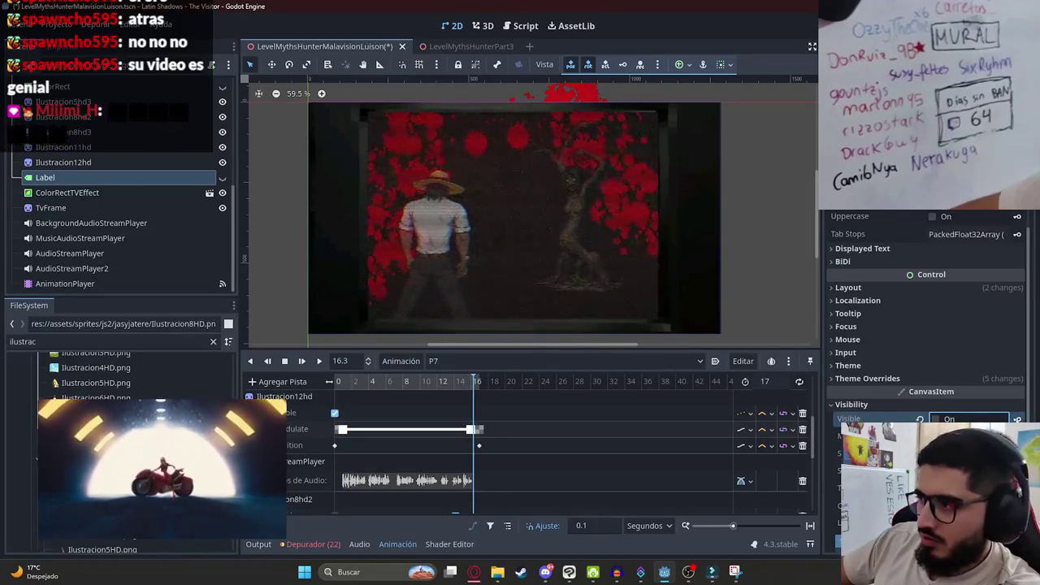
click(387, 382)
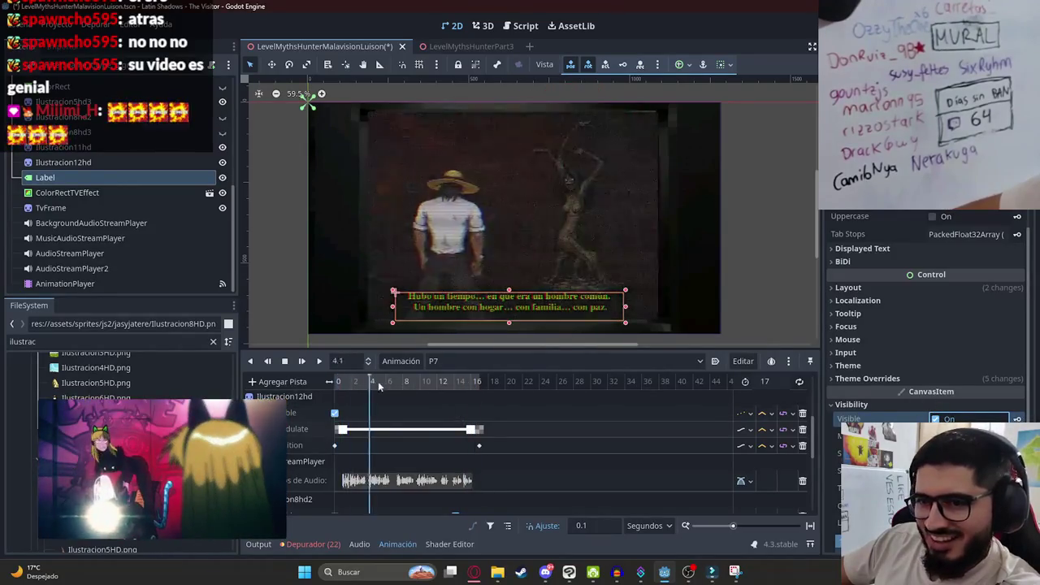
click(472, 382)
click(509, 382)
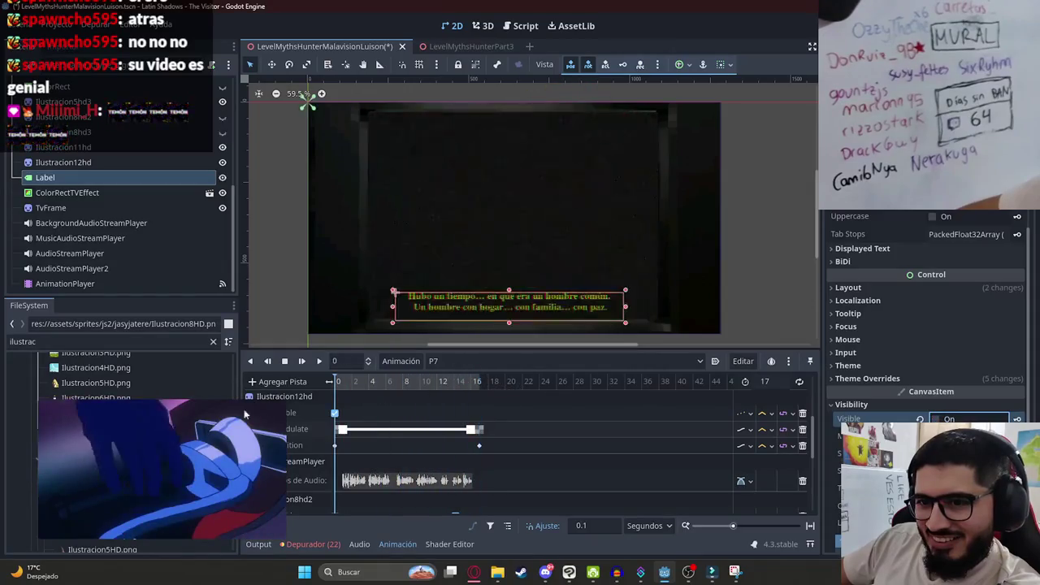
scroll(423, 477, down, 2)
key(ctrl+s)
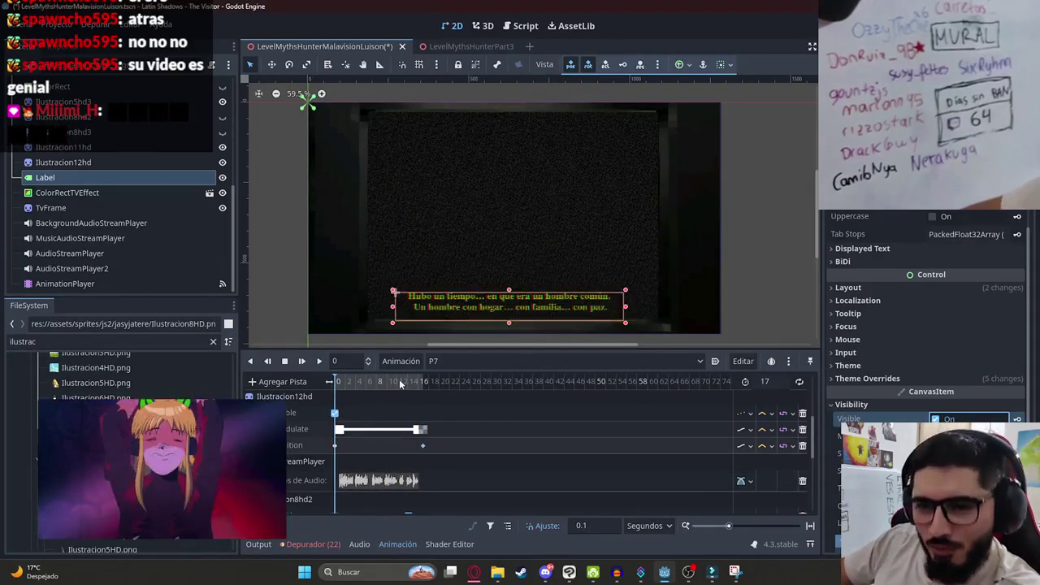
Rewind P7 to 0 s and save the scene again.
scroll(369, 464, up, 1)
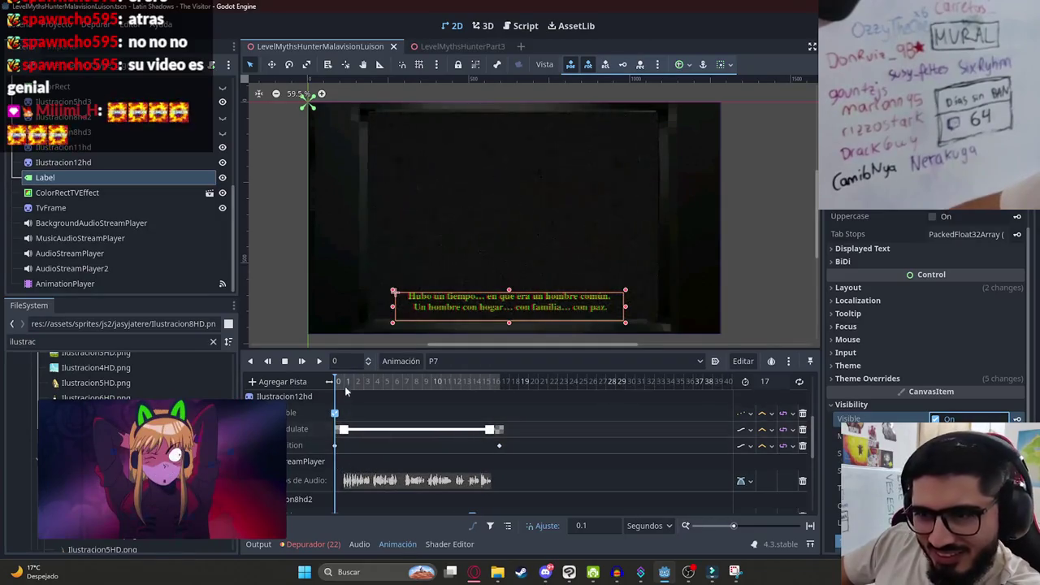
click(438, 383)
click(520, 383)
click(340, 383)
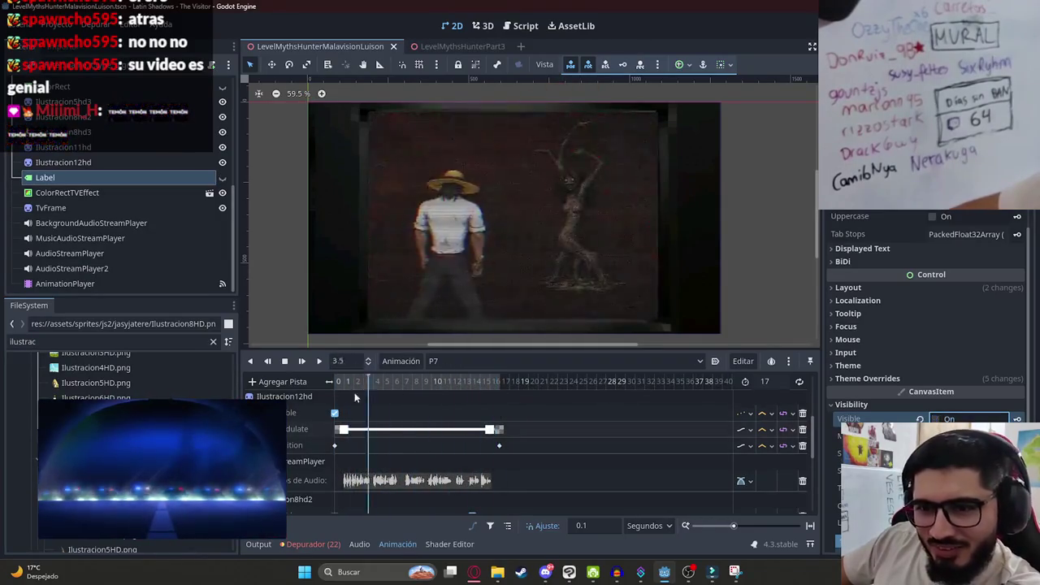
key(ctrl+s)
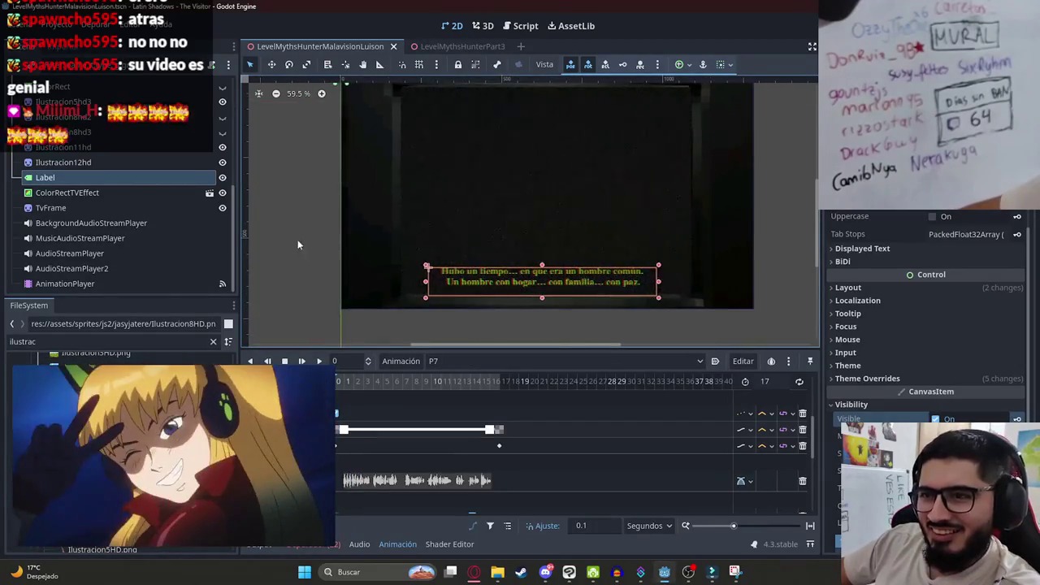
click(317, 244)
scroll(416, 240, down, 2)
scroll(488, 240, down, 2)
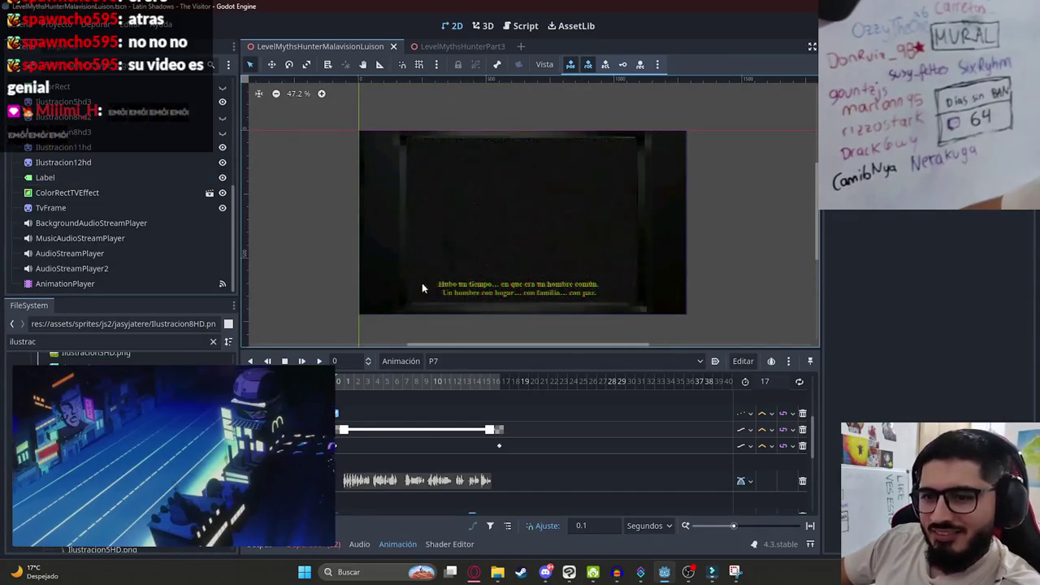
click(436, 361)
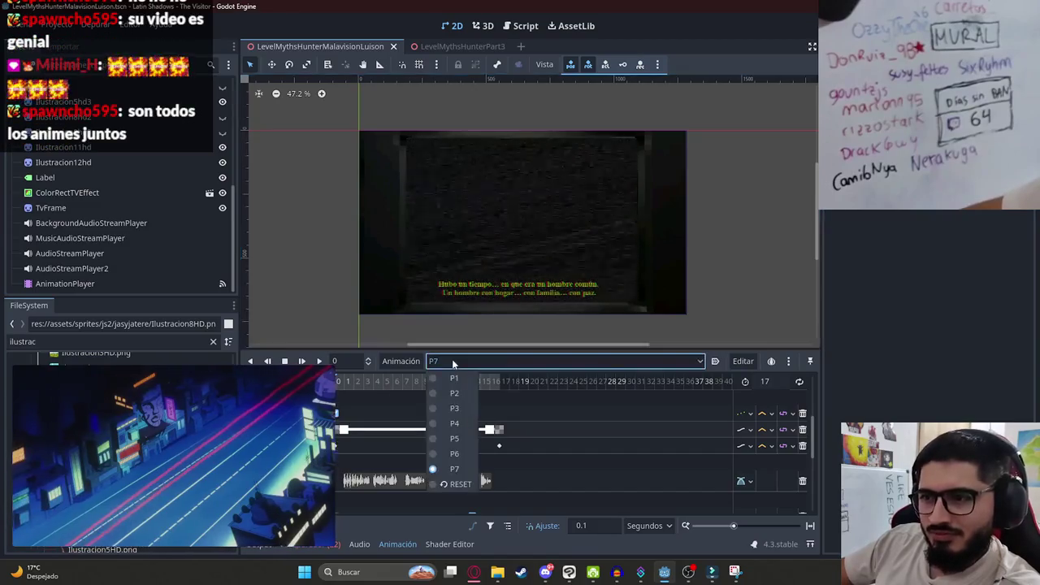
Load the P1 animation and scrub to about 3.1 s to view its subtitles.
click(440, 378)
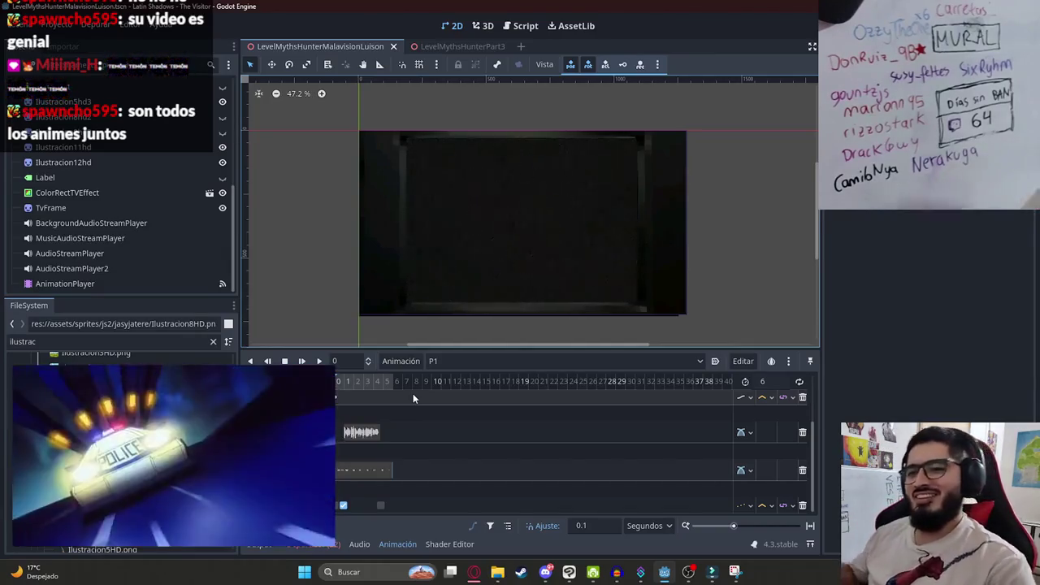
mouse_move(242, 427)
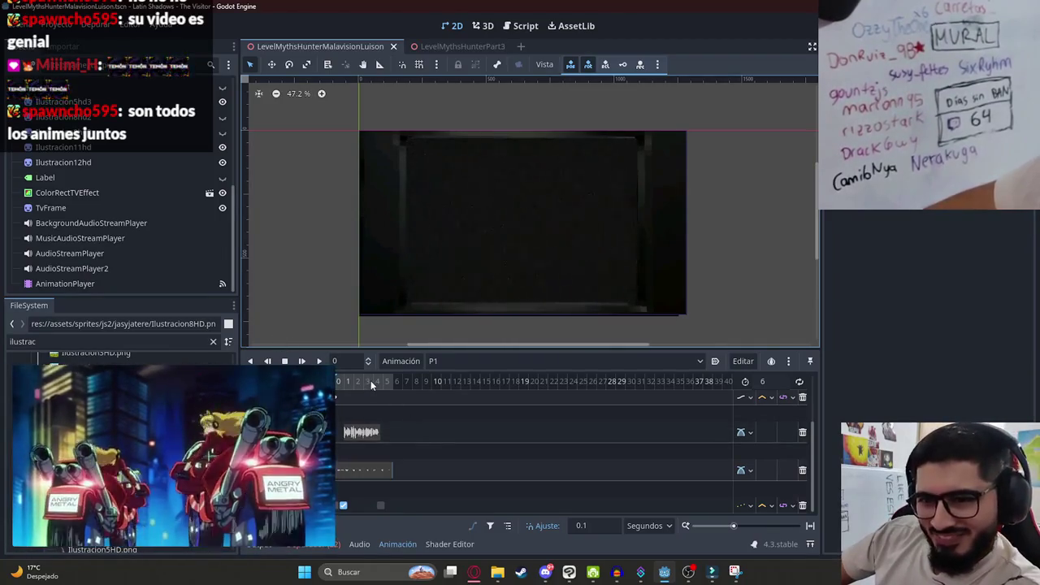
click(370, 384)
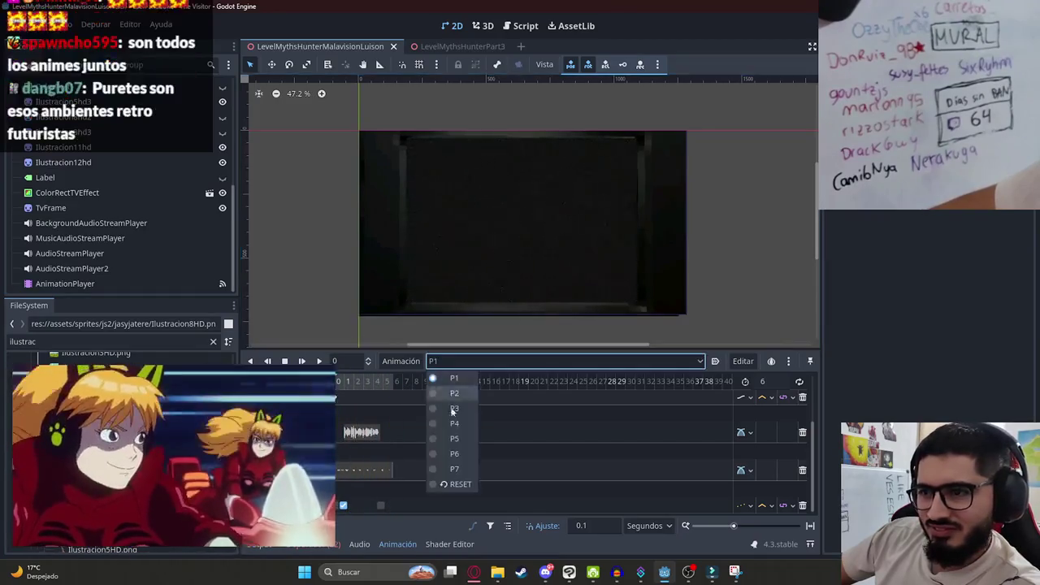
click(452, 361)
click(455, 485)
click(442, 360)
click(454, 378)
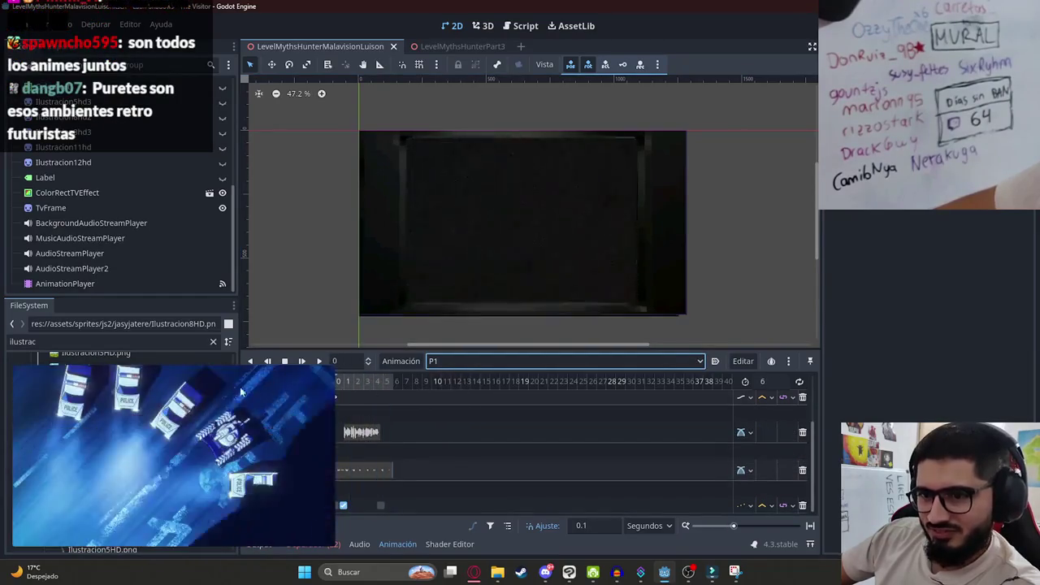
mouse_move(376, 390)
mouse_down()
mouse_move(337, 388)
mouse_move(393, 391)
mouse_move(337, 390)
mouse_up()
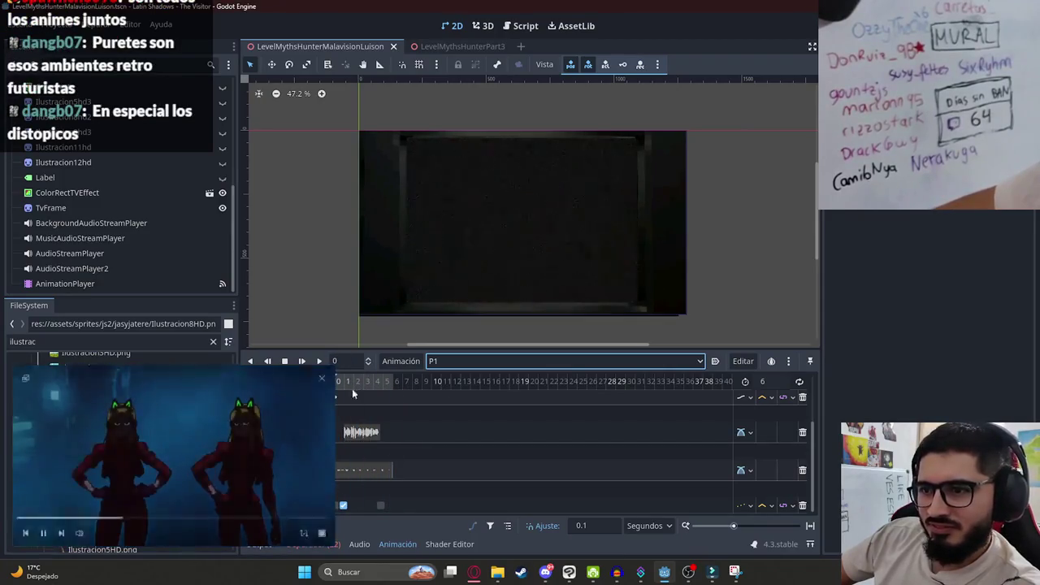
Reload P7, scrub to about 4.1 s, then bring the YouTube window forward.
click(439, 364)
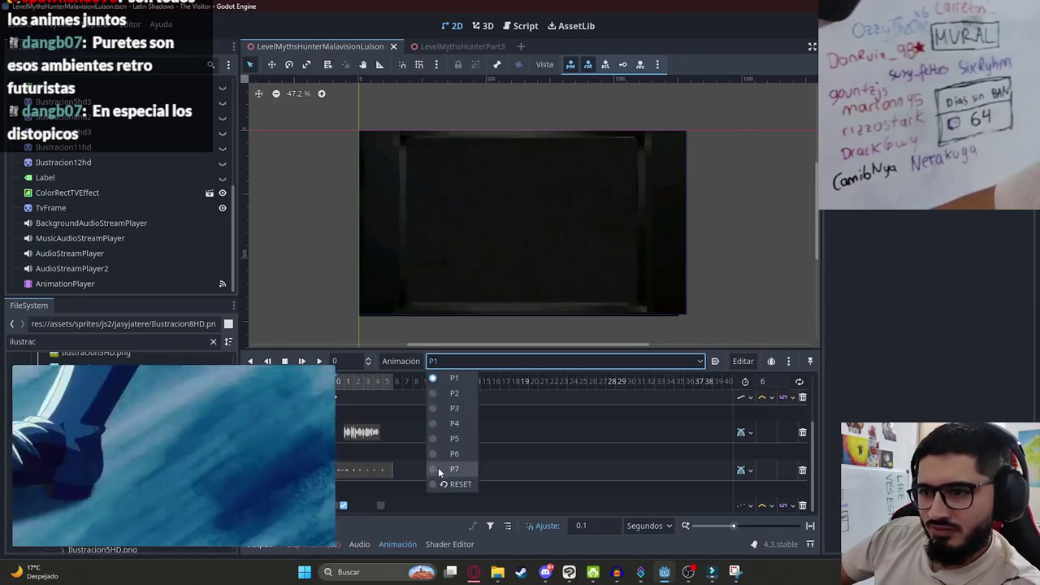
click(438, 469)
mouse_move(351, 393)
mouse_down()
mouse_move(378, 381)
mouse_move(517, 378)
mouse_move(115, 388)
mouse_move(527, 384)
mouse_move(191, 389)
mouse_up()
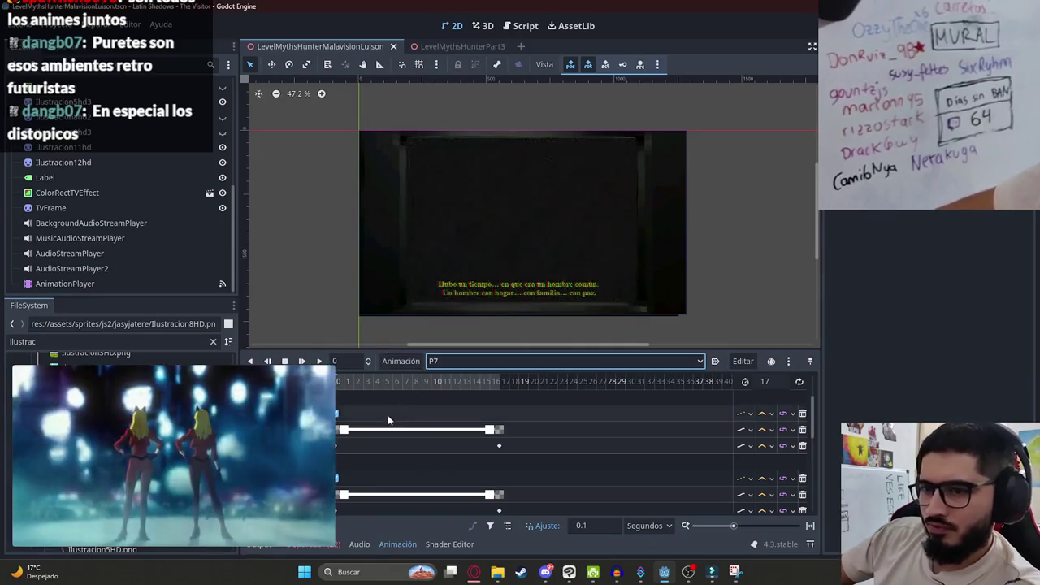
scroll(386, 411, down, 1)
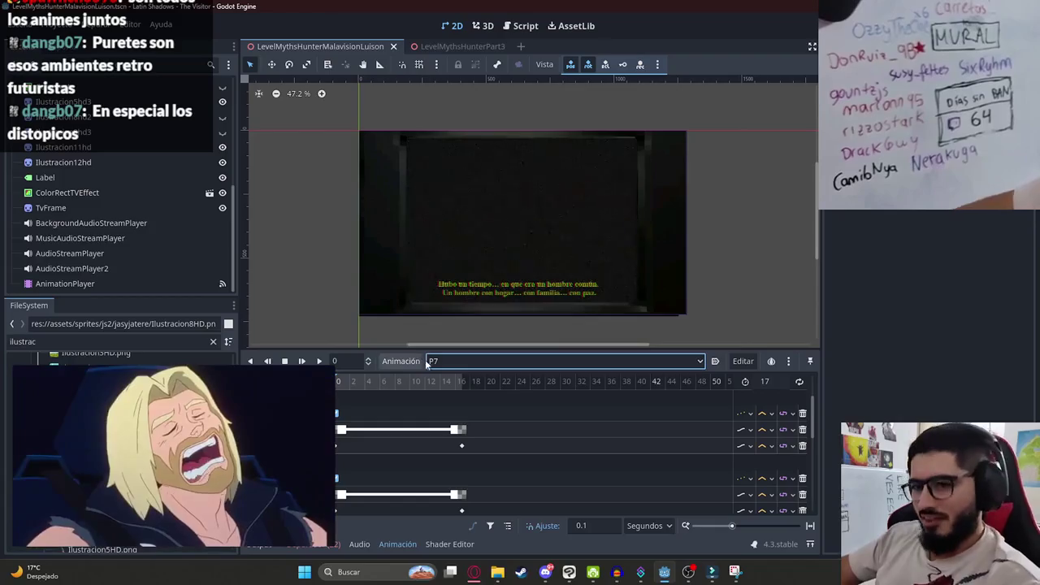
mouse_move(323, 395)
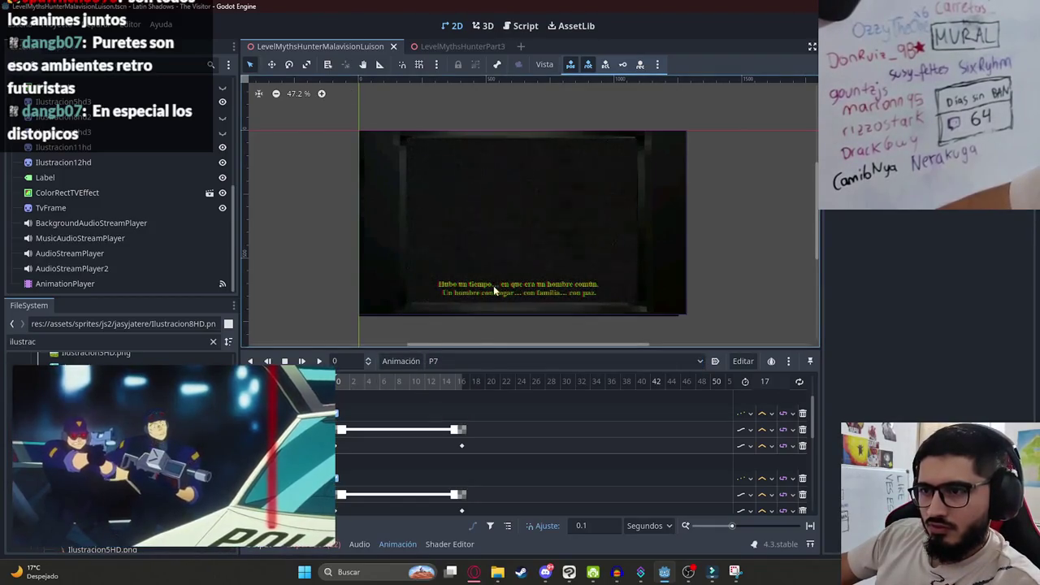
click(476, 576)
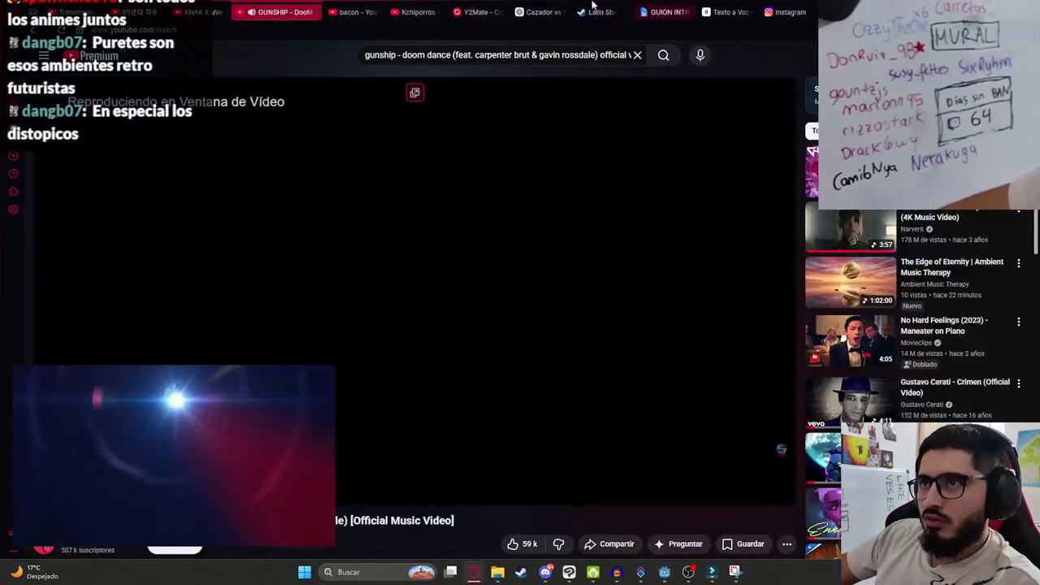
Open the latin_shadows_translations spreadsheet in a new tab and shrink the floating video window.
key(ctrl+t)
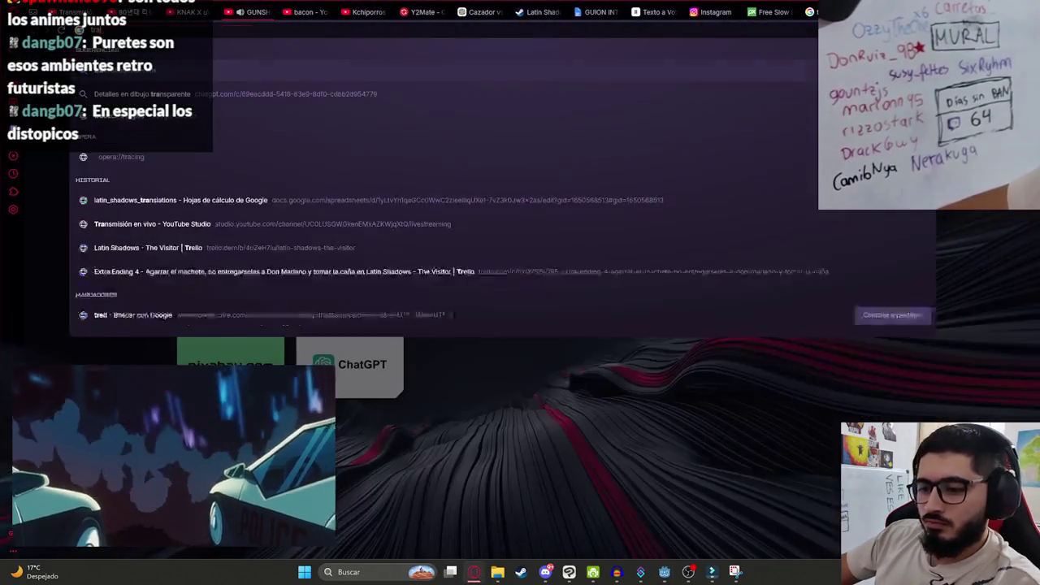
text(trans)
key(Down)
key(Down)
key(Return)
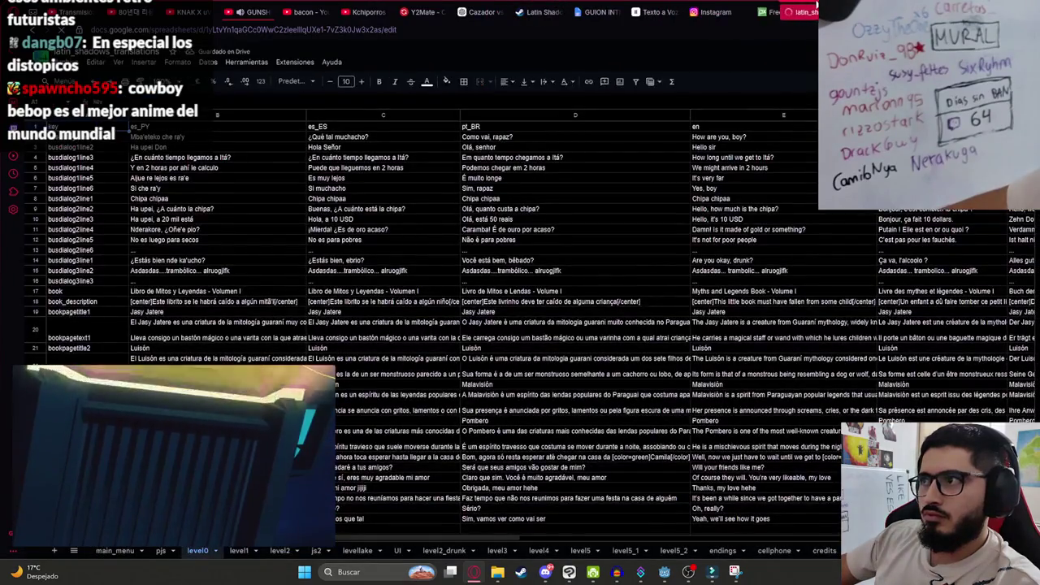
mouse_move(274, 405)
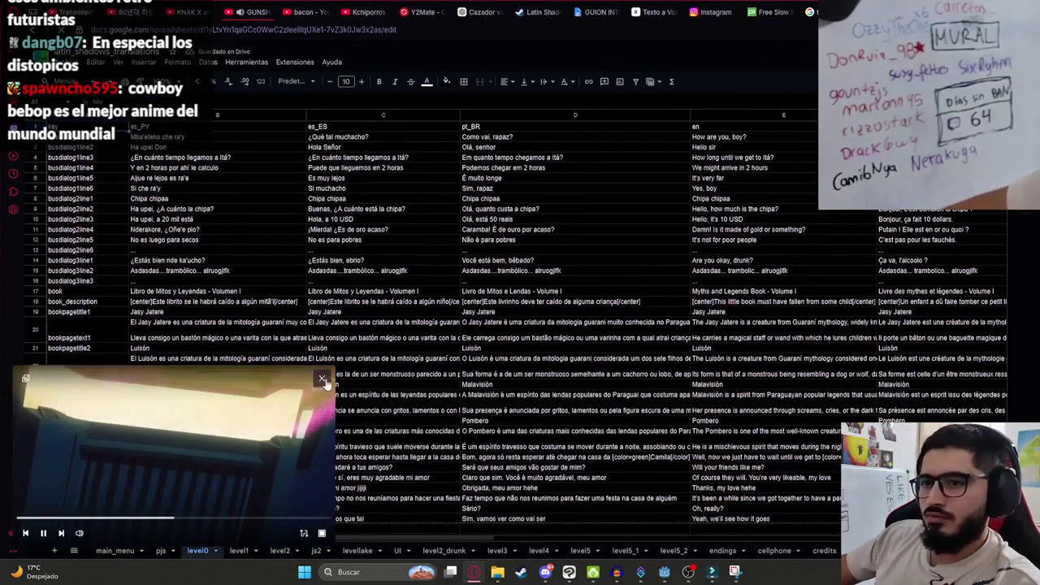
mouse_move(335, 367)
mouse_down()
mouse_move(202, 433)
mouse_move(222, 399)
mouse_move(96, 439)
mouse_up()
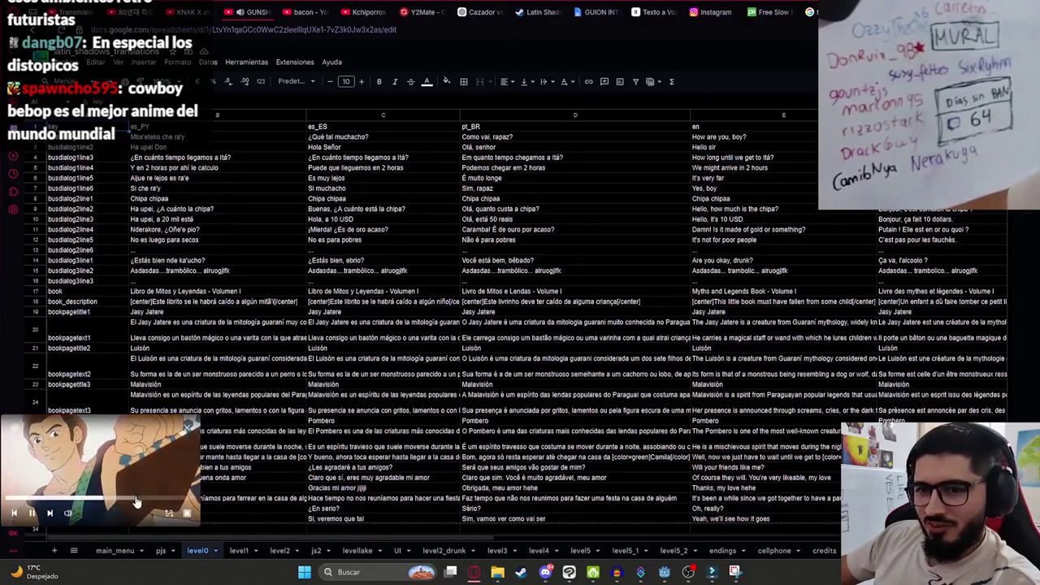
On the js2 sheet, enter the key js2_intro_malavision_line1 in cell A47.
mouse_move(169, 509)
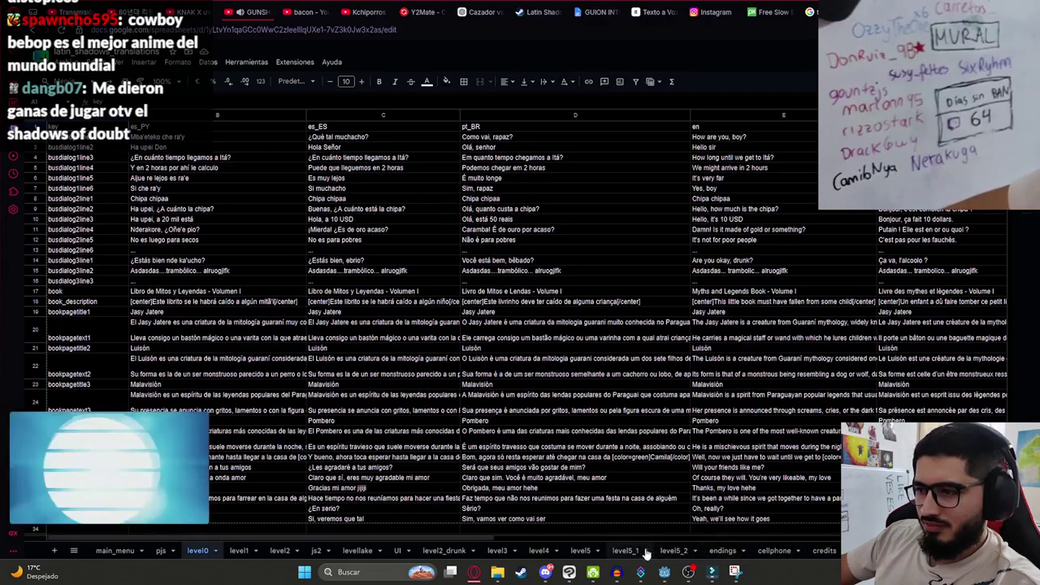
click(315, 551)
scroll(146, 308, down, 5)
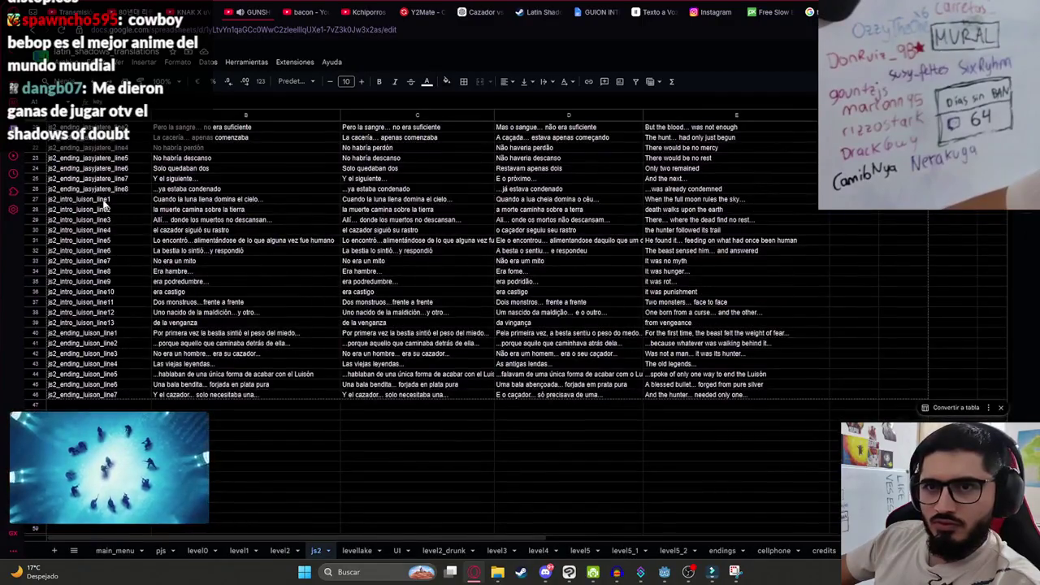
scroll(114, 260, down, 3)
text(js2_intro_luison_line1)
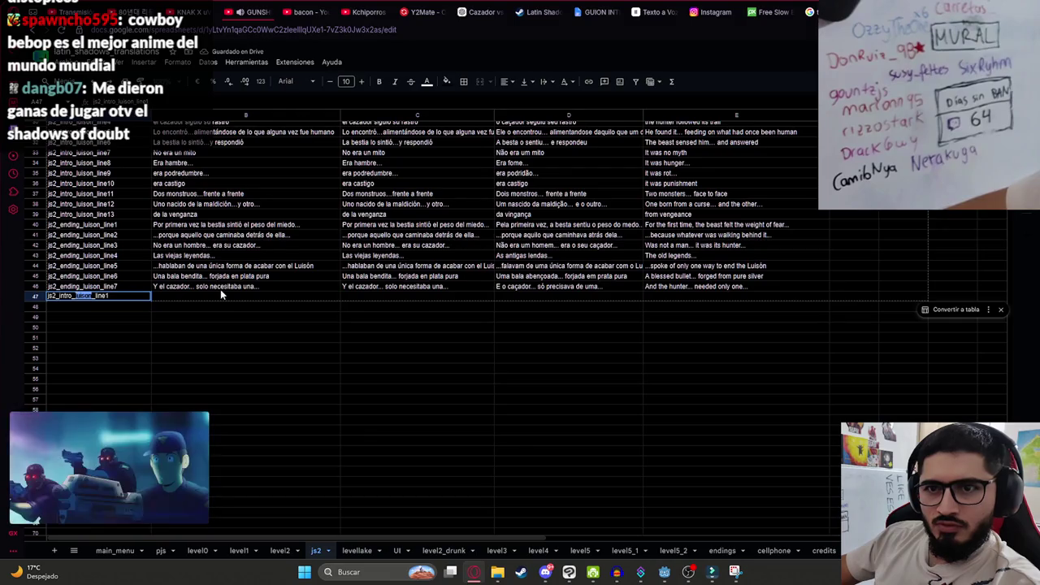
text(malavision)
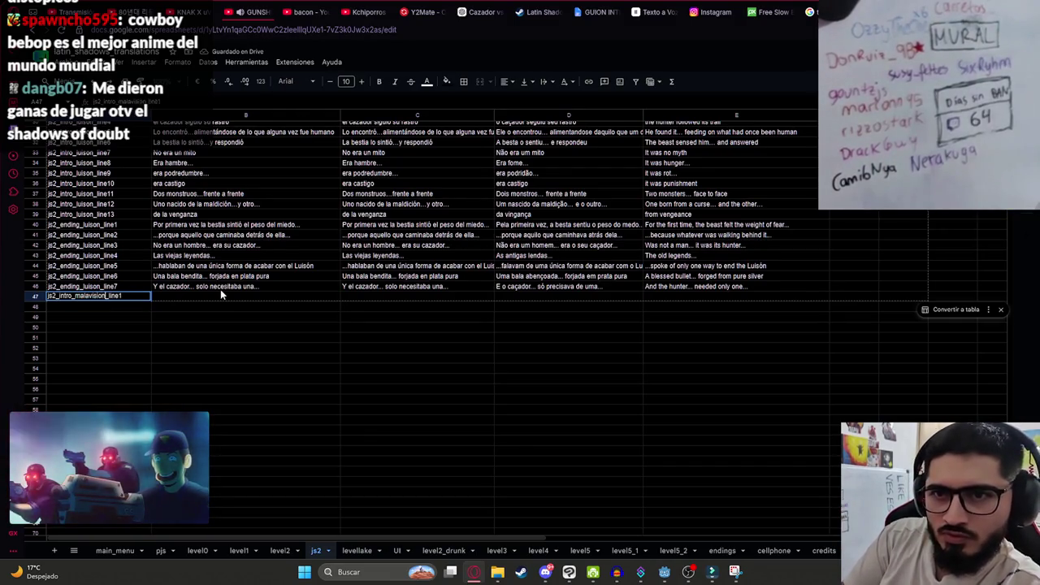
key(Tab)
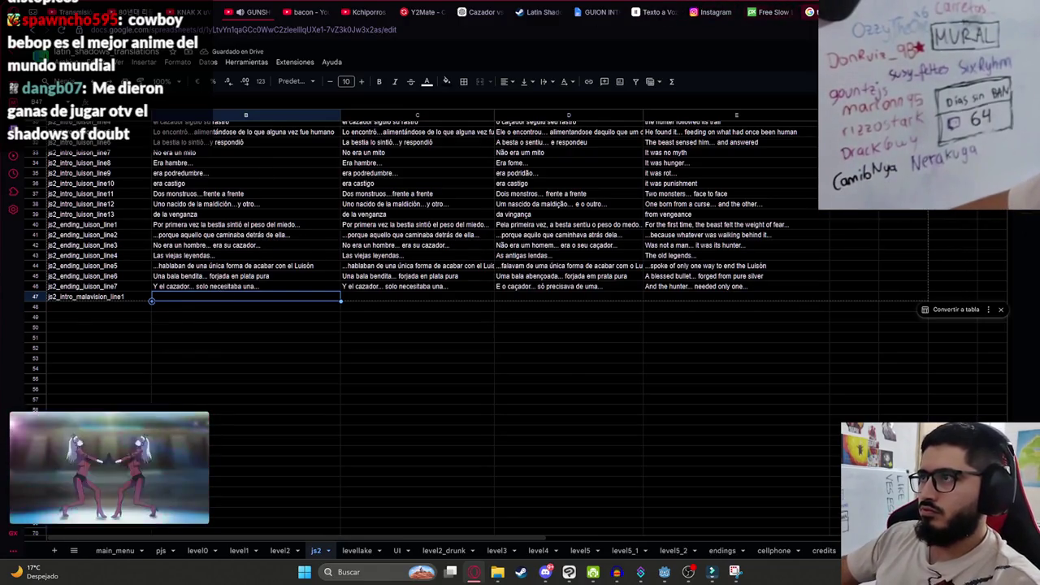
Copy the first two Spanish narration lines from the intro script into B47 and B48.
click(599, 11)
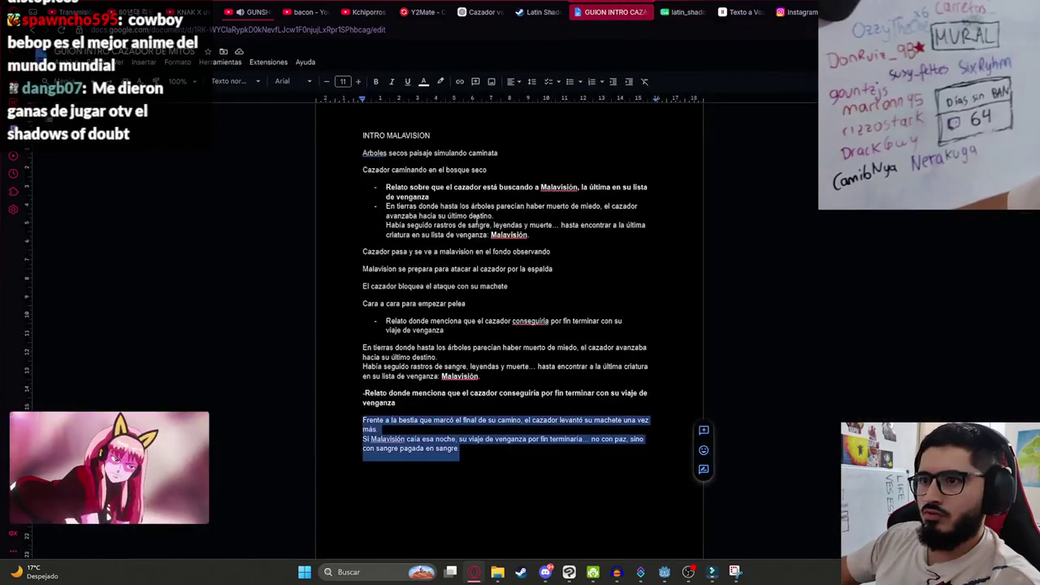
scroll(455, 342, up, 1)
click(509, 281)
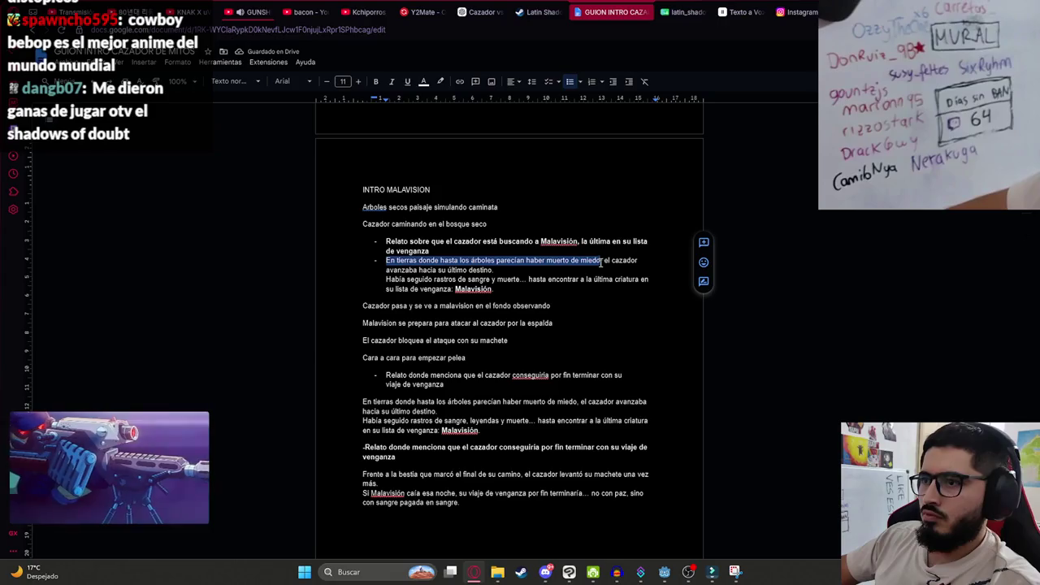
click(681, 11)
click(198, 299)
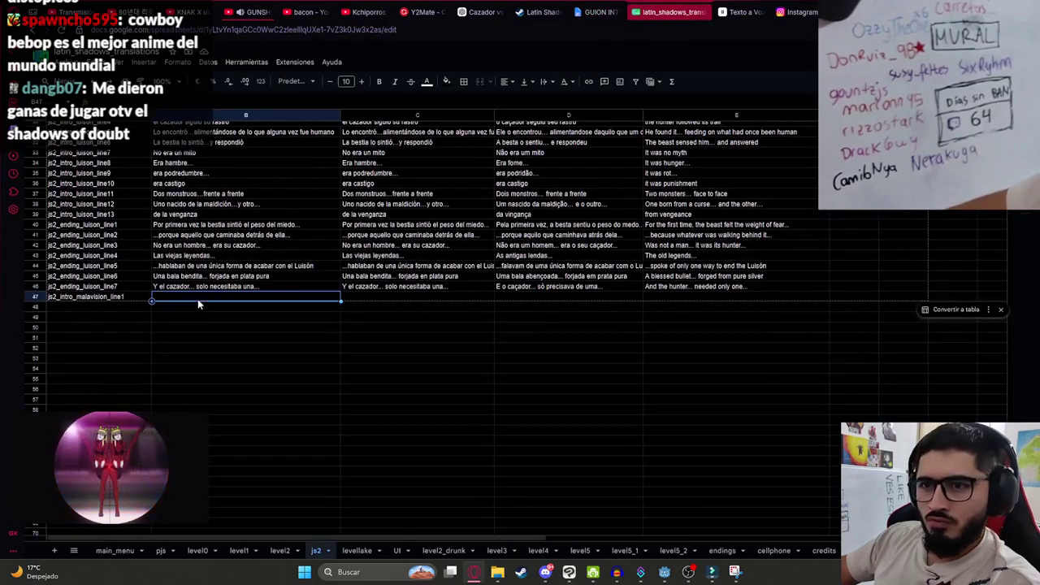
text(En tierras donde hasta los árboles parecían haber muerto de miedo)
key(Return)
click(603, 11)
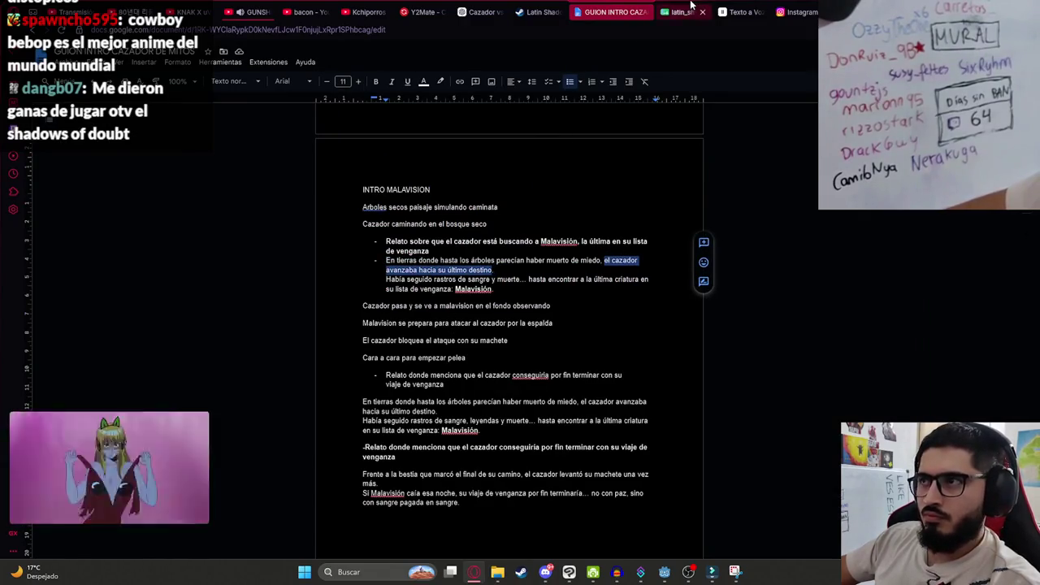
click(688, 6)
text(el cazador avanzaba hacia su último destino)
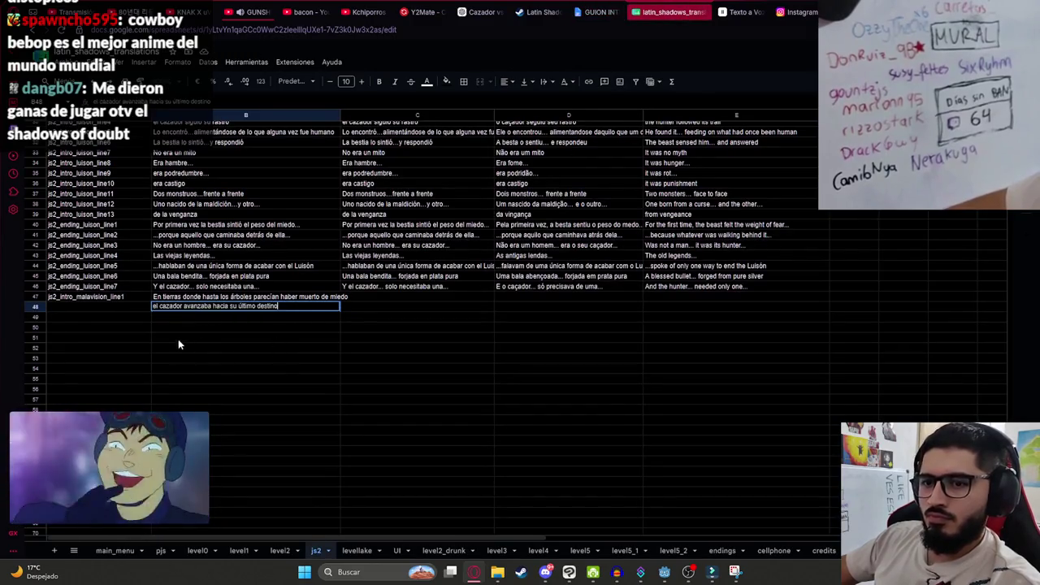
Paste the blood trails line into B49 and the last creature line into B50.
click(582, 7)
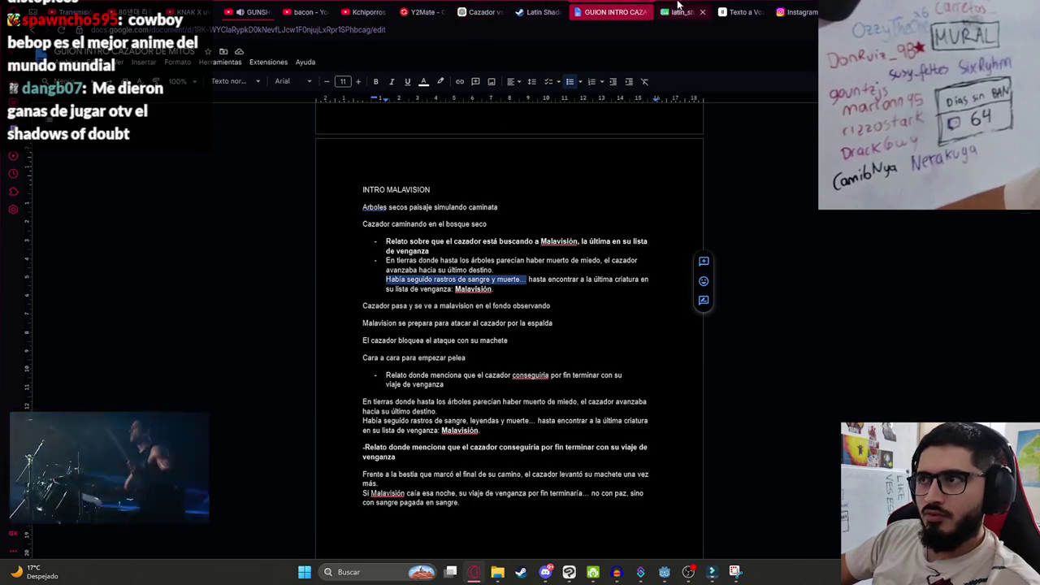
click(679, 11)
text(Había seguido rastros de sangre y muerte...)
key(Down)
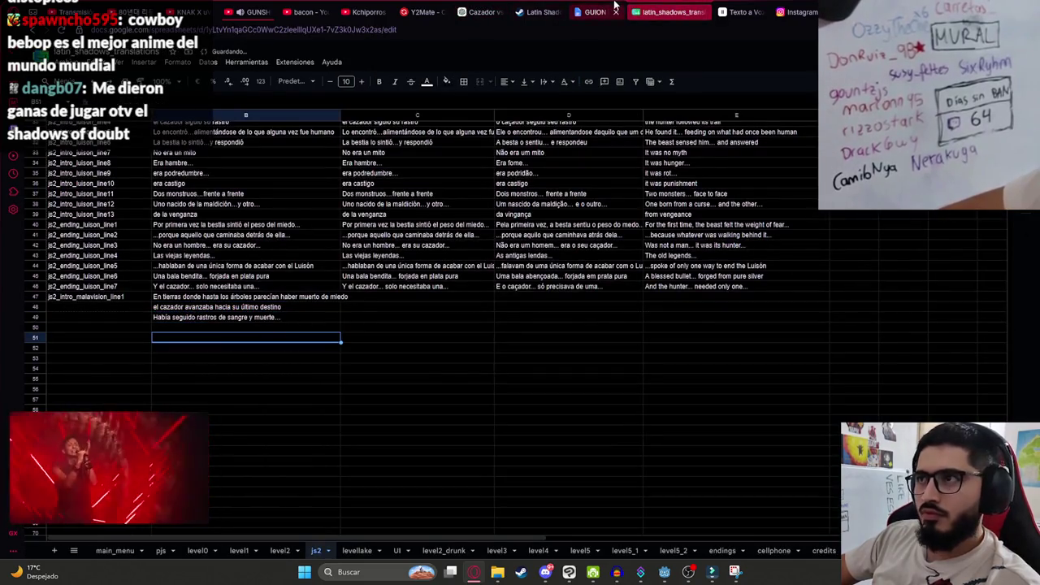
click(609, 10)
drag(529, 281, 531, 287)
key(ctrl+c)
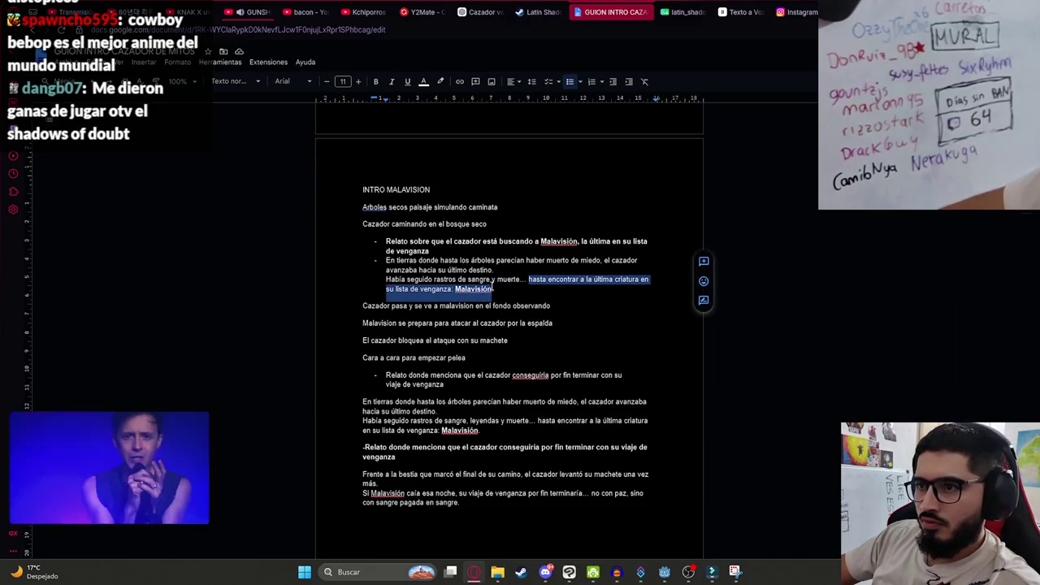
click(698, 8)
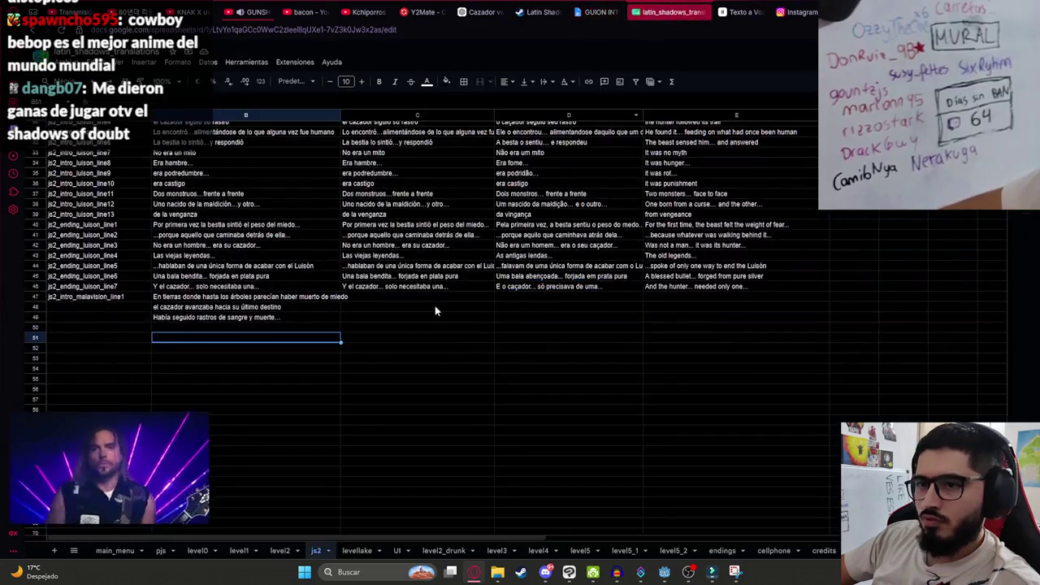
click(259, 325)
key(ctrl+v)
key(Return)
Put 'Malavisión' in B51, then select the five Spanish lines B47:B51.
click(584, 7)
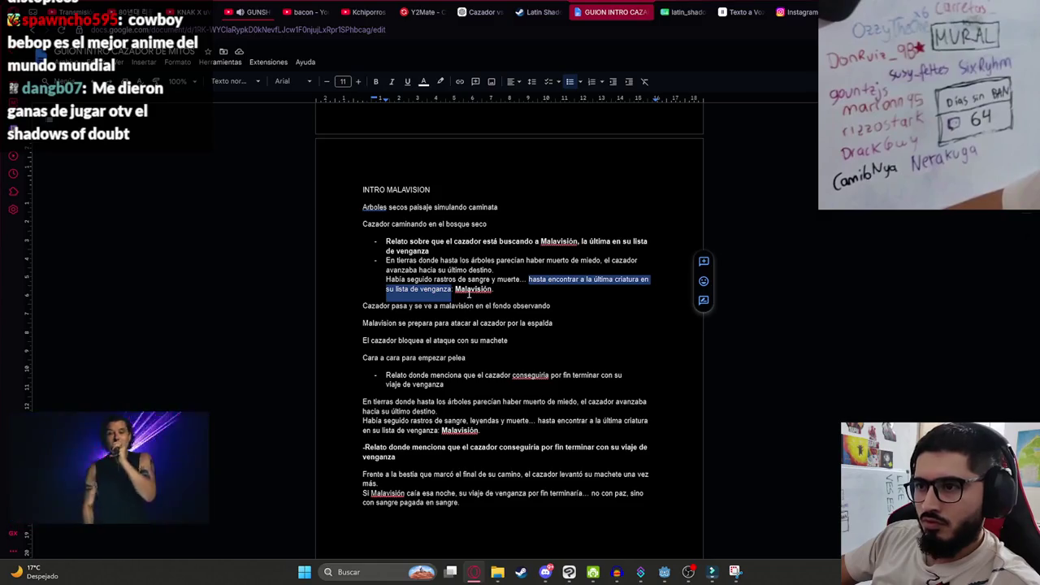
click(470, 290)
click(670, 11)
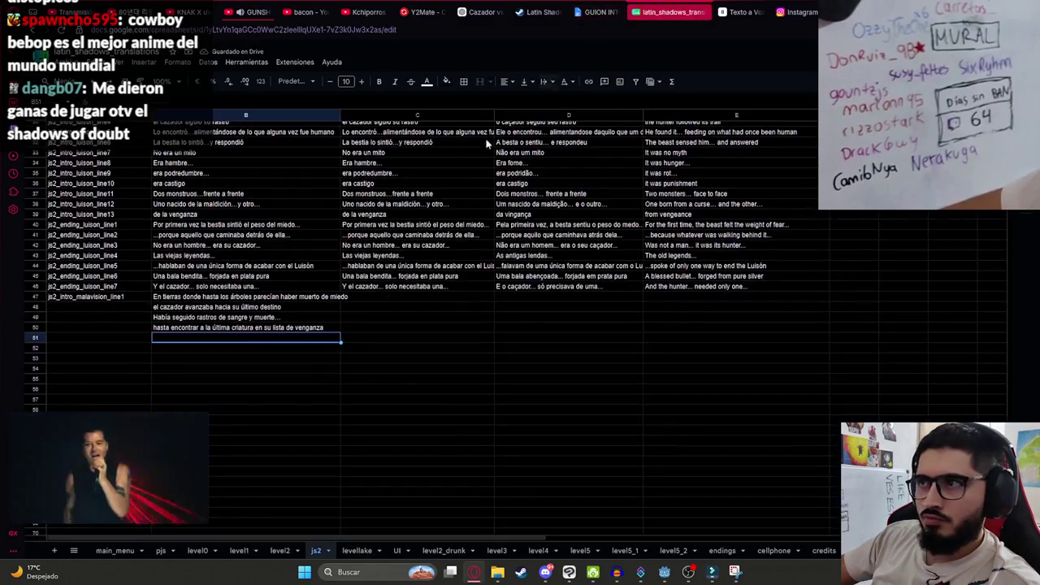
click(145, 317)
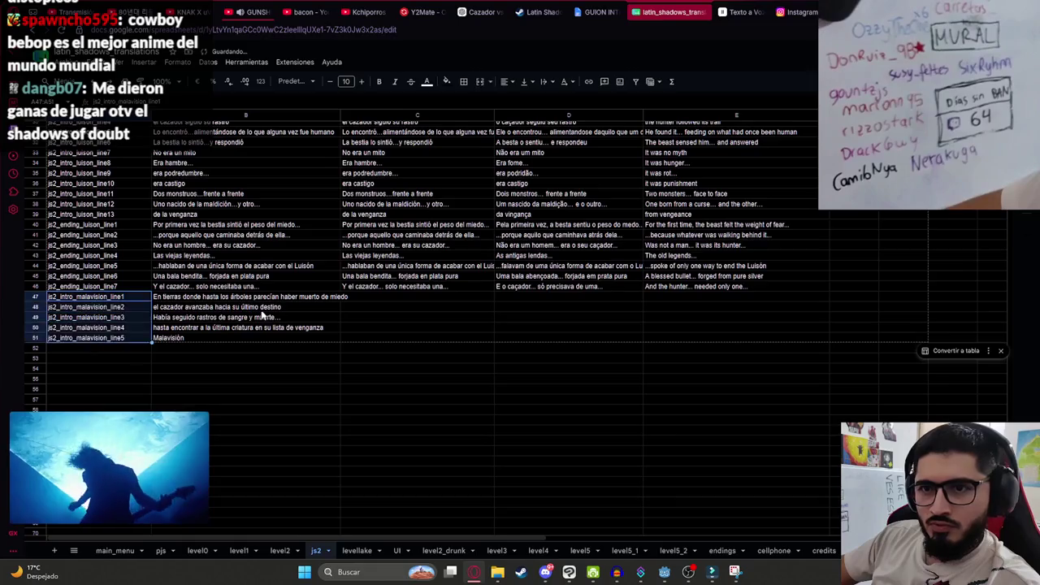
scroll(394, 380, up, 5)
scroll(394, 381, down, 5)
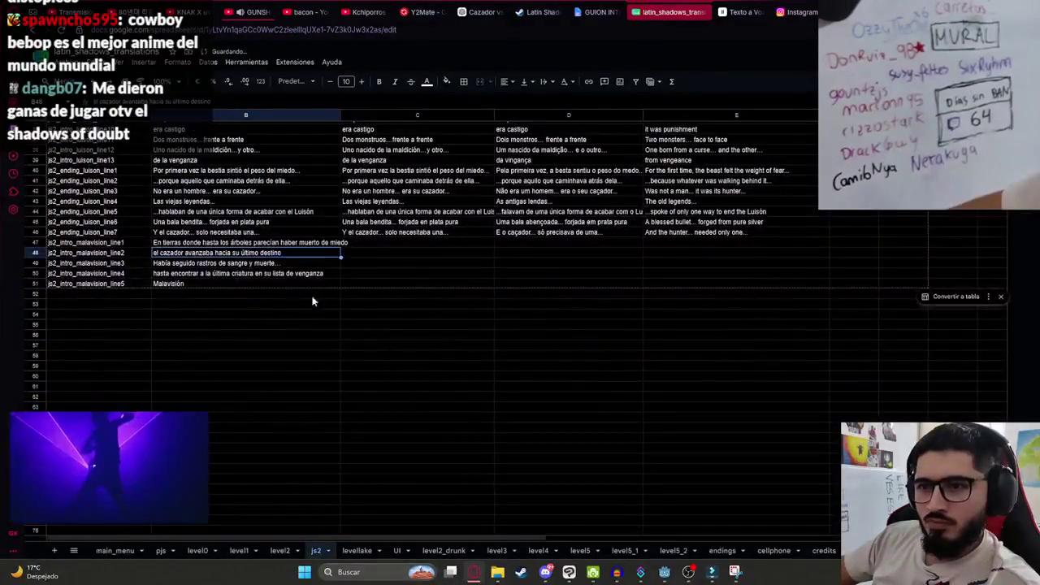
mouse_move(265, 232)
mouse_down()
mouse_move(279, 268)
mouse_move(302, 244)
mouse_move(293, 283)
mouse_up()
key(ctrl+c)
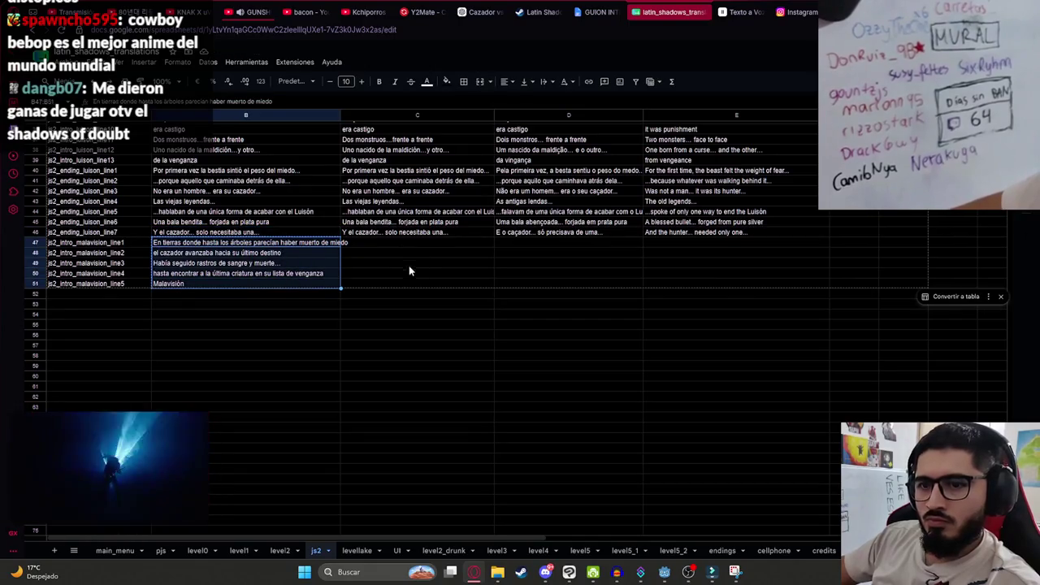
In the ChatGPT translation chat, send 'Traducir a ingles eeuu' with the five Spanish lines.
click(469, 9)
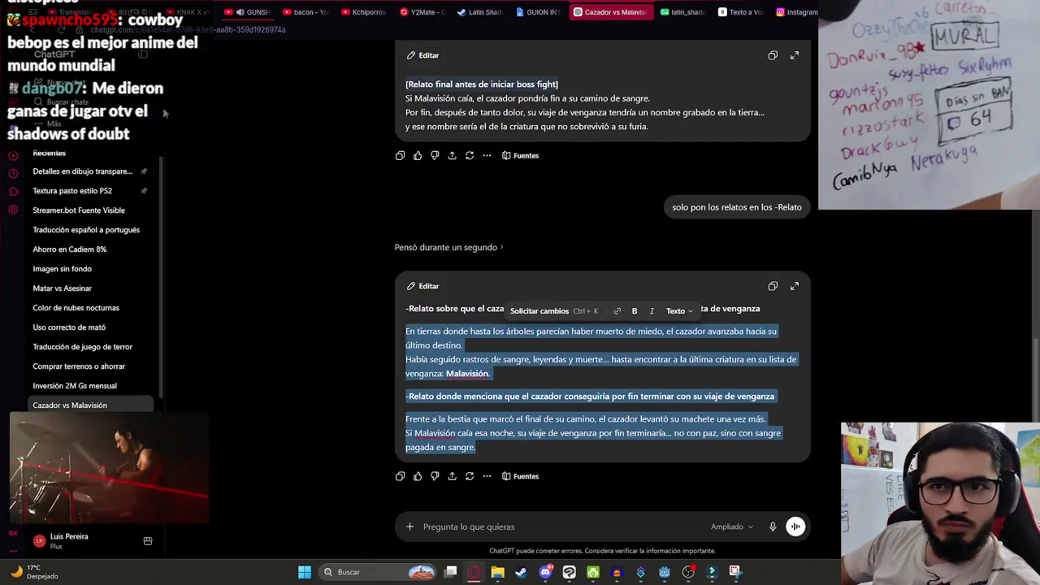
click(98, 231)
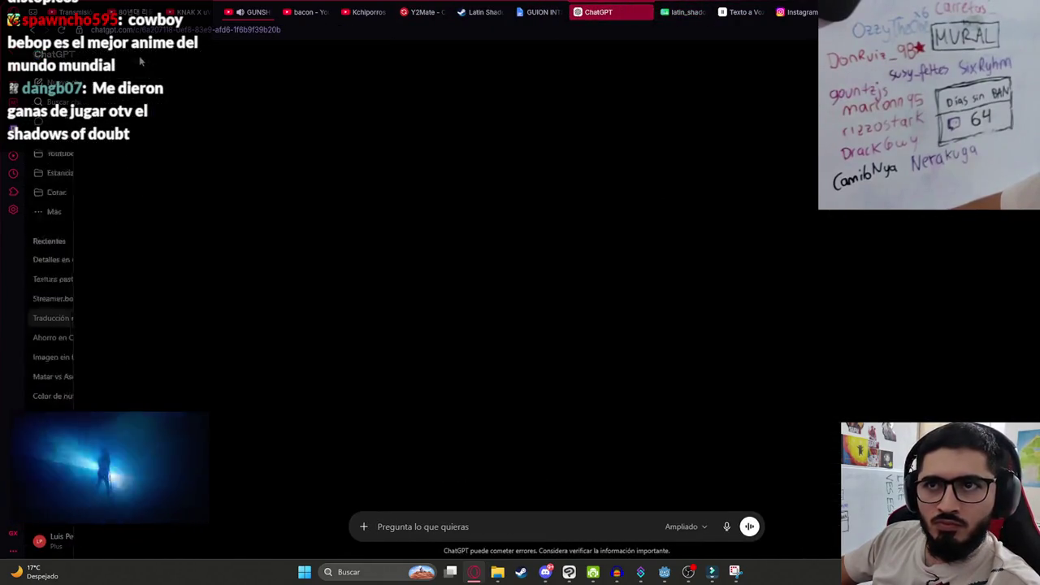
text(Traduc)
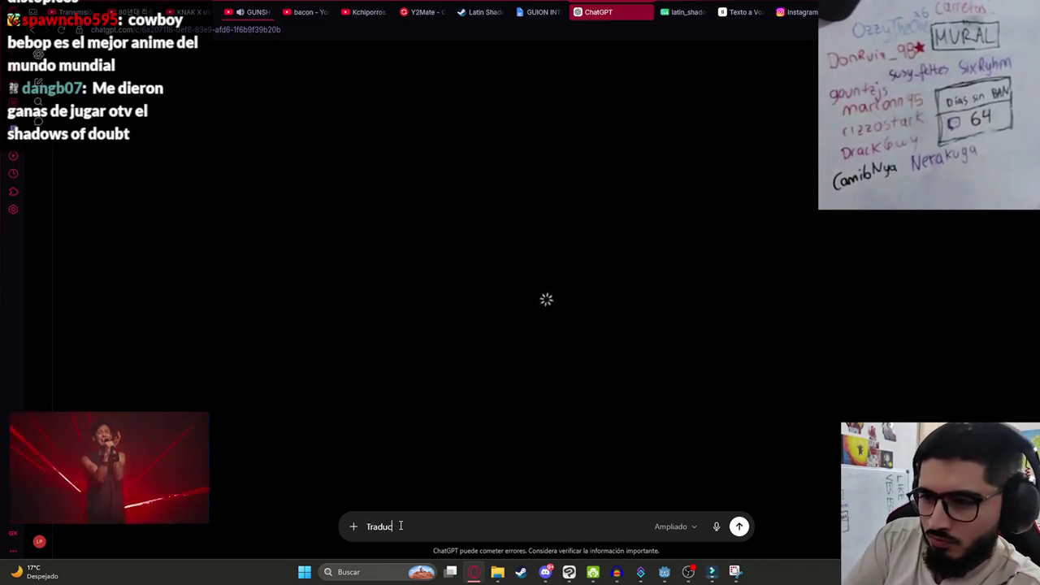
text(ir a ingles eeuu y portugues br)
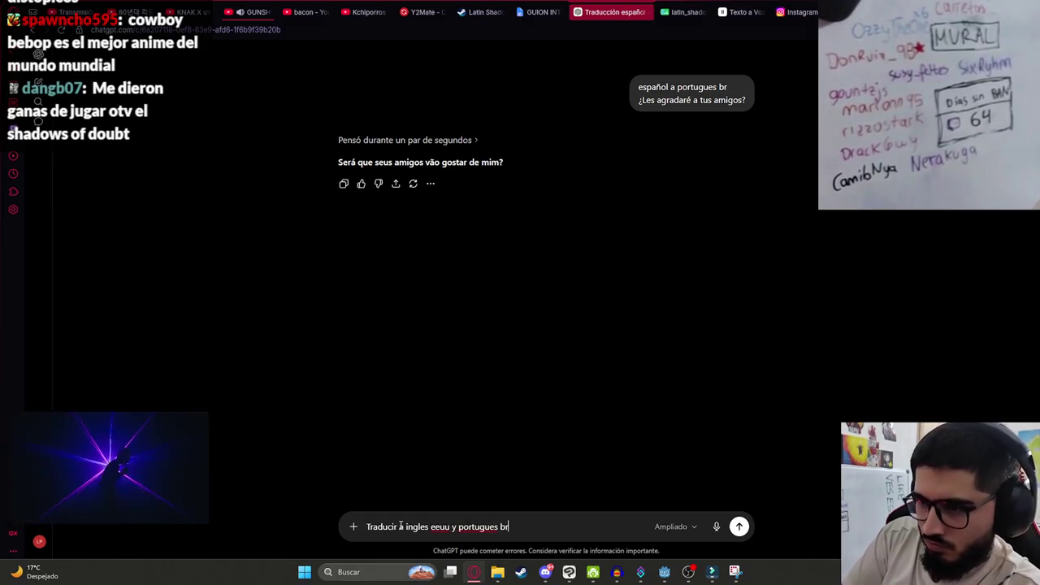
key(shift+Return)
key(ctrl+v)
key(Return)
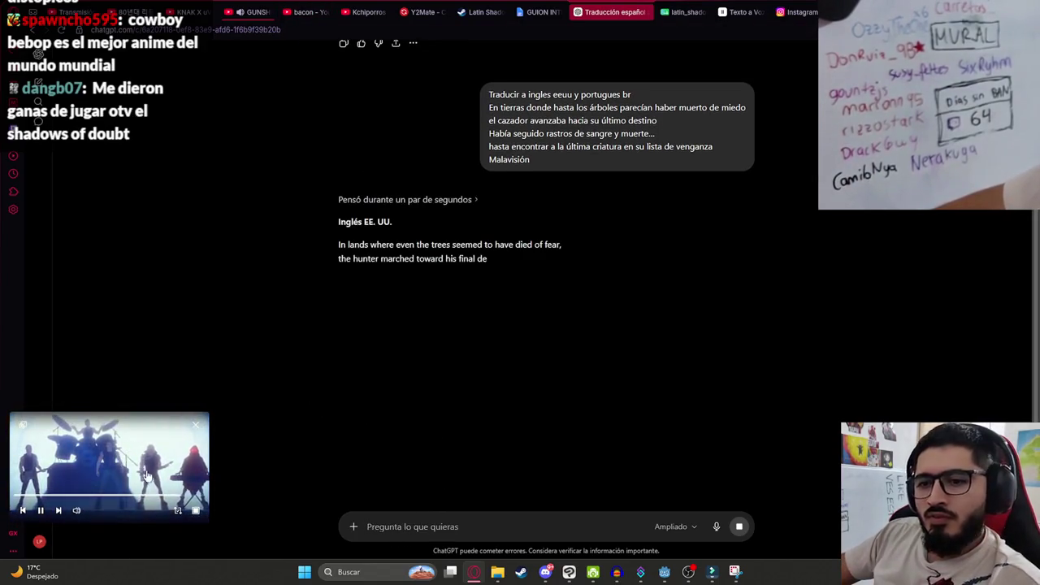
Paste the US English translation into cells C47–C51 of the spreadsheet.
mouse_move(390, 301)
mouse_down()
mouse_move(338, 244)
mouse_move(380, 303)
mouse_up()
key(ctrl+c)
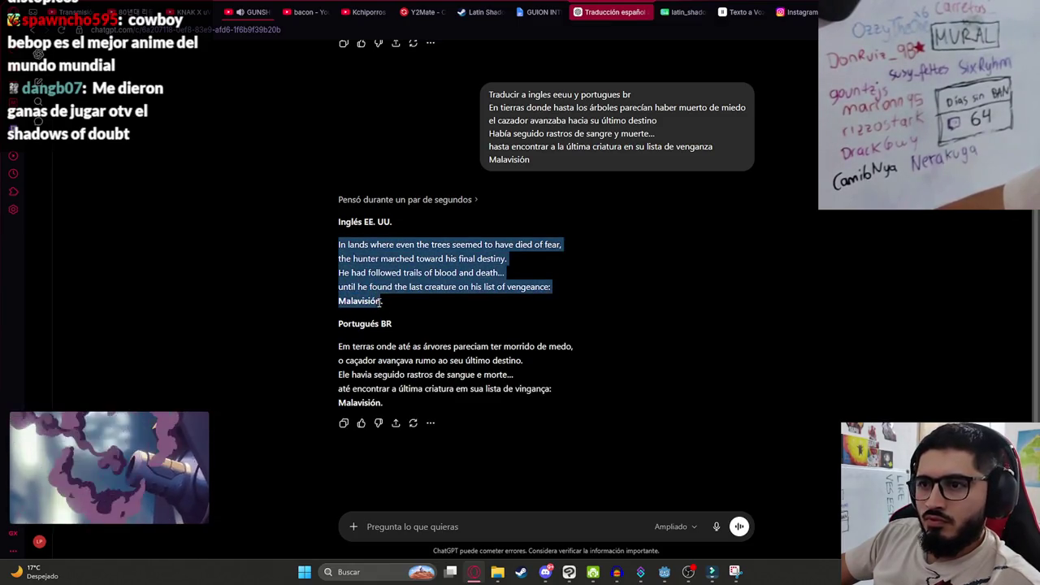
click(676, 7)
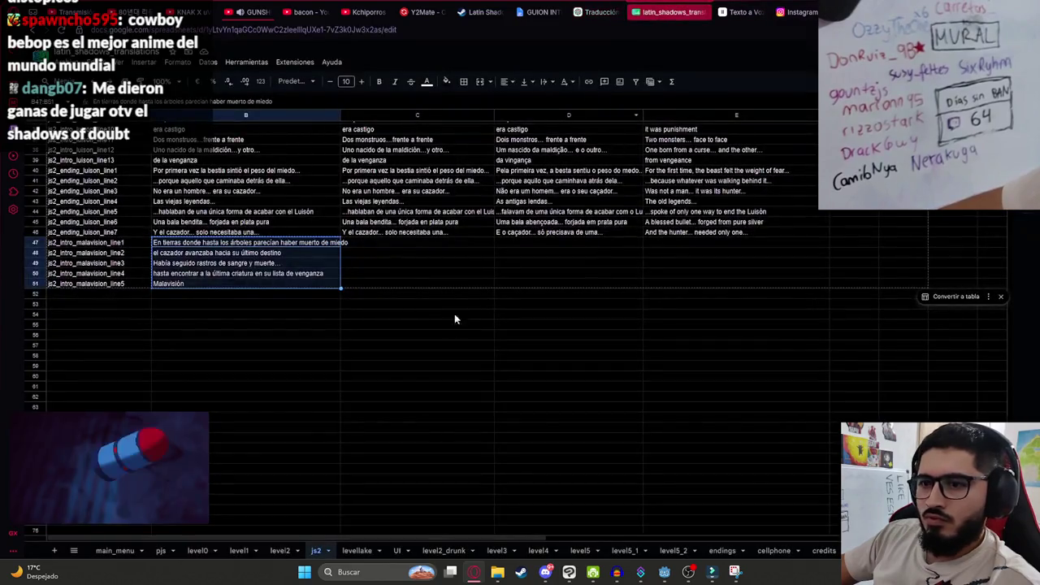
click(377, 244)
key(ctrl+v)
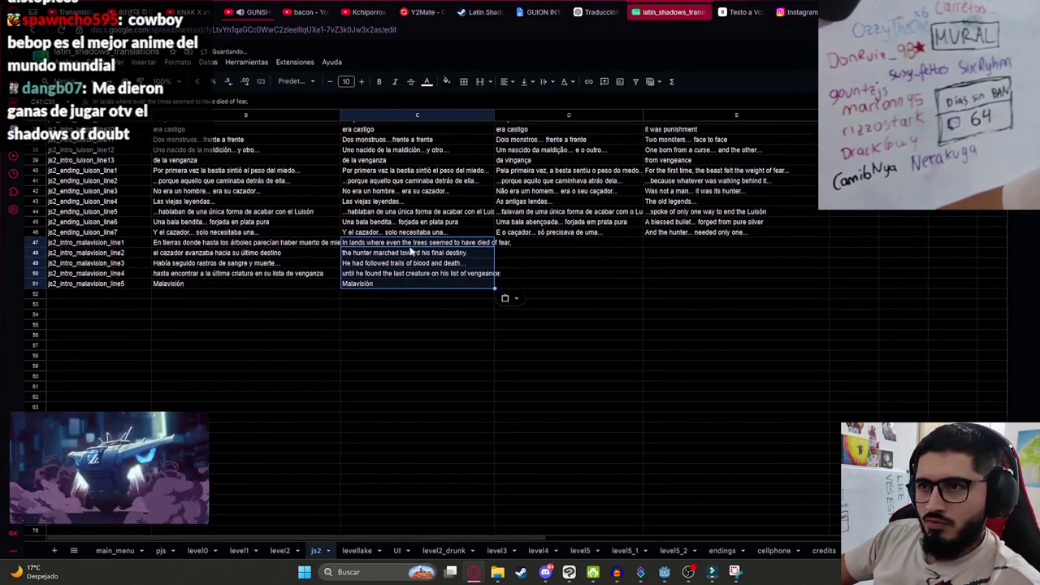
Move the English lines to column D and copy the Spanish lines B47:B51 into column C.
drag(404, 253, 537, 250)
drag(314, 247, 306, 279)
key(ctrl+c)
click(382, 244)
key(ctrl+v)
click(548, 246)
click(532, 254)
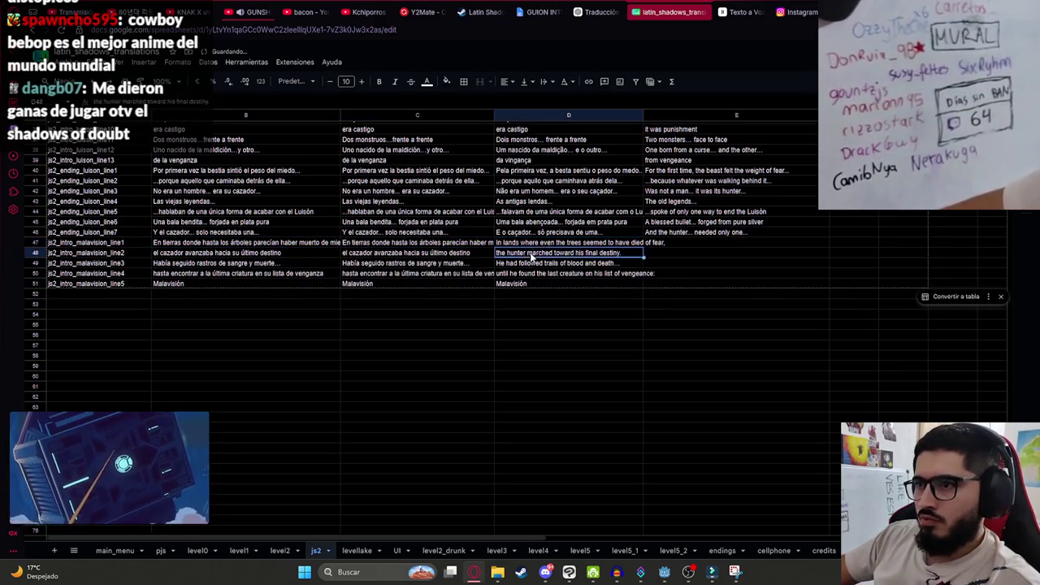
click(525, 284)
Paste the Brazilian Portuguese translation from ChatGPT into cells E47–E51.
click(659, 245)
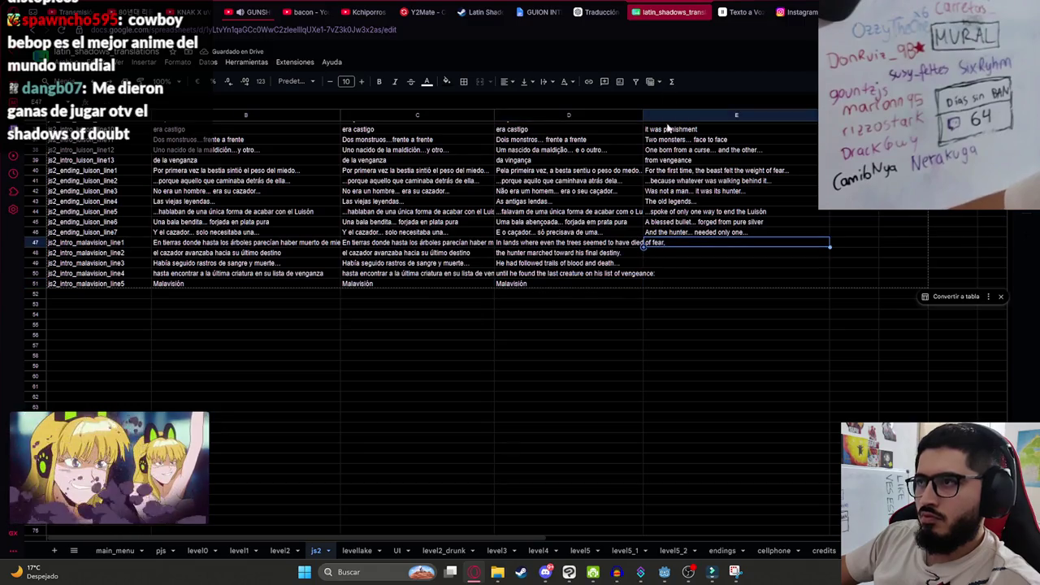
click(608, 8)
drag(380, 403, 332, 347)
click(665, 17)
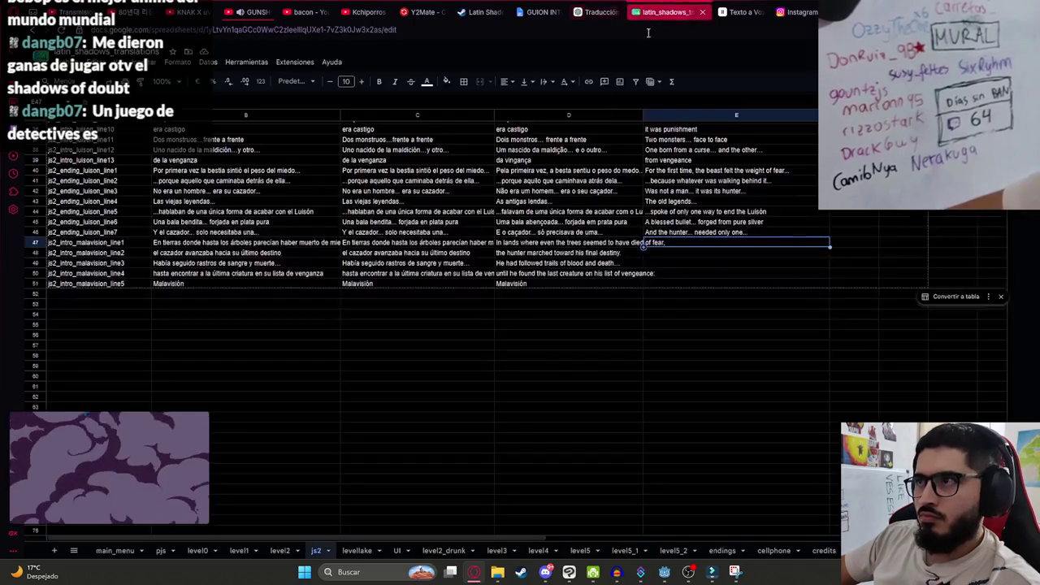
key(ctrl+v)
click(680, 284)
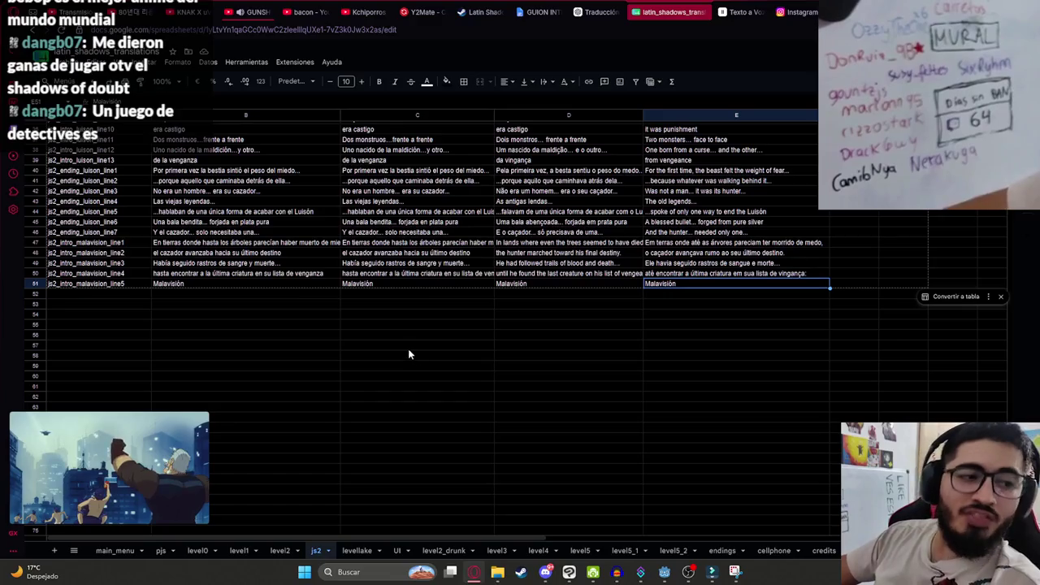
click(268, 365)
click(122, 284)
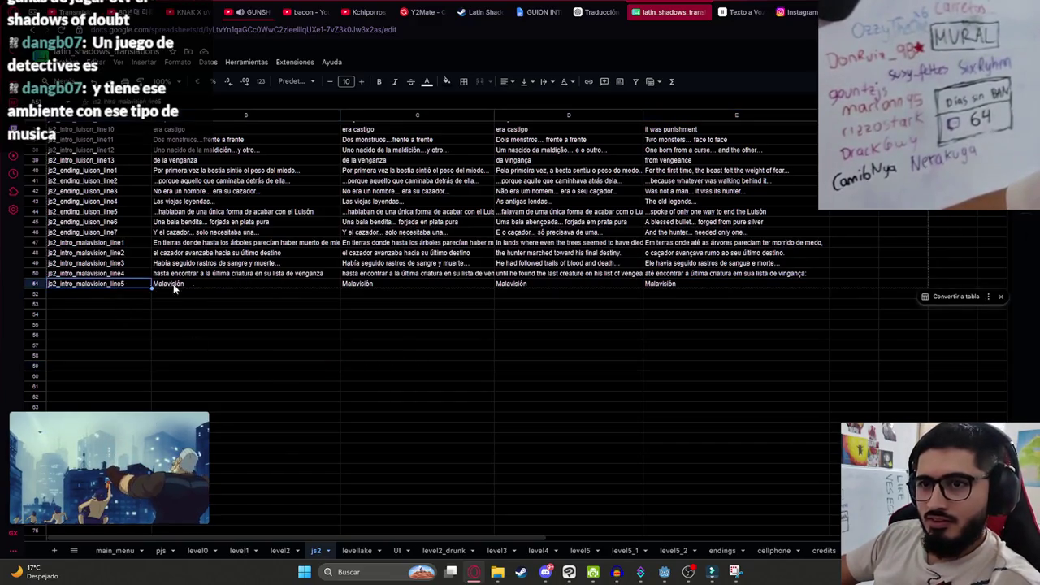
click(556, 10)
scroll(371, 311, down, 5)
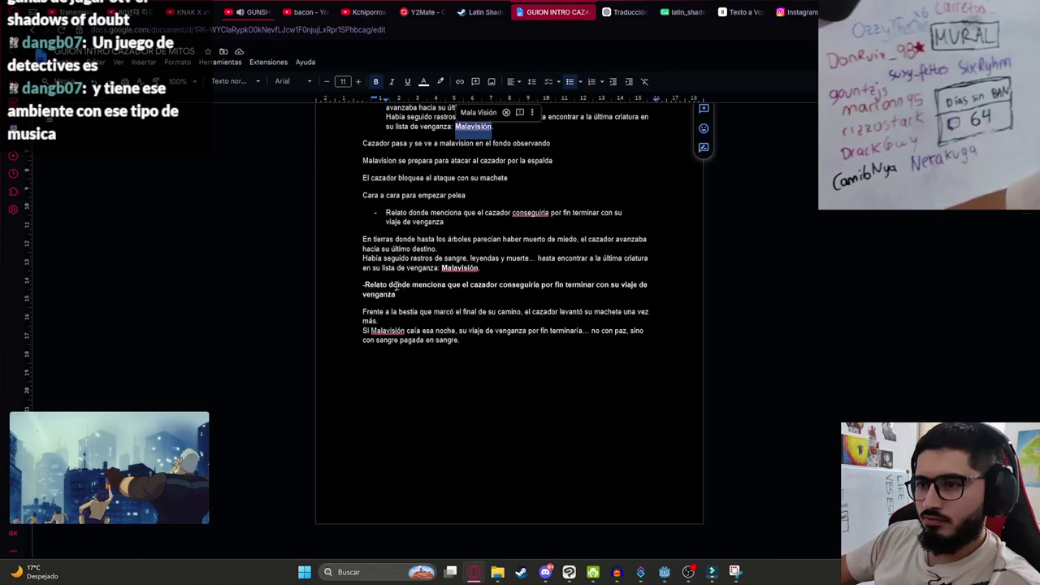
Paste the closing machete paragraph into the ChatGPT prompt, then bring the YouTube music video forward.
drag(362, 311, 461, 341)
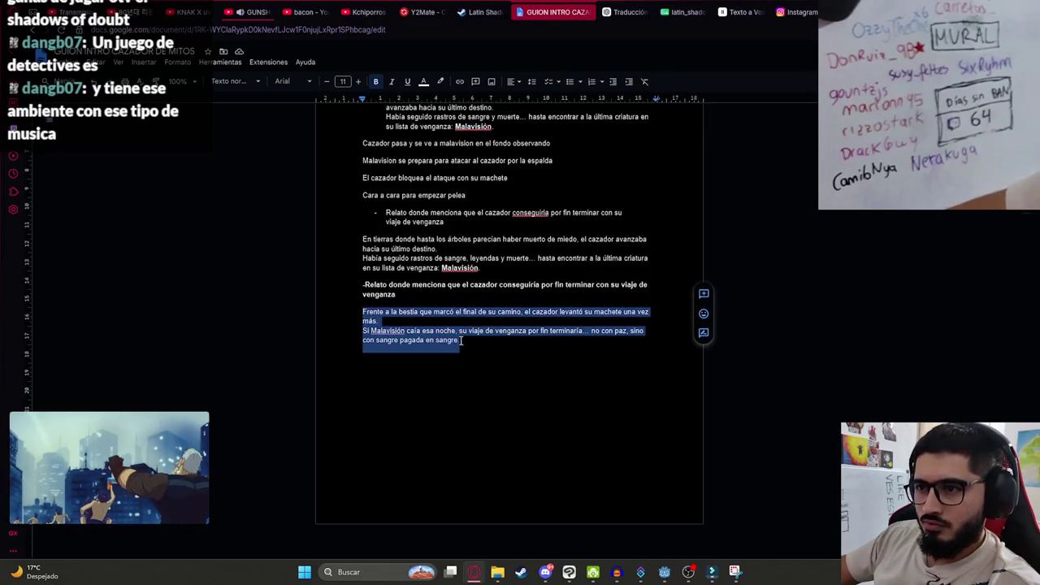
click(632, 5)
click(407, 526)
key(ctrl+v)
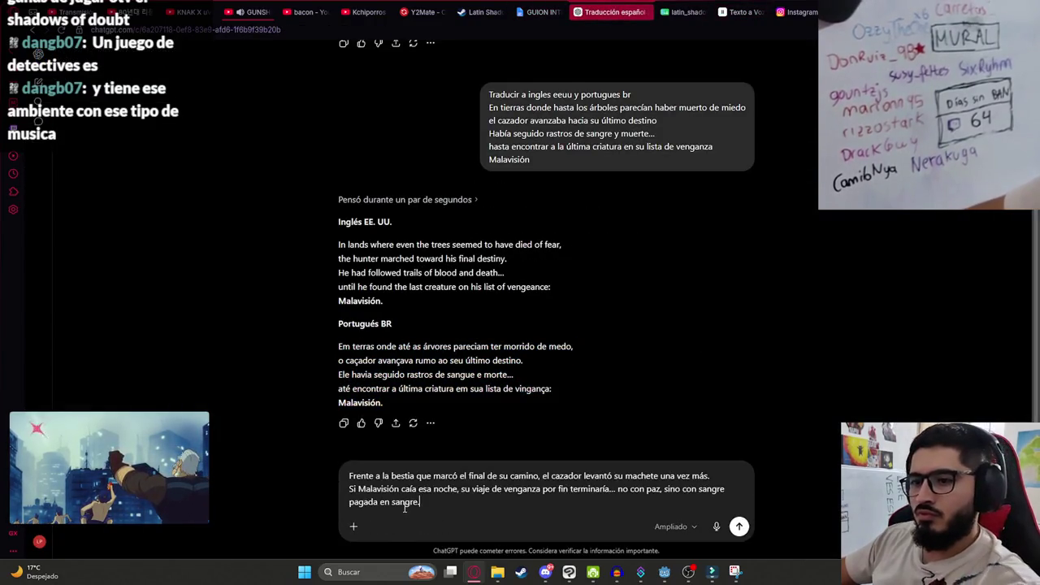
key(Return)
click(524, 12)
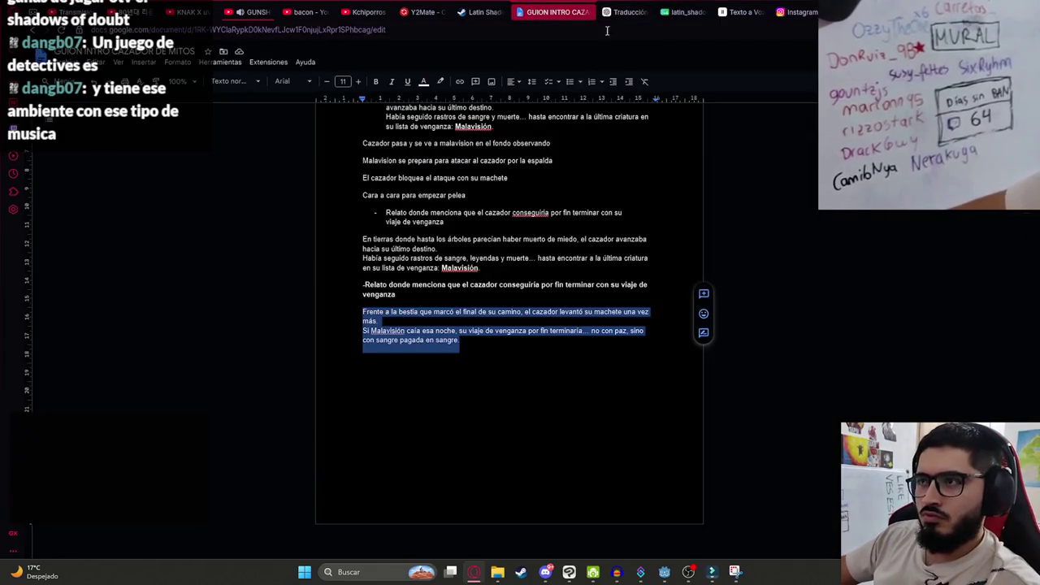
click(683, 12)
click(258, 5)
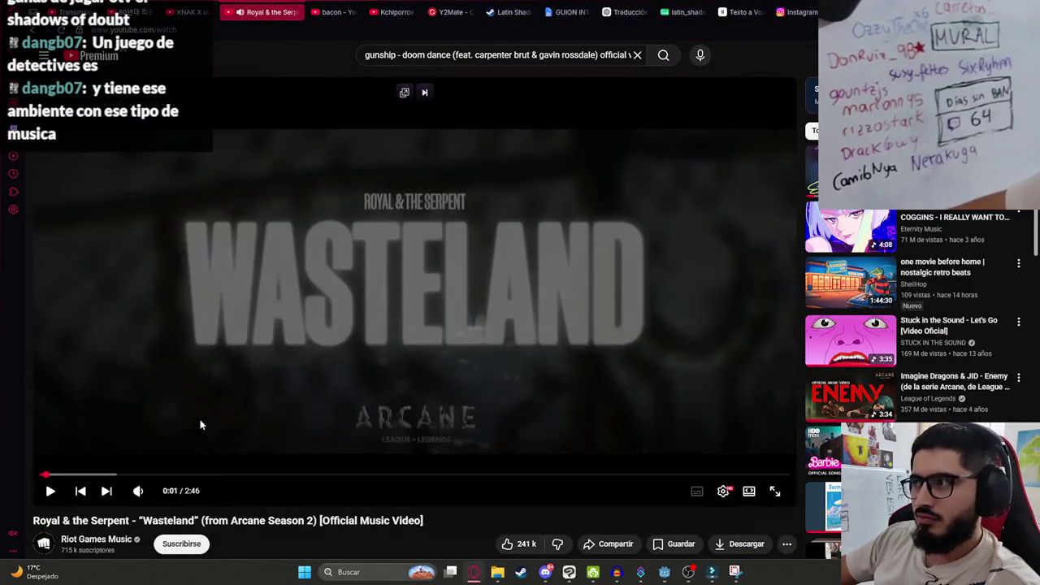
click(294, 343)
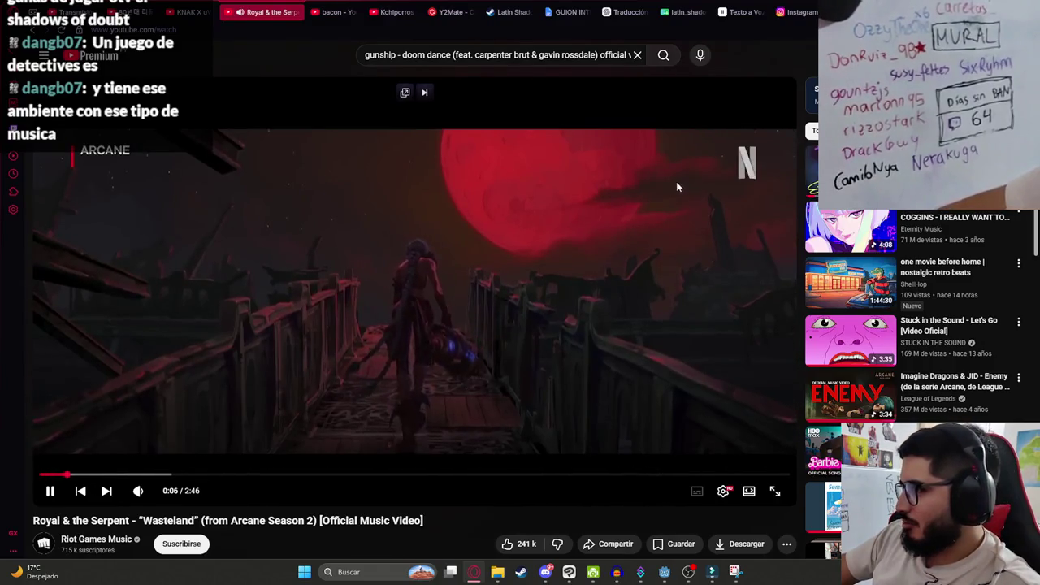
scroll(667, 199, down, 2)
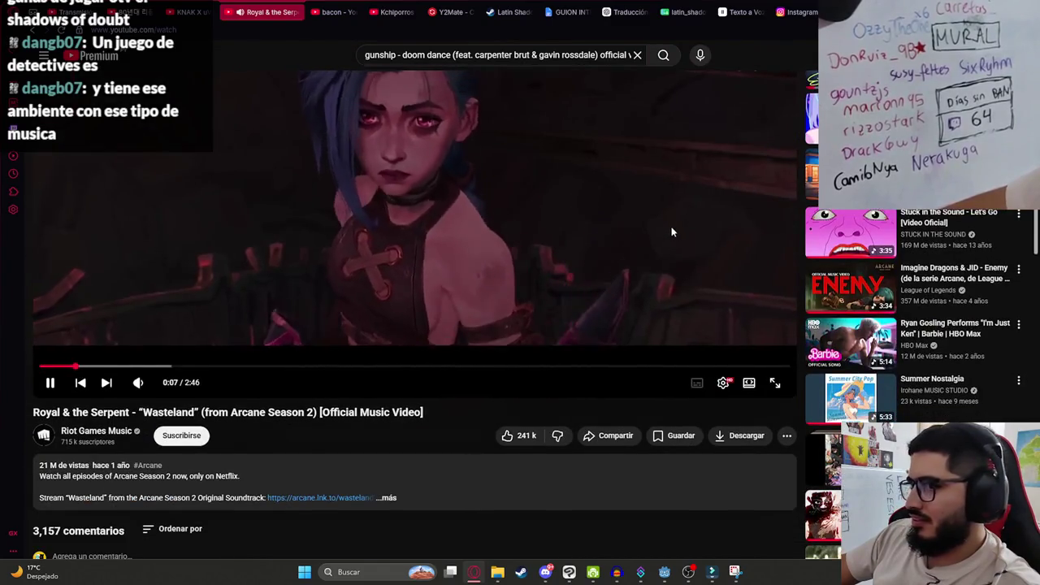
scroll(672, 229, up, 2)
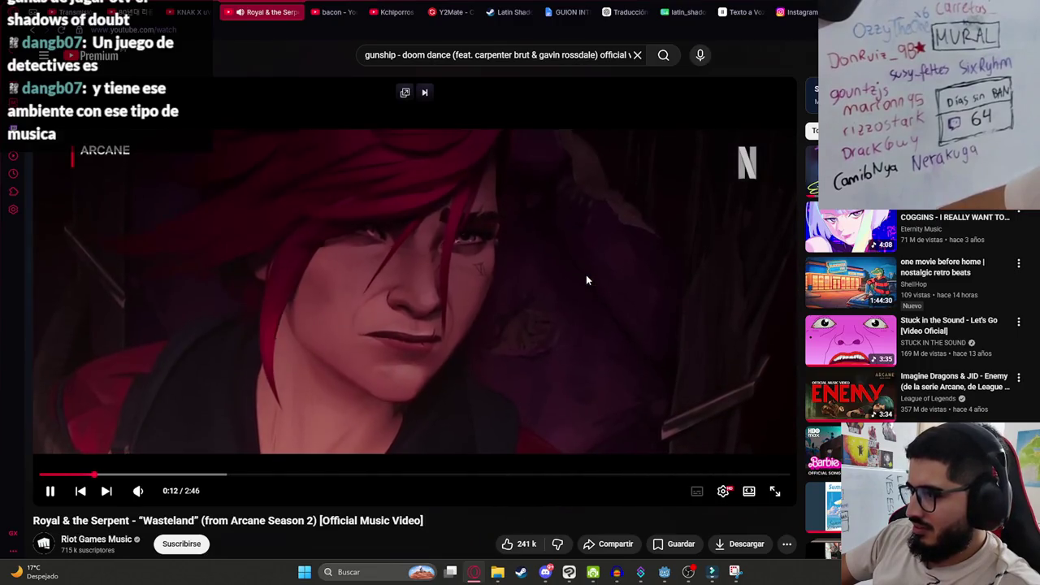
click(617, 272)
scroll(634, 284, down, 2)
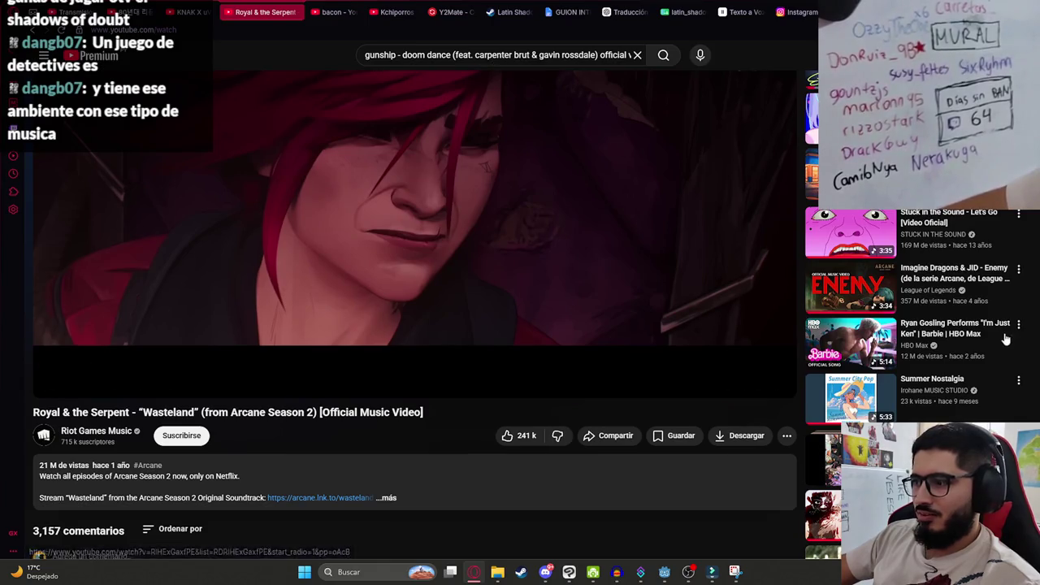
scroll(720, 293, down, 3)
scroll(921, 276, up, 4)
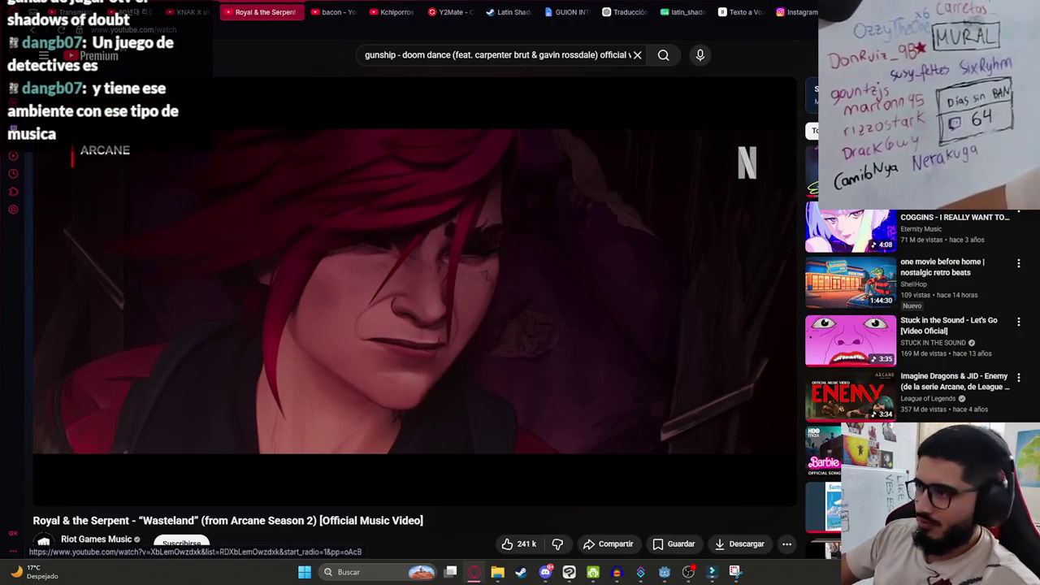
scroll(863, 259, down, 3)
scroll(862, 260, down, 2)
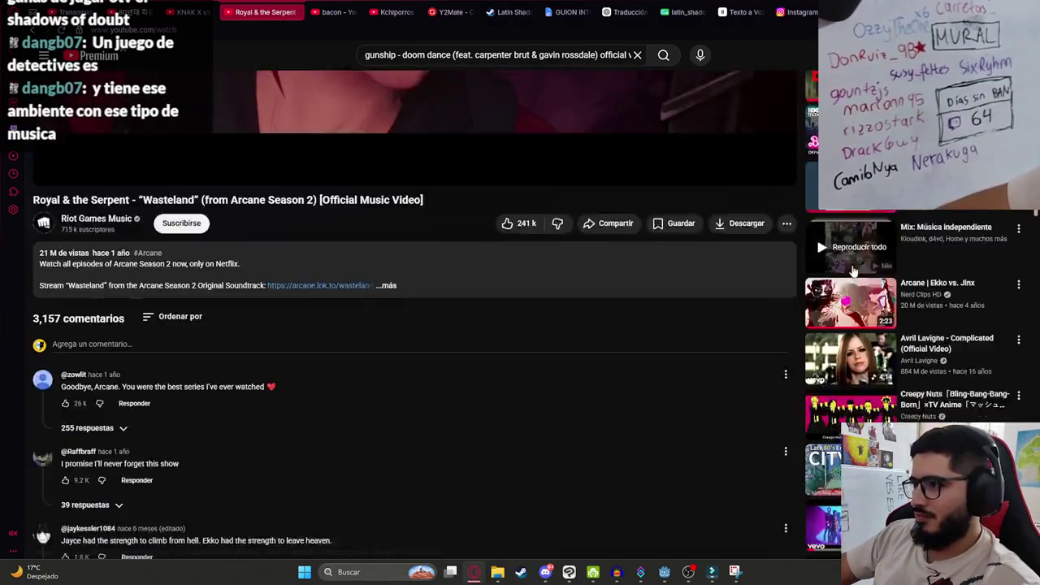
scroll(793, 259, down, 2)
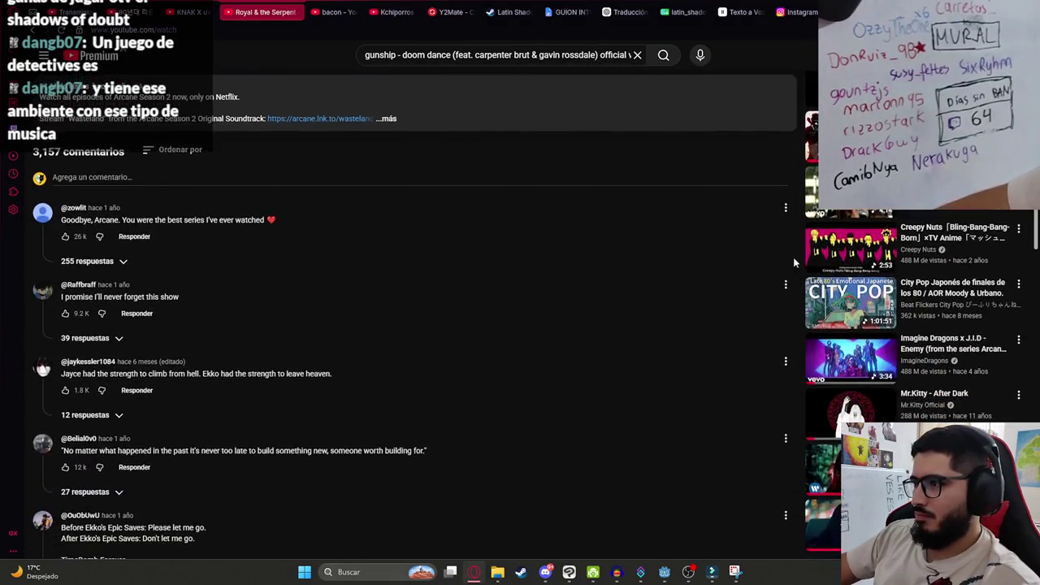
scroll(779, 253, down, 3)
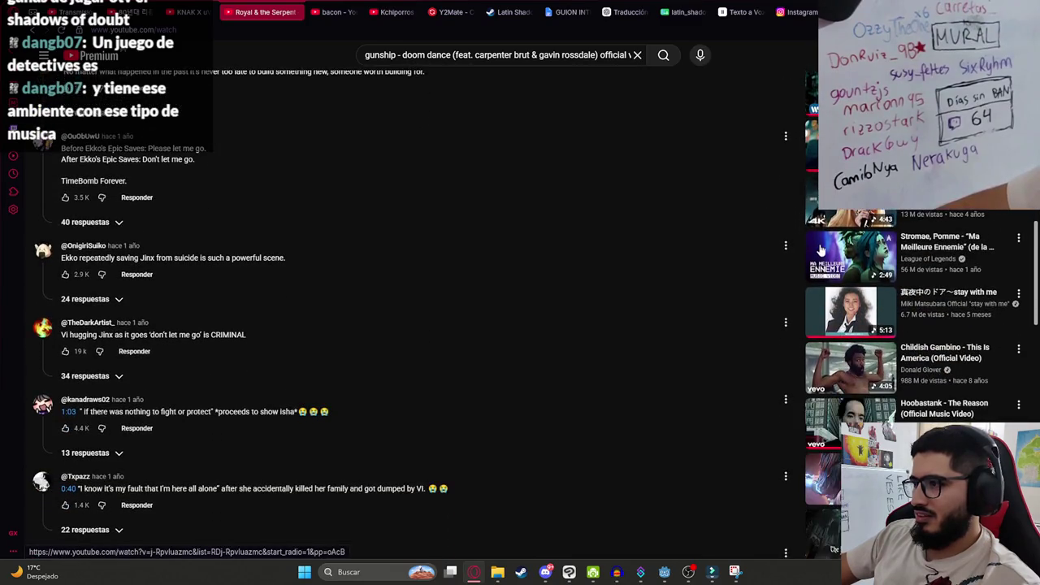
scroll(815, 252, down, 2)
scroll(815, 272, down, 2)
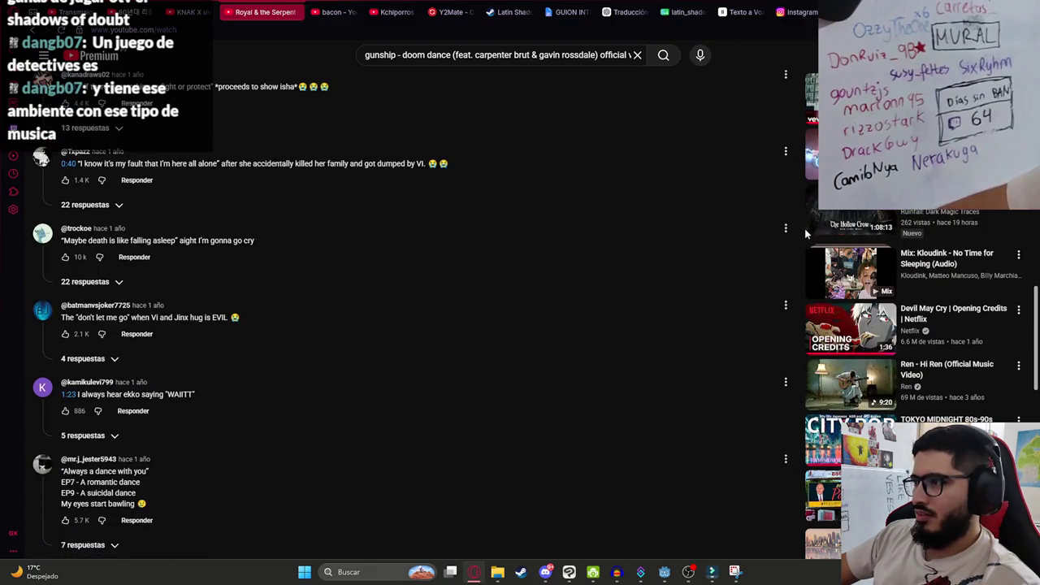
scroll(806, 234, down, 1)
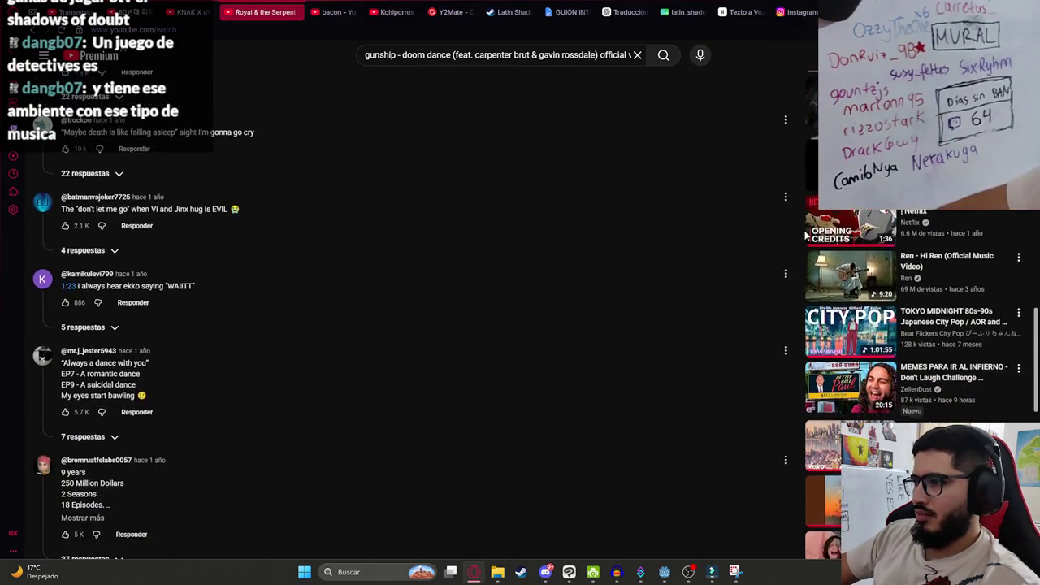
click(449, 51)
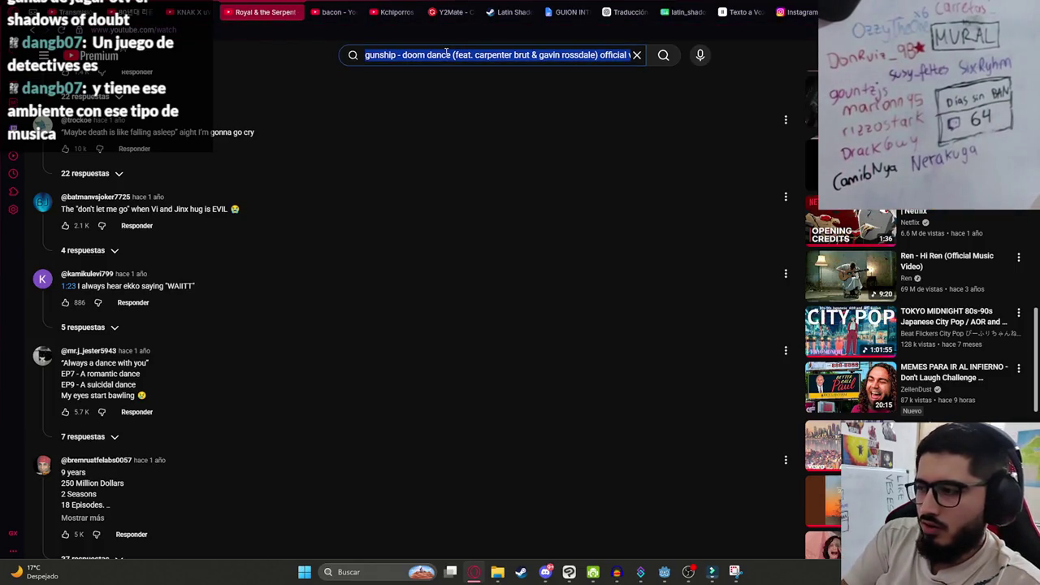
Search YouTube for 'electrowave most popular' and open the HOME - Resonance video.
text(wave )
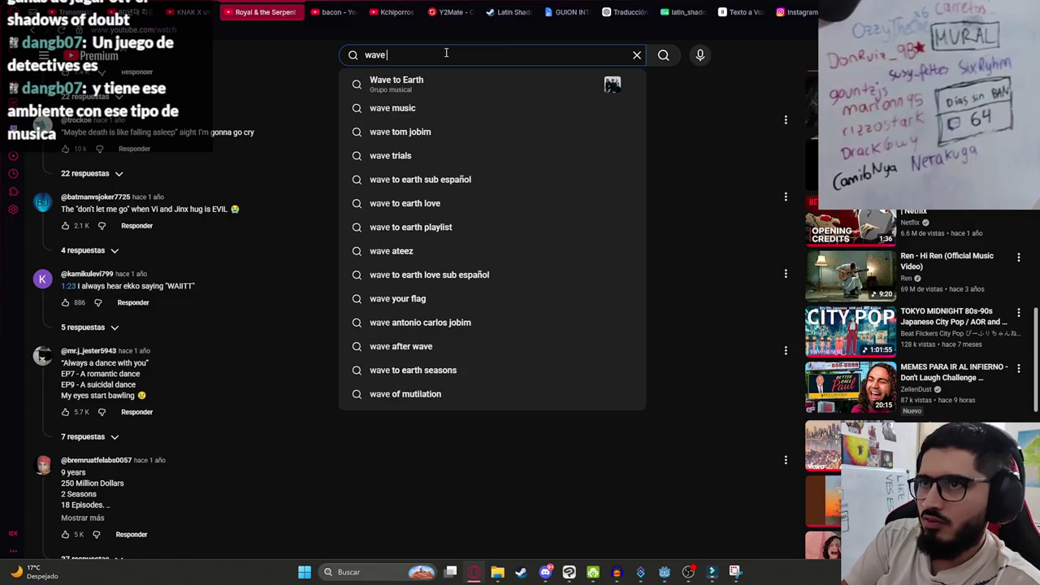
text(lectrowav)
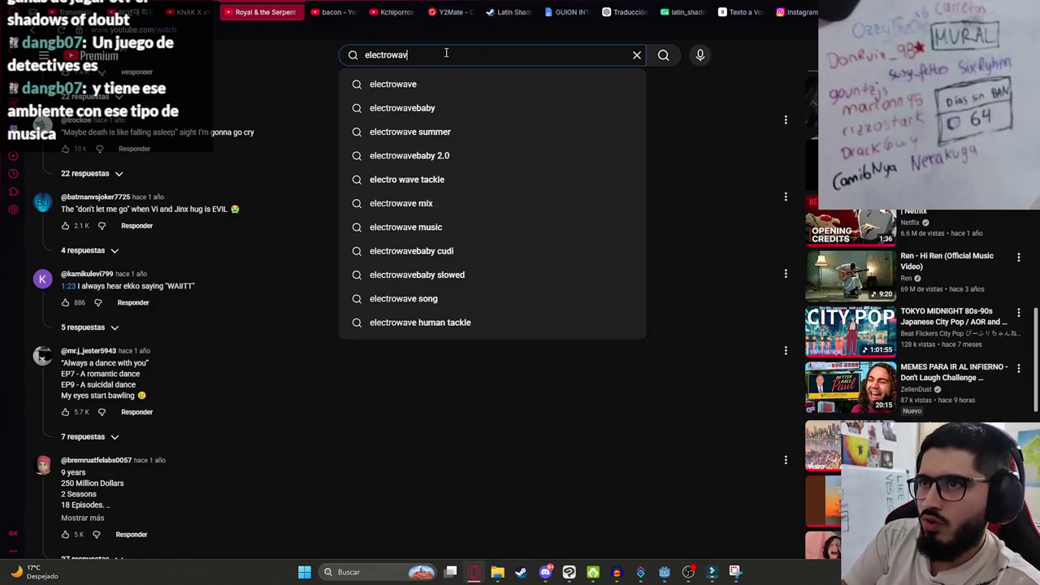
text(e most popular)
key(Return)
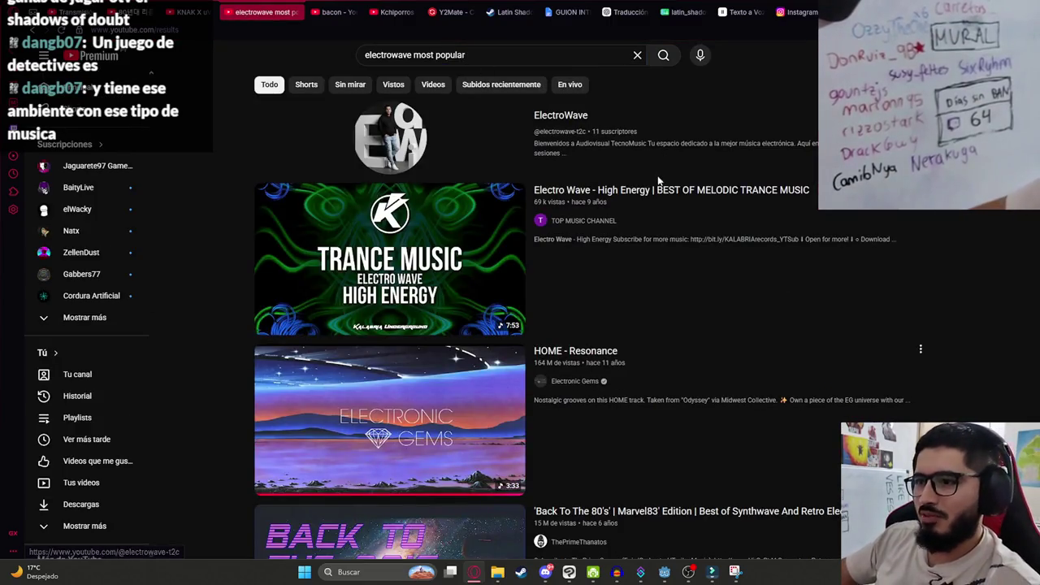
scroll(658, 180, down, 3)
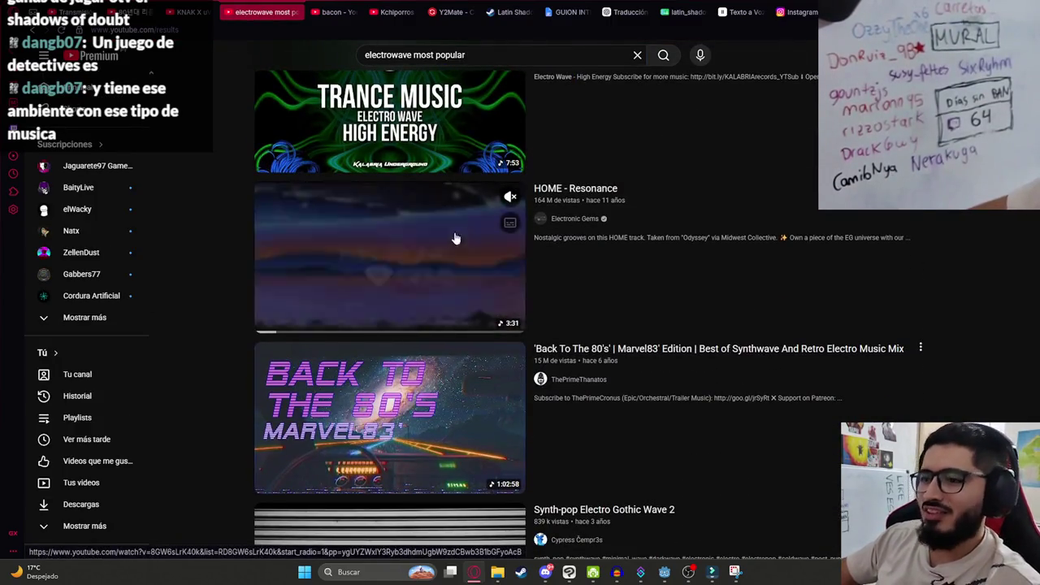
click(457, 237)
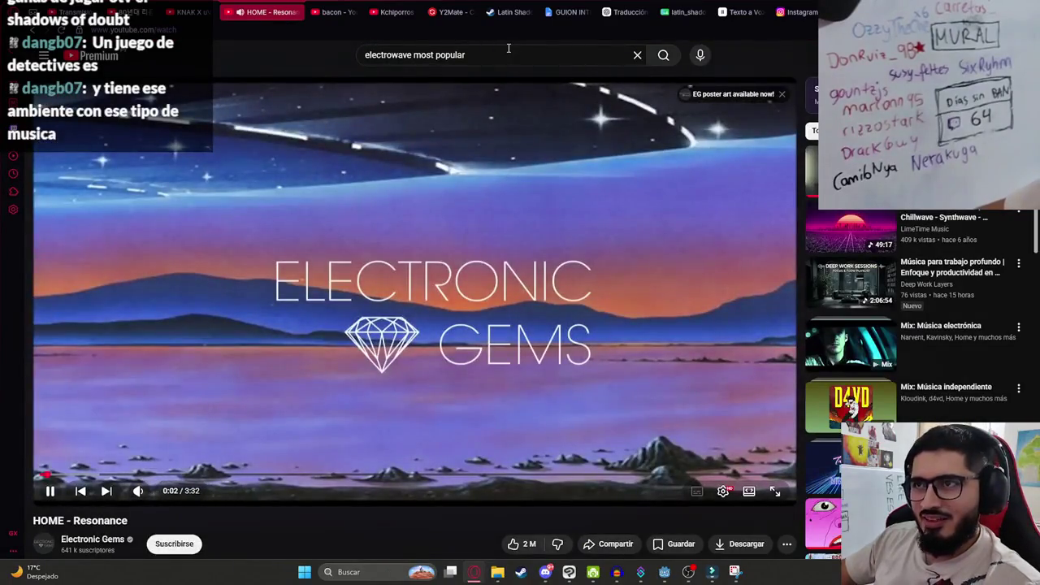
Add 'slow reverb' to the search and browse the results.
click(508, 52)
text(slow reverb)
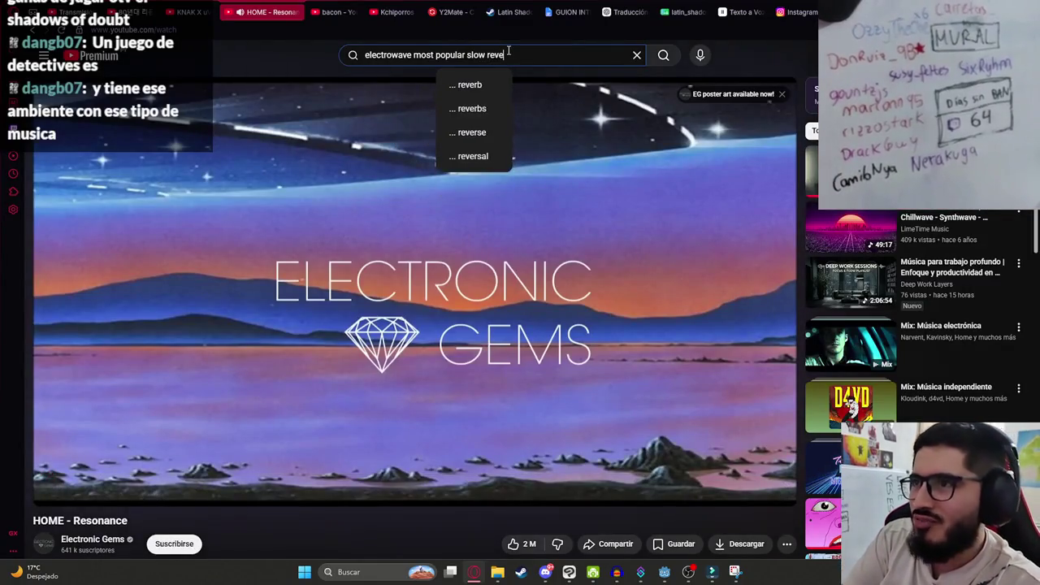
key(Return)
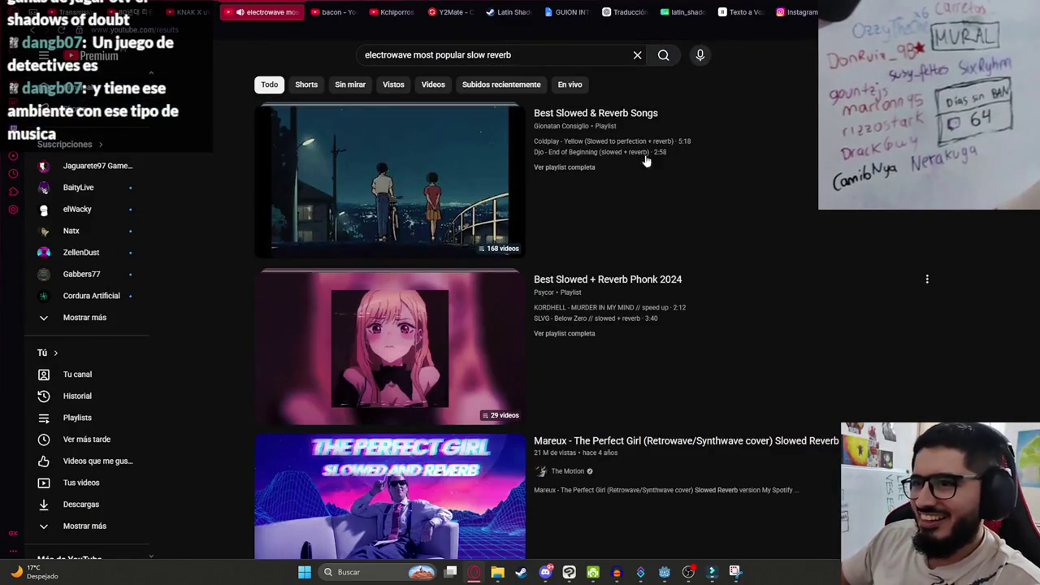
scroll(778, 235, down, 4)
scroll(778, 241, up, 4)
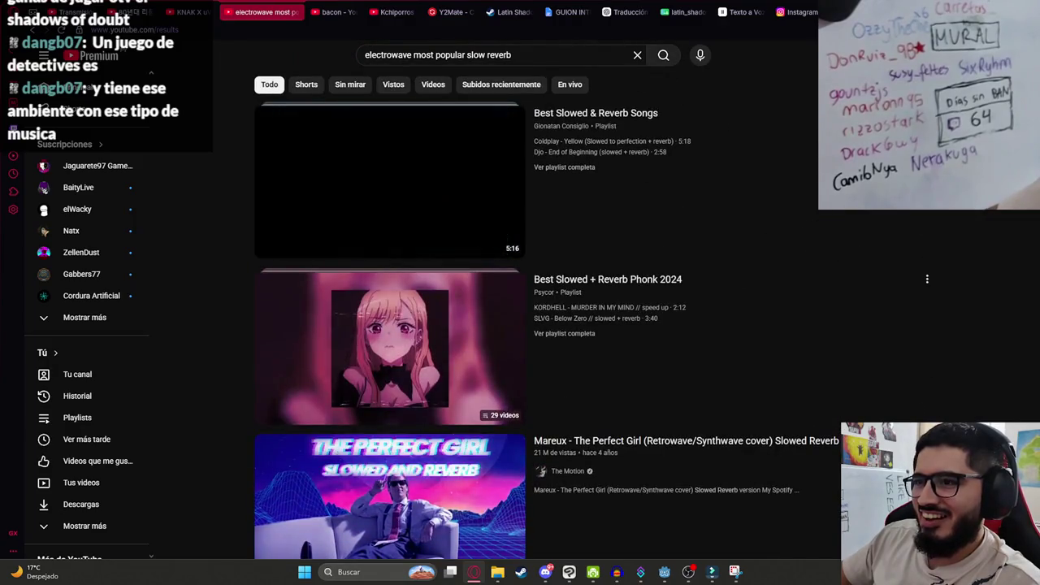
scroll(544, 301, down, 15)
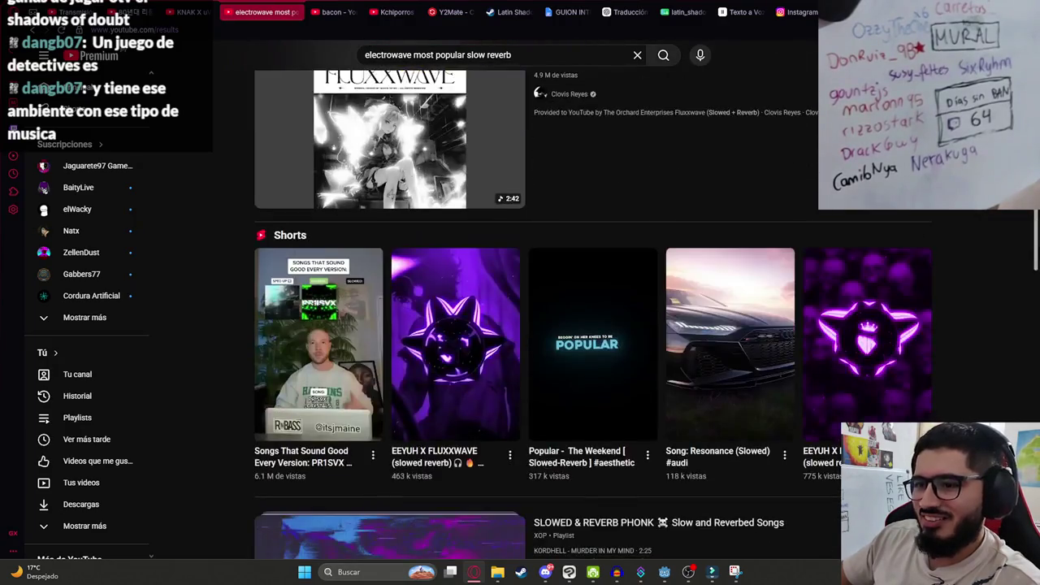
scroll(951, 276, down, 5)
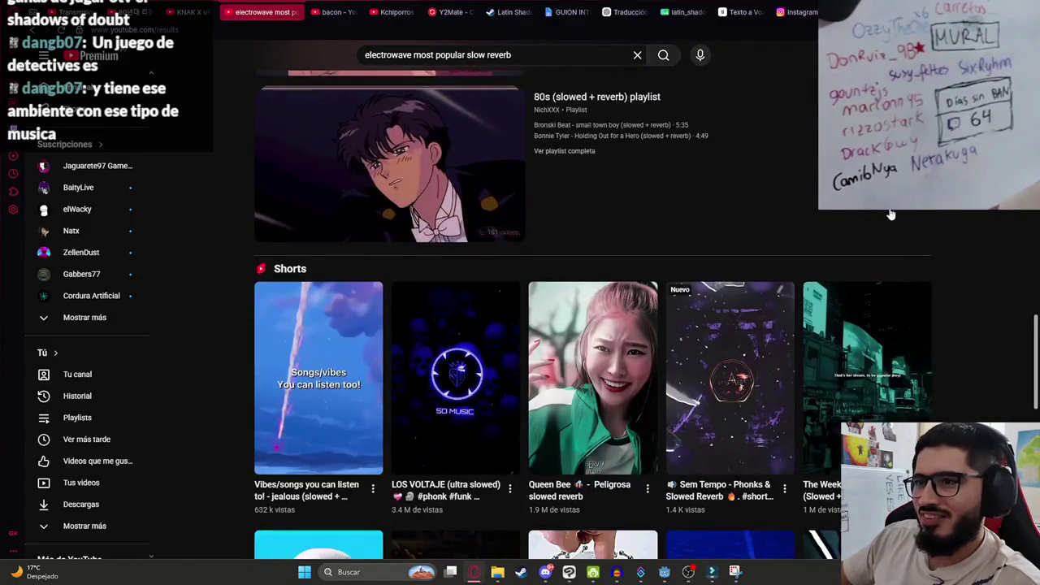
scroll(955, 236, down, 6)
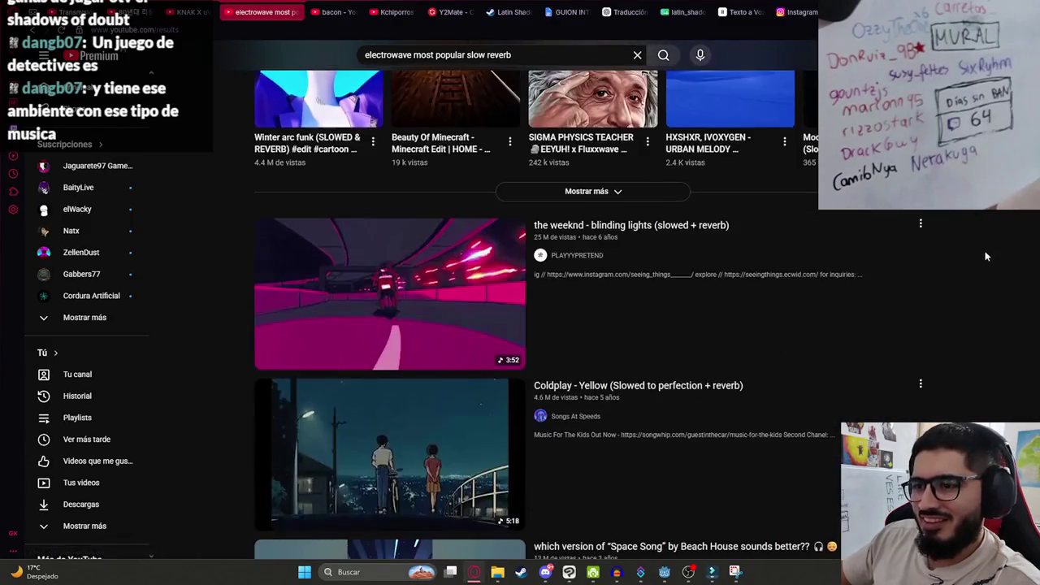
scroll(618, 325, down, 2)
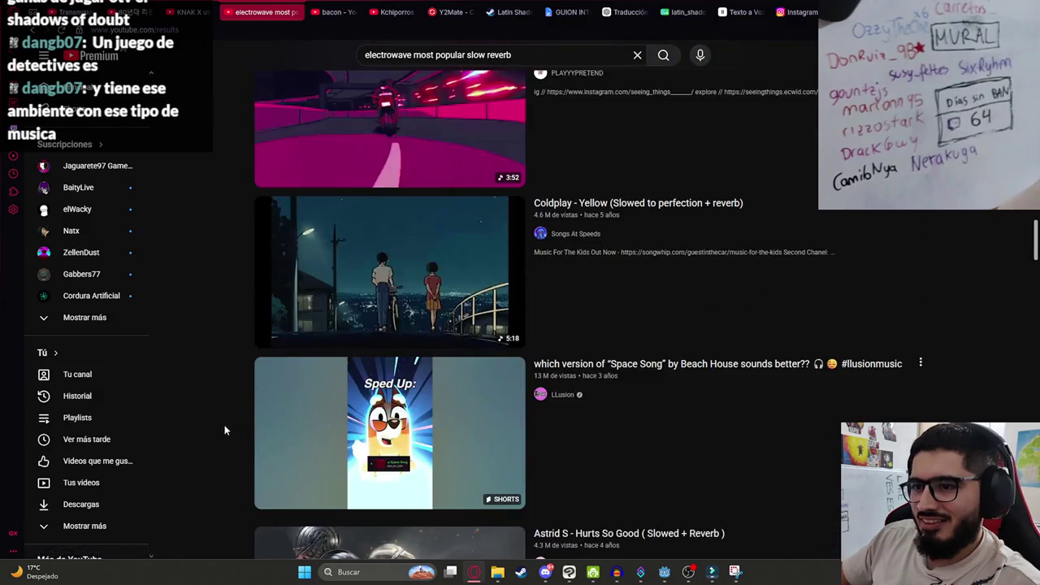
scroll(224, 422, up, 20)
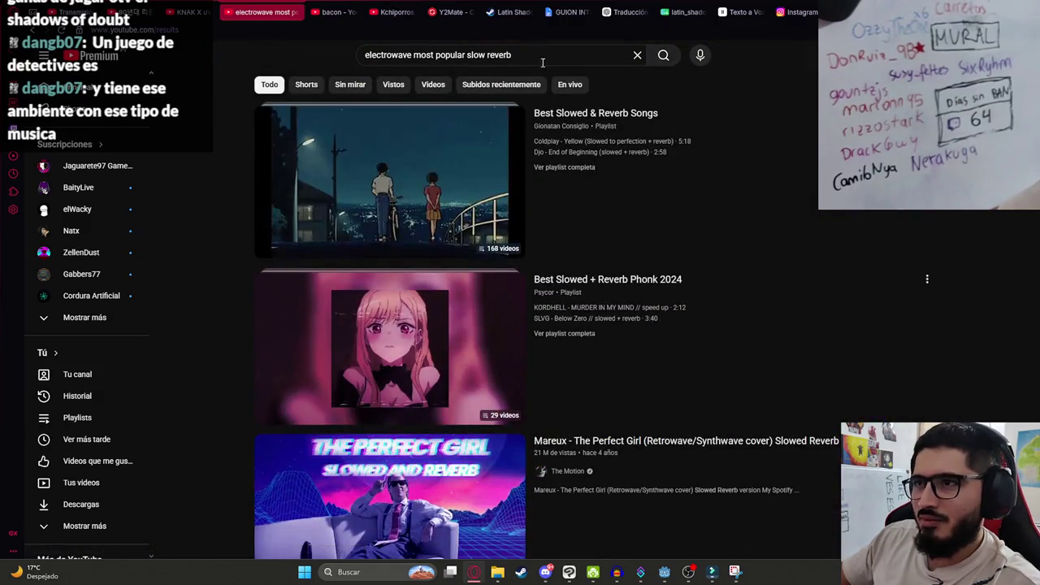
Change the query ending to 'reverb slowed' and search again.
drag(540, 57, 475, 58)
text(s)
key(BackSpace)
text(reverb slowed)
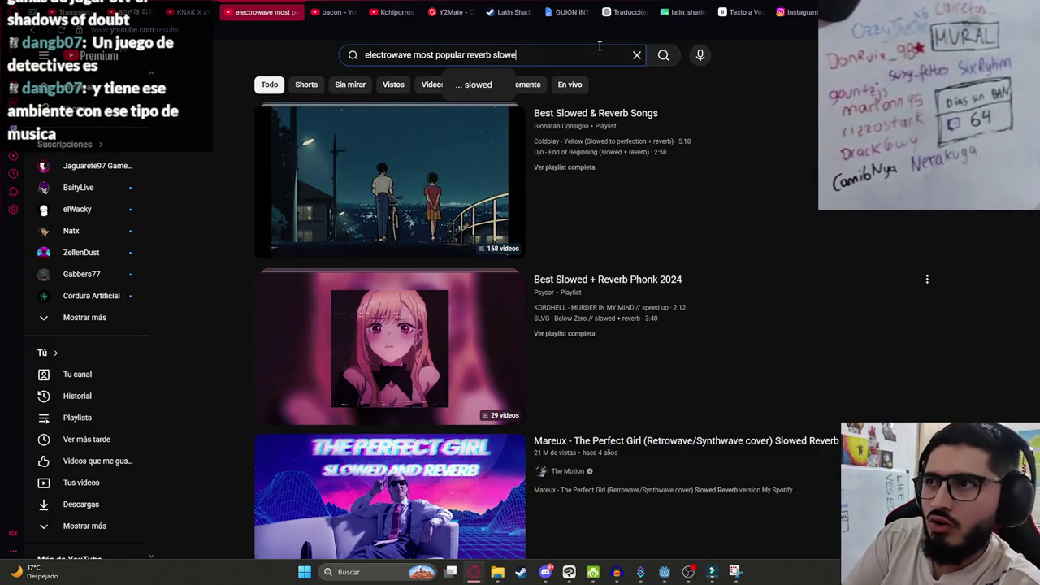
key(Return)
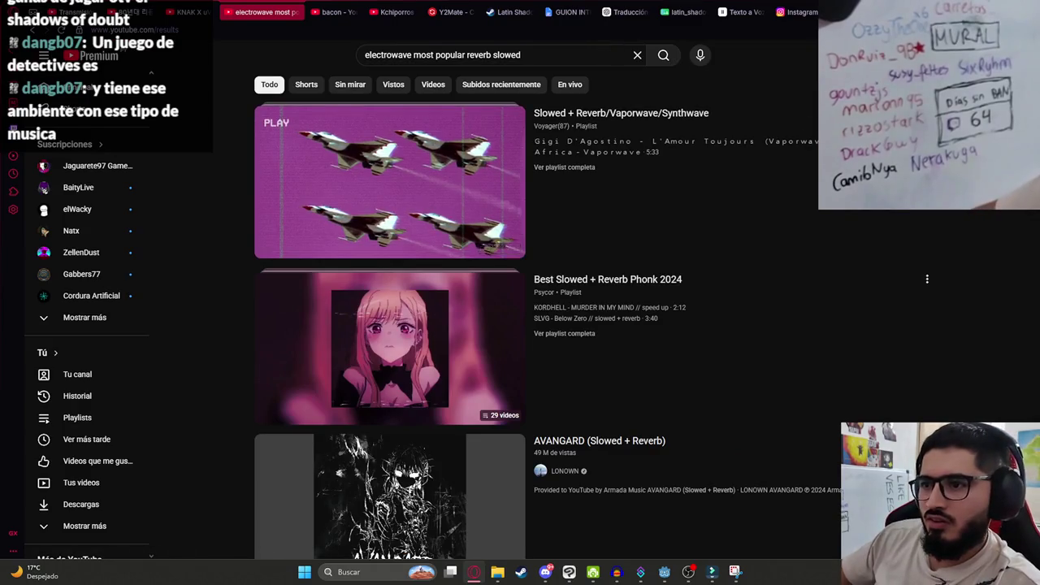
scroll(850, 215, down, 5)
scroll(850, 215, down, 5)
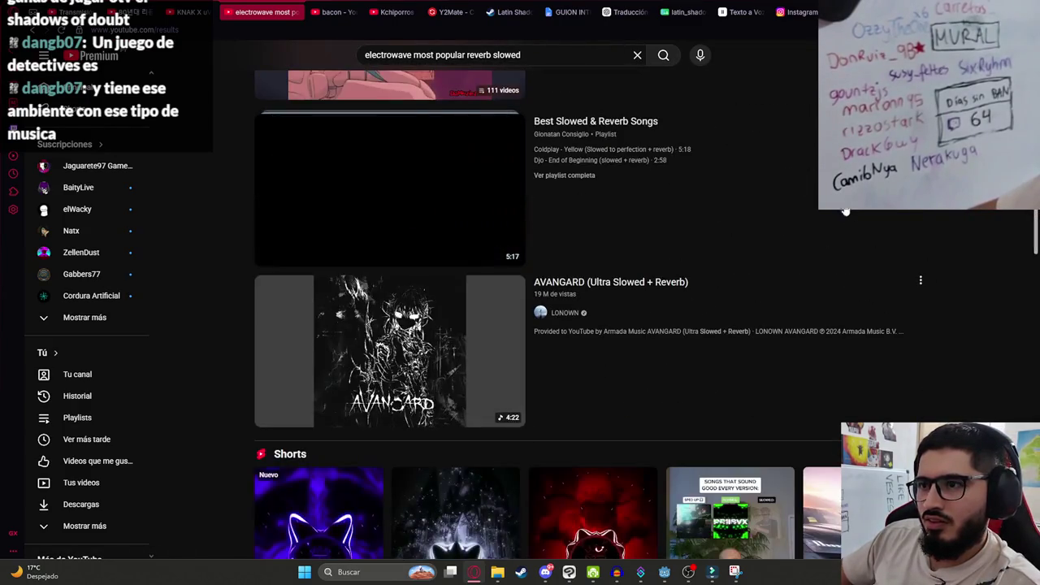
Replace the query with 'resonance slowed reverb' and search.
key(slash)
text(resonance slow)
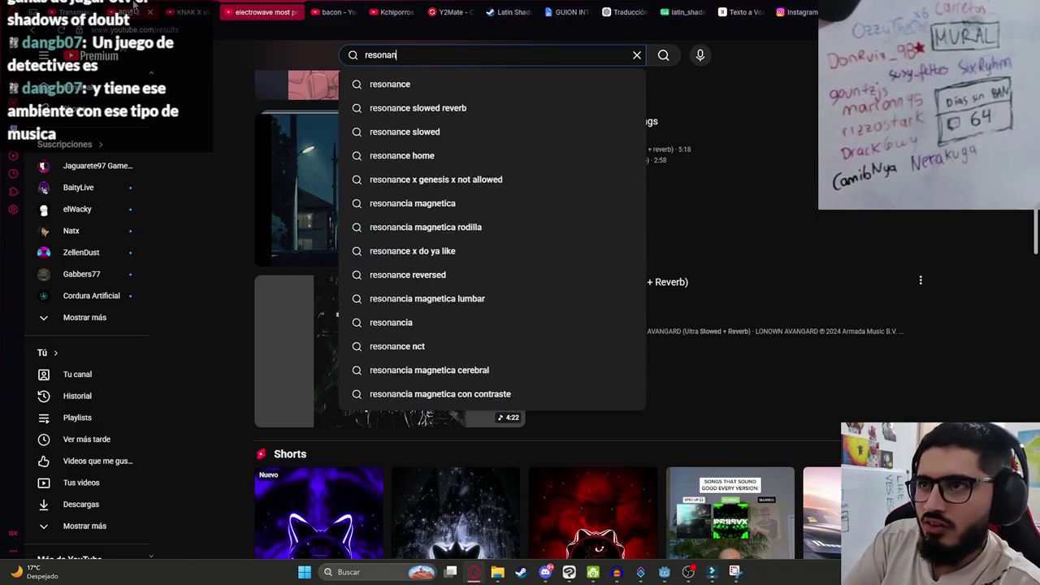
key(BackSpace)
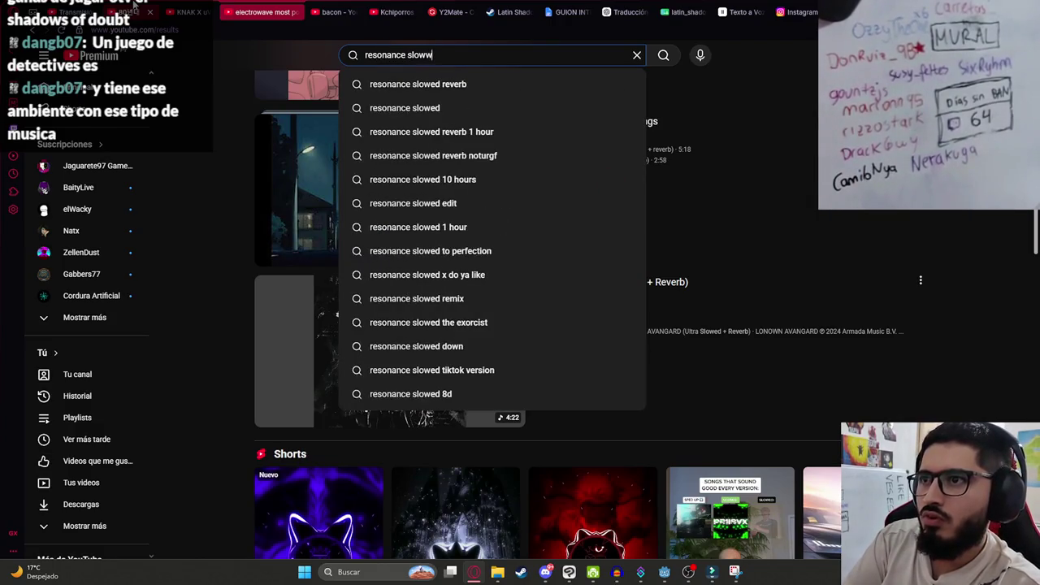
text(d reverb)
key(Return)
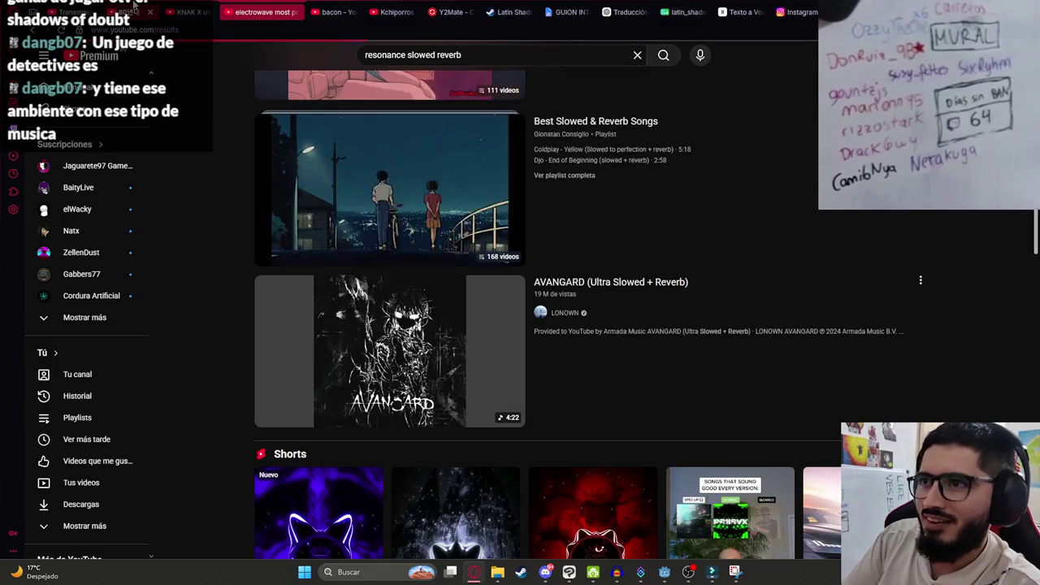
mouse_move(437, 151)
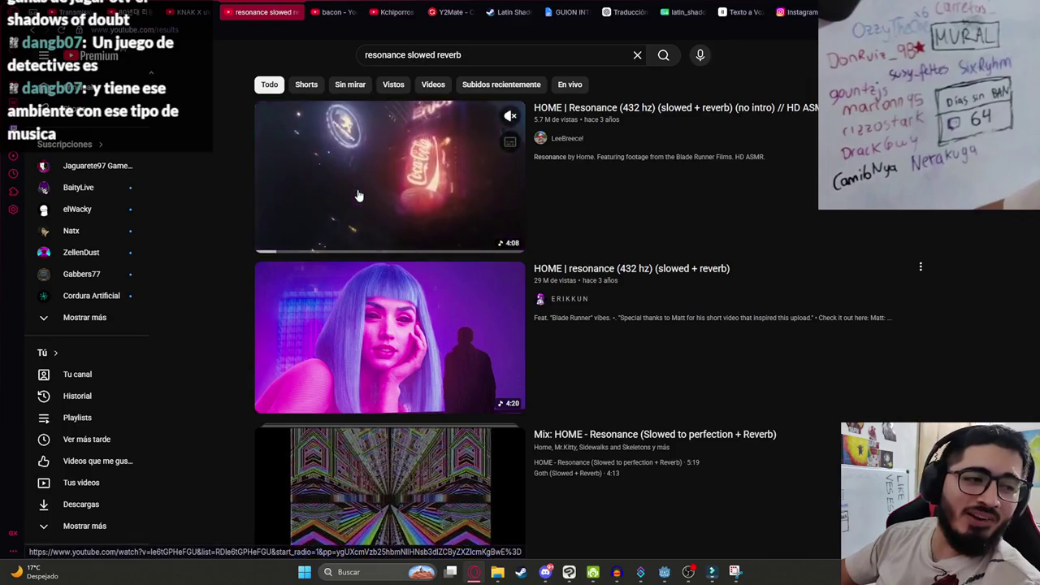
Play the HOME 'Resonance (432 hz)' slowed + reverb video and Google 'blade runner 2049' in a new tab.
click(357, 195)
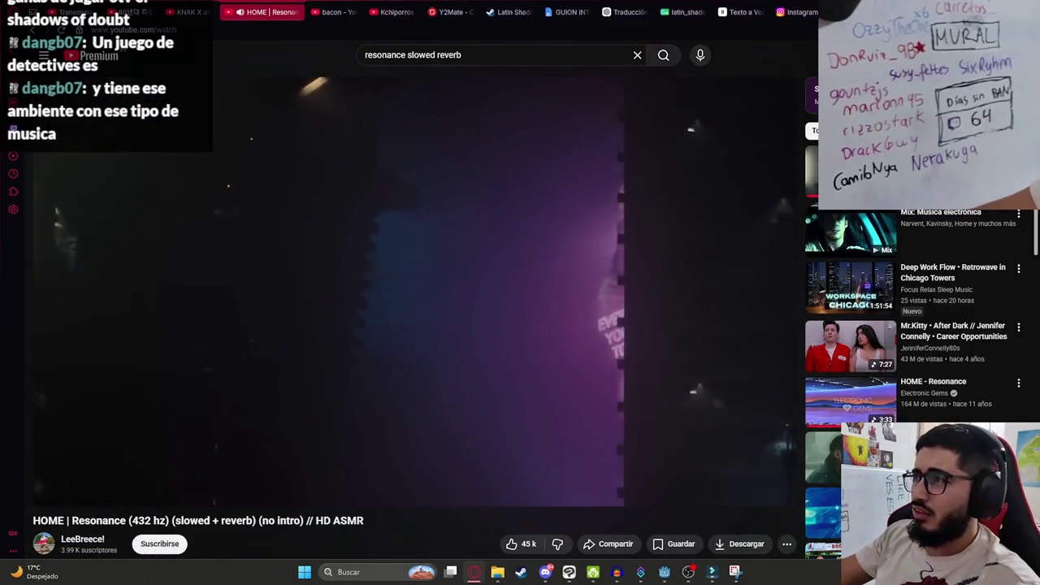
key(ctrl+t)
text(bladerunner 20)
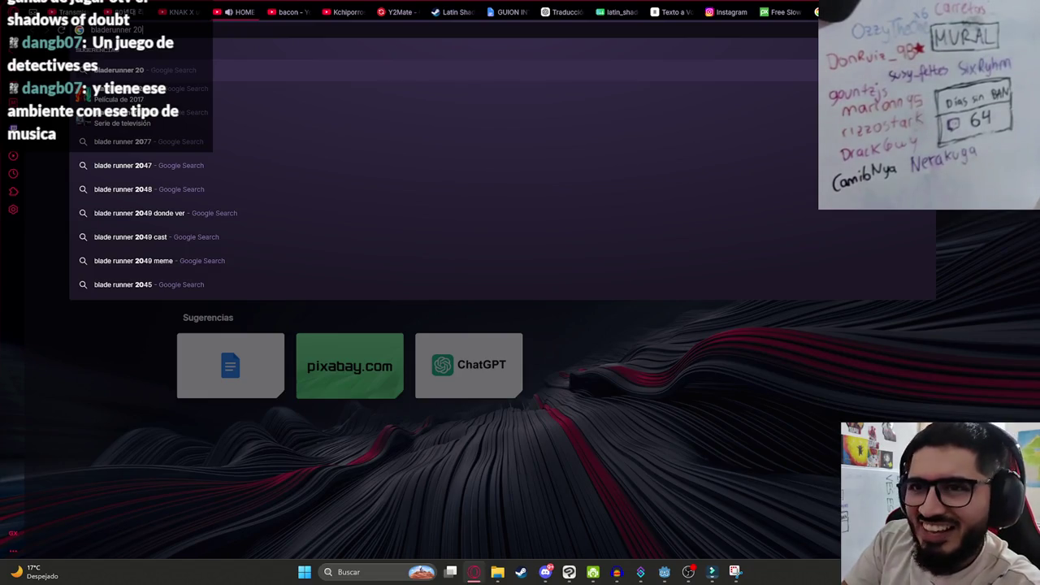
click(231, 103)
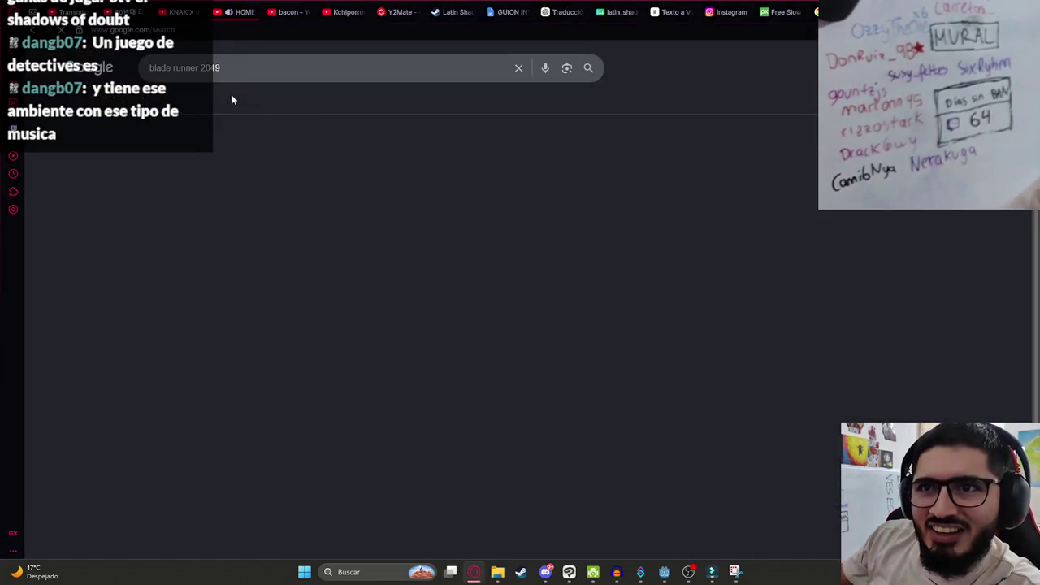
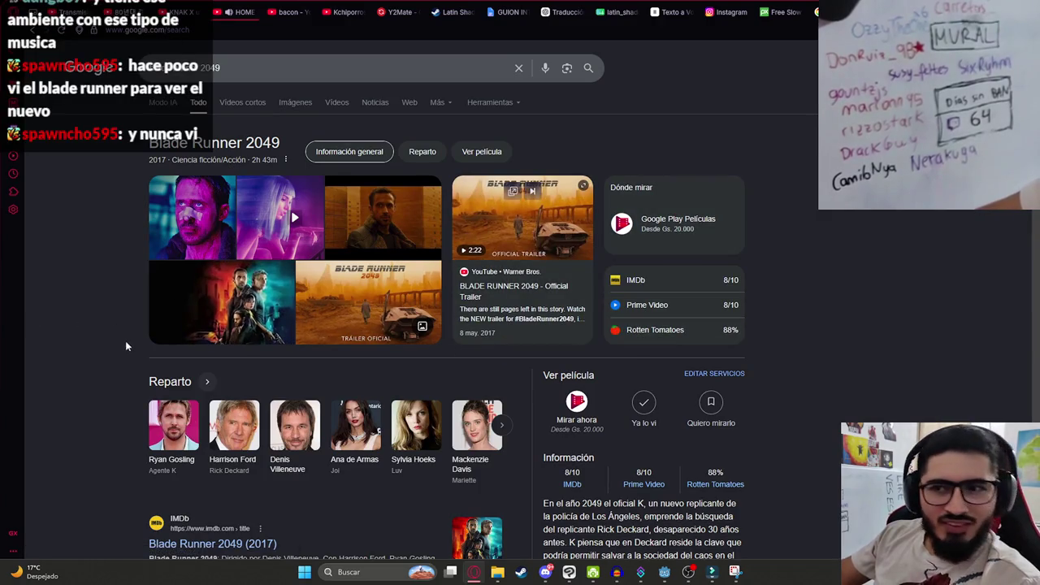
Select the Blade Runner 2049 title and preview the first result image.
drag(296, 170, 130, 151)
click(130, 152)
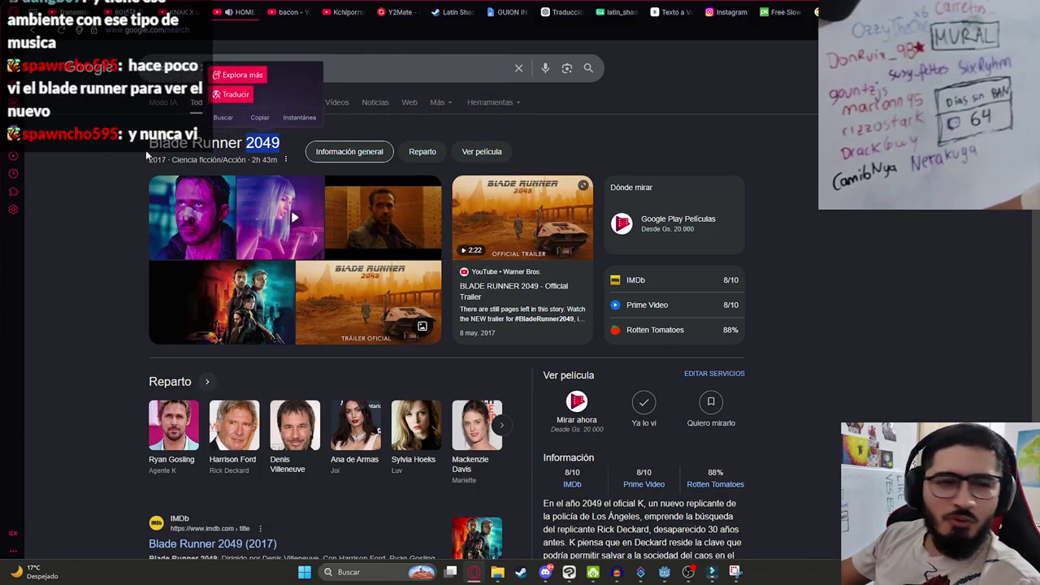
click(253, 154)
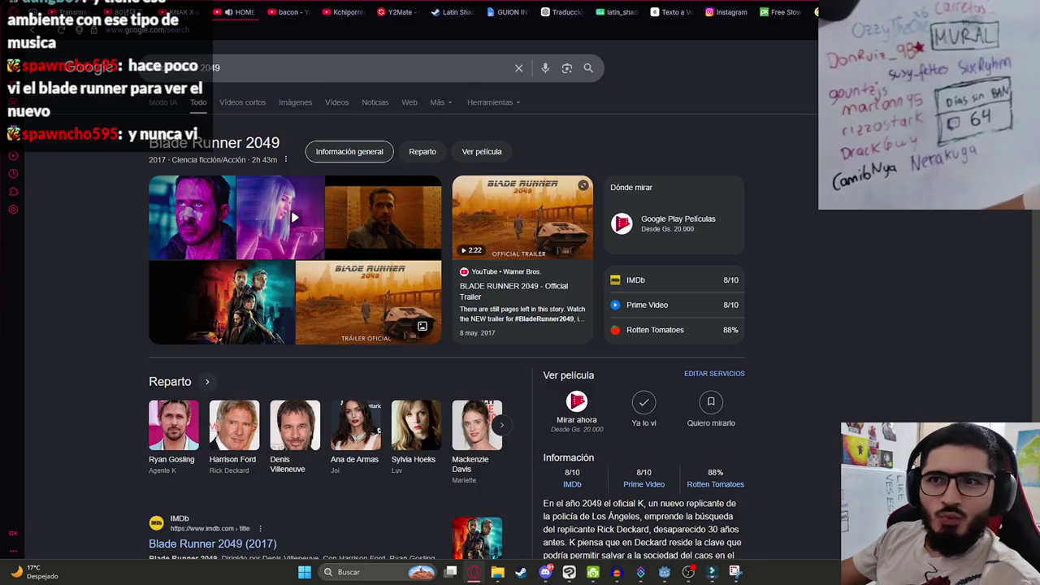
click(182, 205)
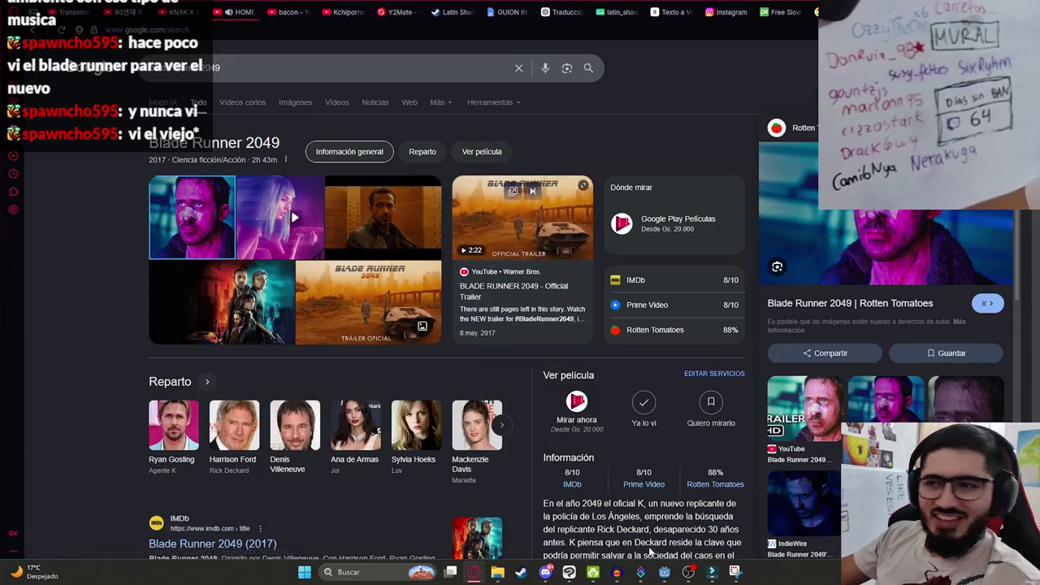
Switch the Godot intro animation to P1, then return to the translation spreadsheet.
click(663, 575)
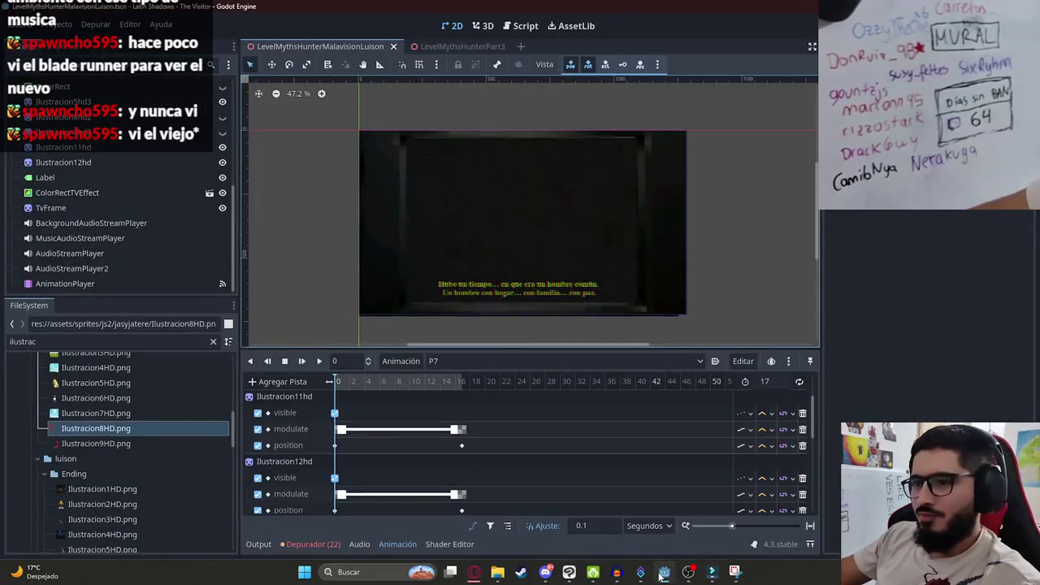
click(469, 362)
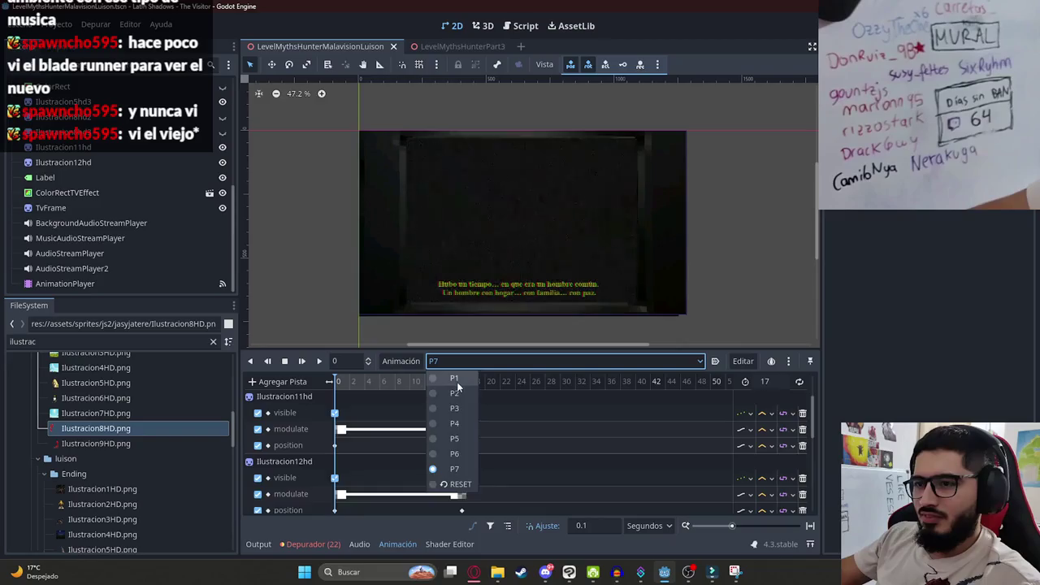
click(457, 378)
click(474, 572)
click(629, 12)
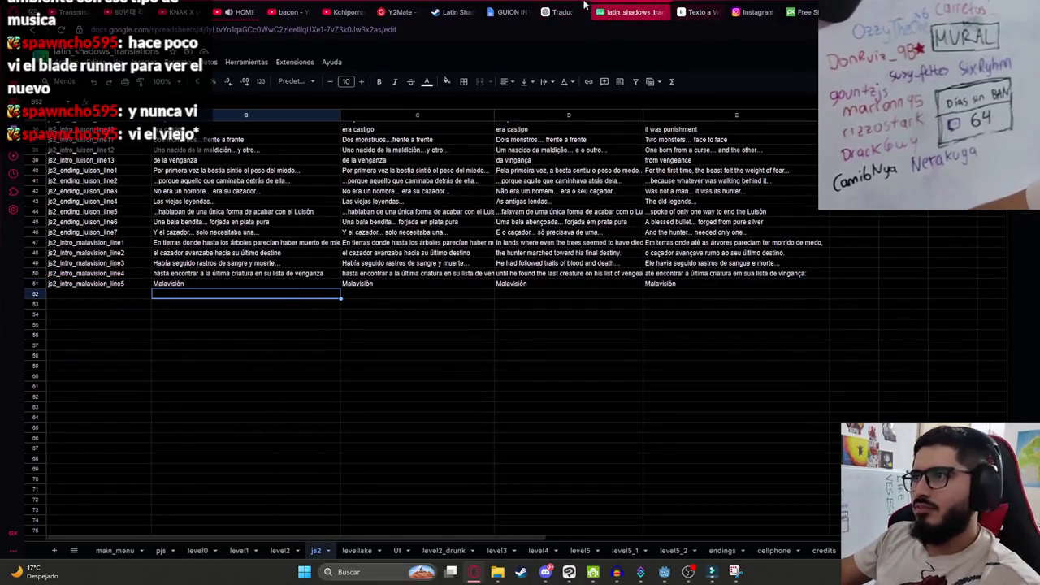
Bring the Spanish Malavisión lines from ChatGPT and paste at B52, undoing the two-cell paste.
click(571, 11)
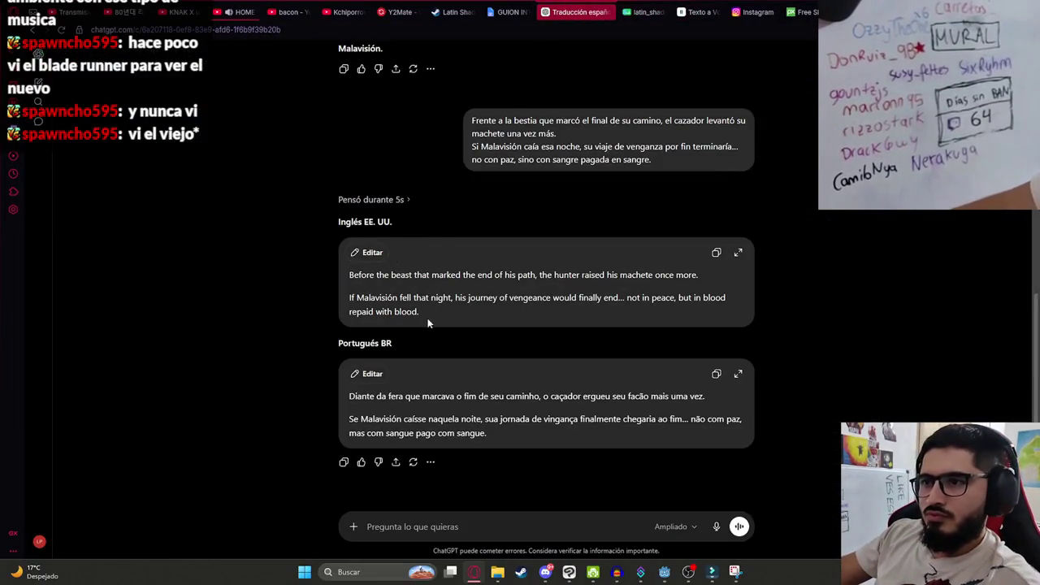
click(629, 11)
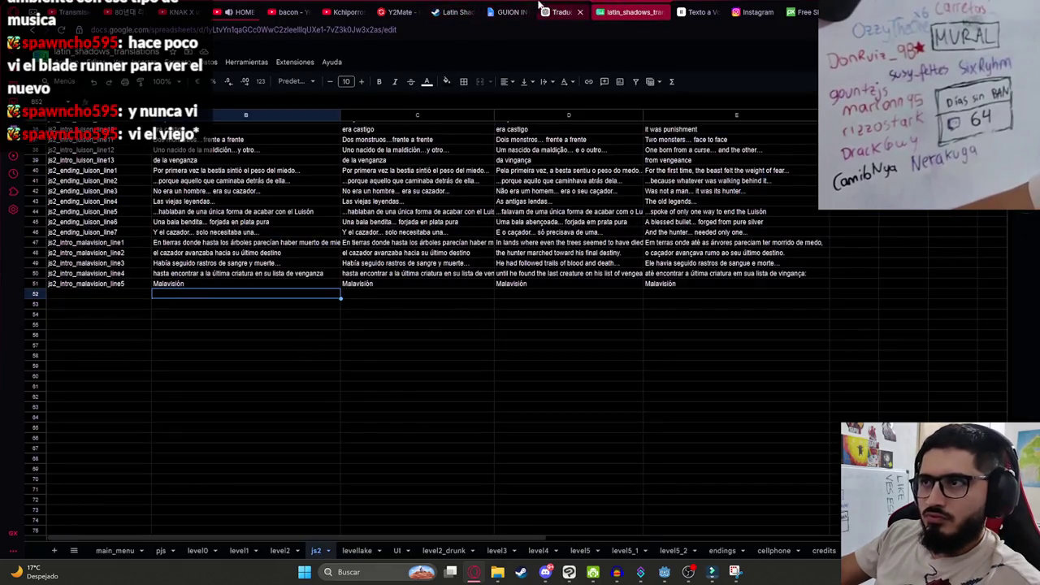
click(543, 9)
click(630, 12)
text(Frente a la bestia que marcó el final de su camino, el cazador levantó su machete una vez más. Si Malavisión caía esa noche, su viaje de venganza por fin terminaría... no con paz, sino con sangre pagada en sangre.)
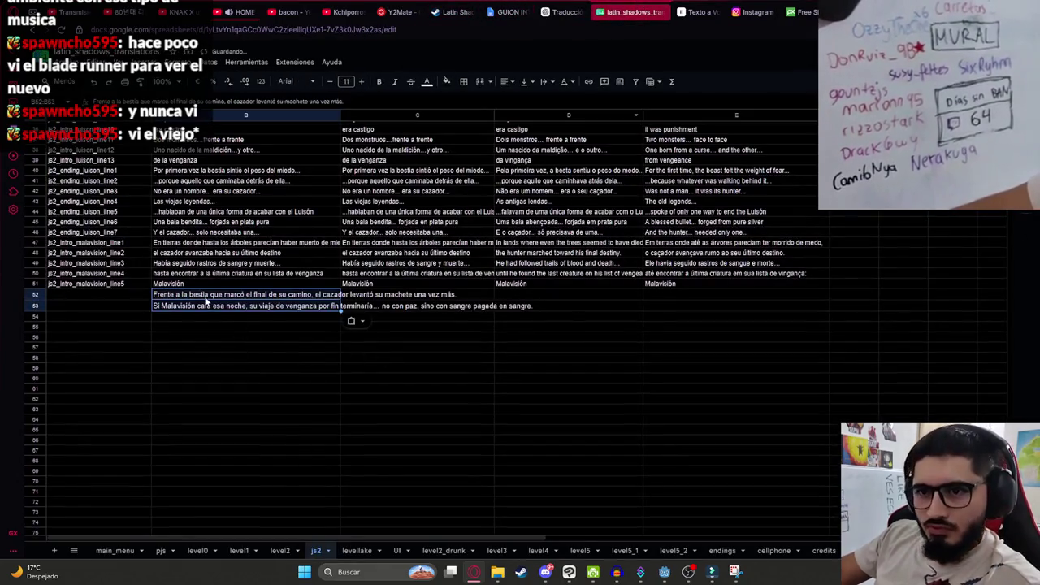
key(ctrl+z)
Split the pasted Spanish text so B52 and B53 each hold one line.
double_click(191, 297)
key(ctrl+v)
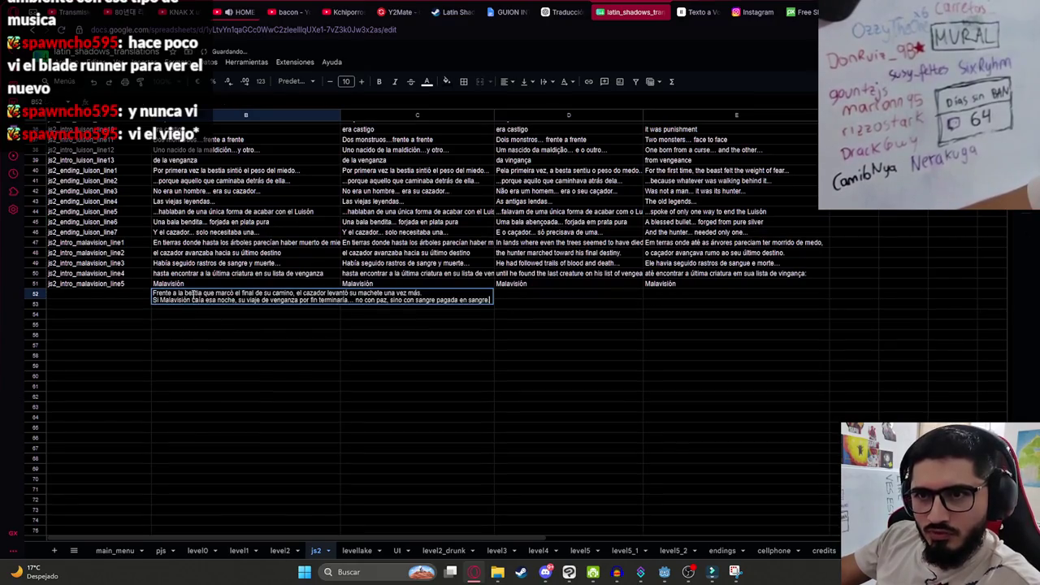
drag(297, 293, 491, 301)
key(BackSpace)
double_click(223, 303)
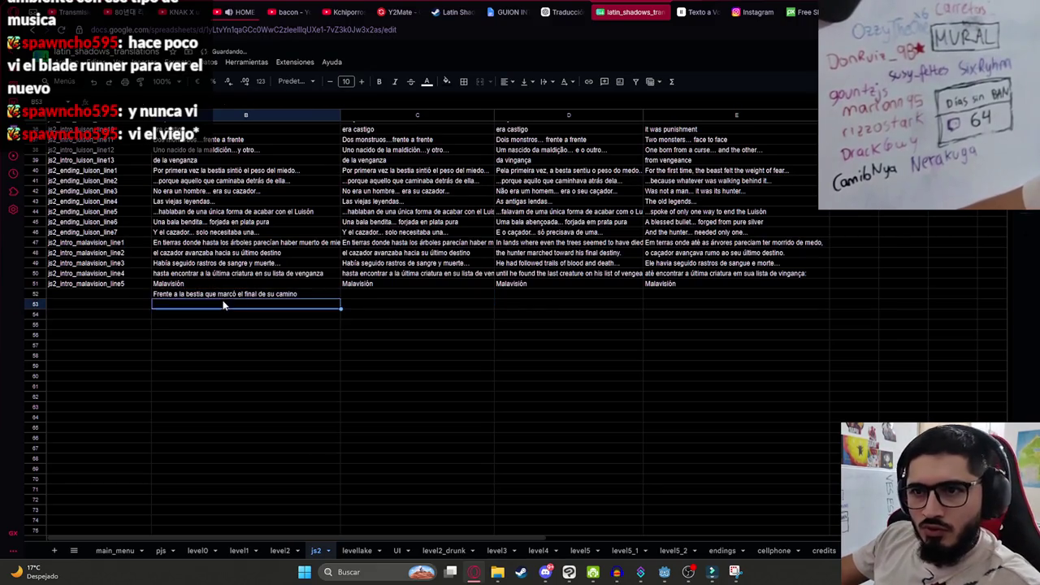
text(el cazador levantó su machete una vez más. Si Malavisión caía esa noche, su viaje de venganza por fin terminaría... no con paz, sino con sangre pagada en sangre.)
drag(278, 303, 554, 314)
key(ctrl+x)
Put the 'Si Malavisión' line in B54 and move its trailing clause into B55.
double_click(236, 316)
key(ctrl+v)
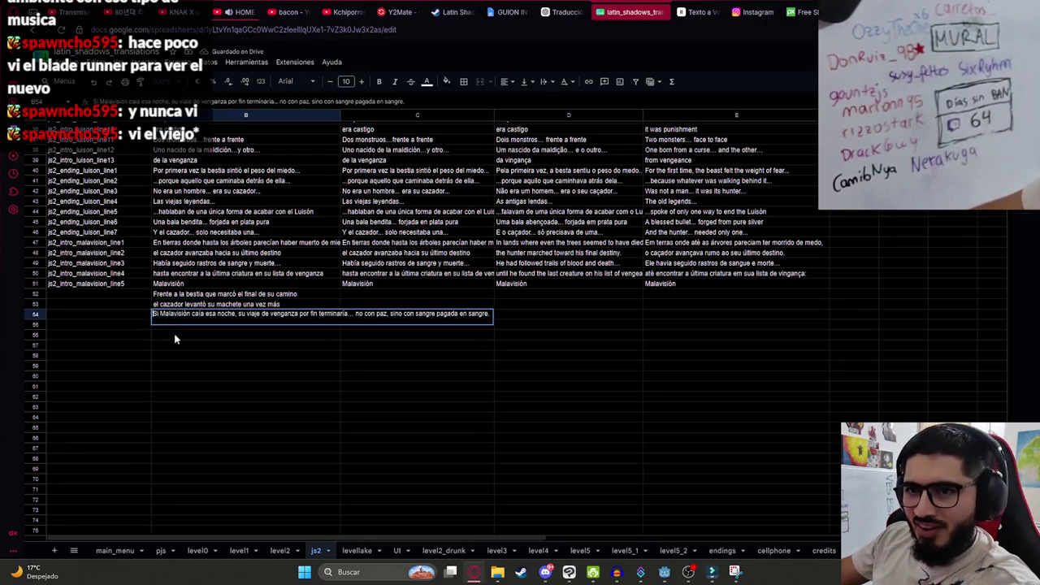
key(Return)
click(302, 311)
double_click(301, 319)
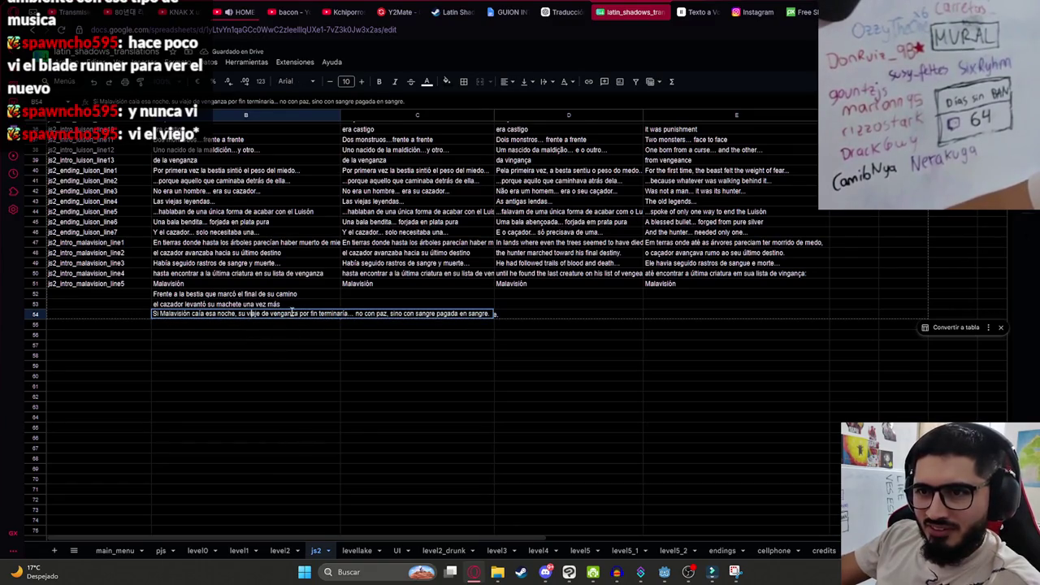
drag(356, 313, 555, 313)
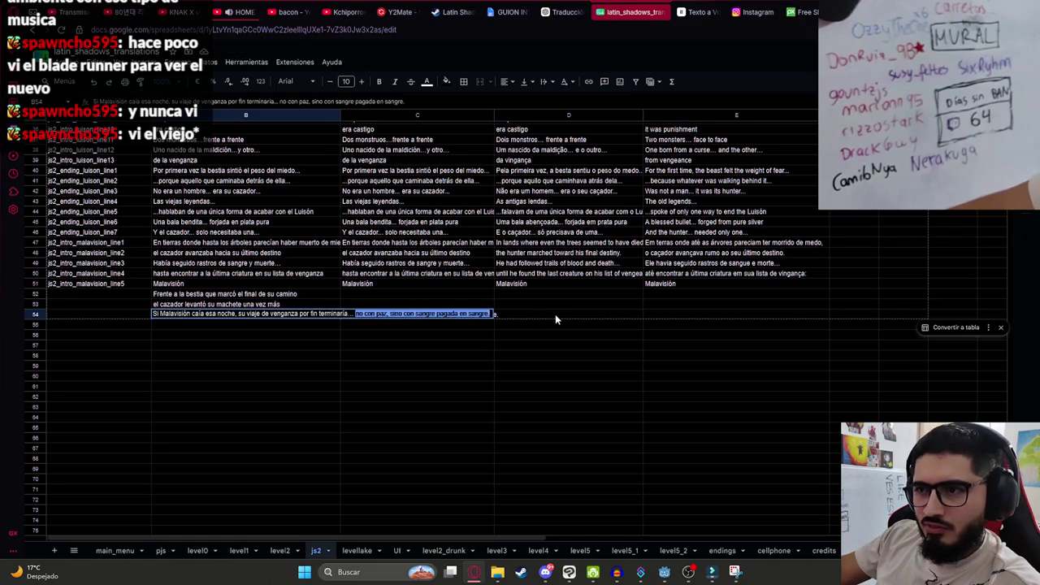
key(BackSpace)
click(240, 330)
click(240, 325)
key(ctrl+v)
click(267, 355)
Fill the keys down to js2_intro_malavision_line9 and paste B52:B55 into the ChatGPT prompt.
click(141, 285)
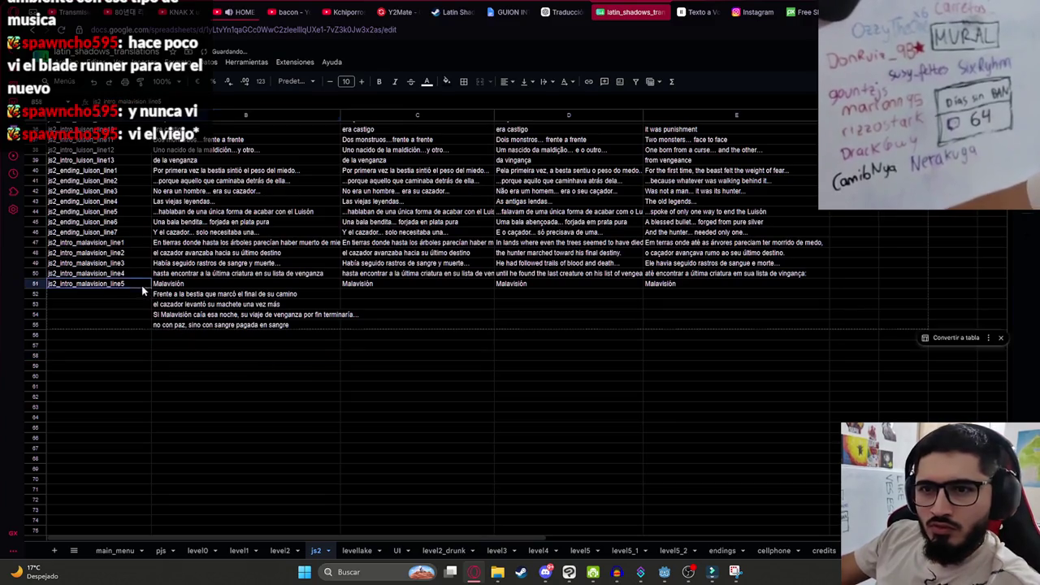
drag(146, 322, 146, 325)
drag(204, 294, 198, 326)
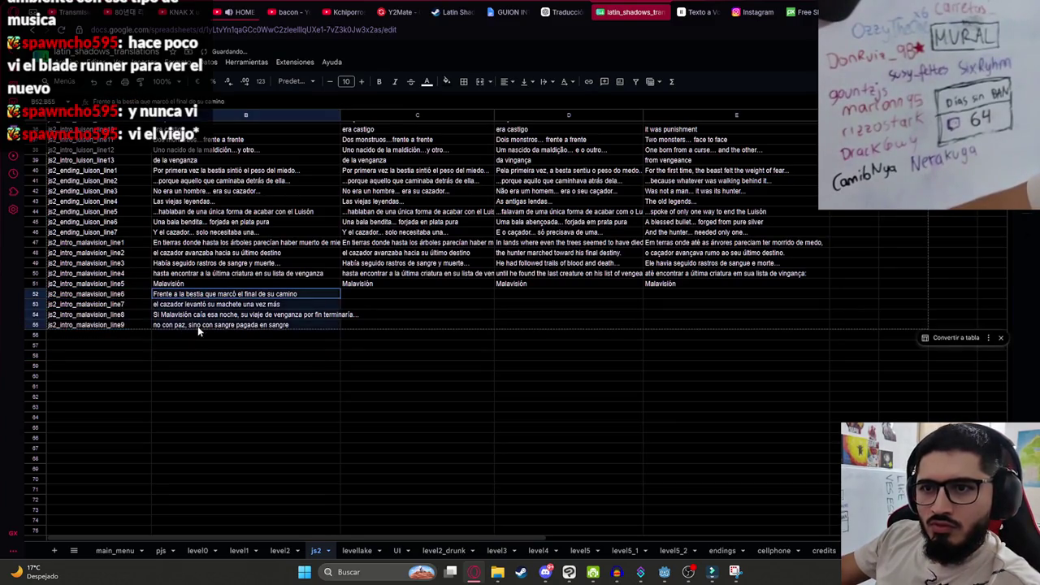
click(582, 7)
key(ctrl+v)
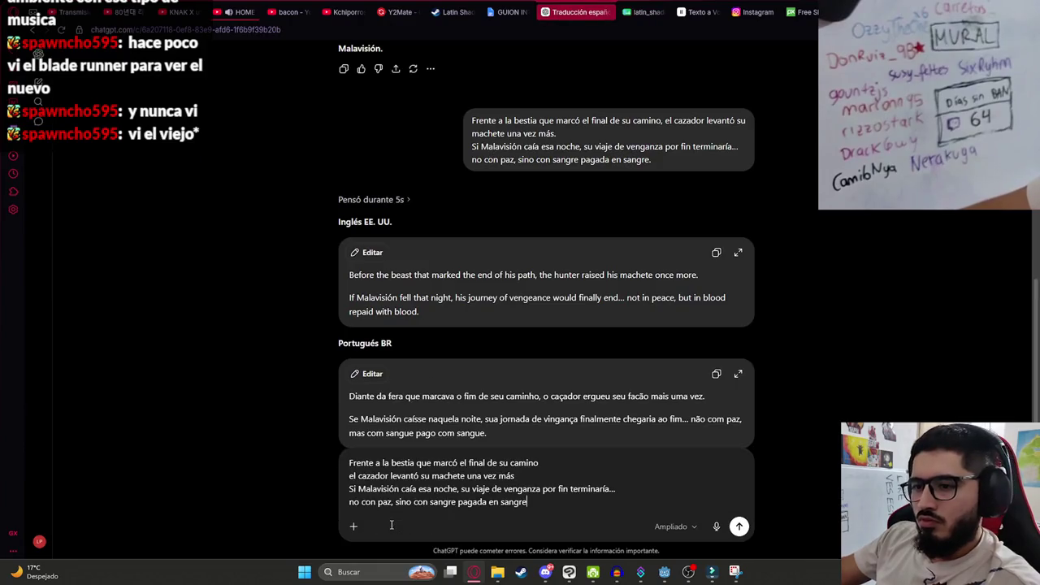
Get US English and Brazilian Portuguese translations of the four lines and select the English text.
key(Return)
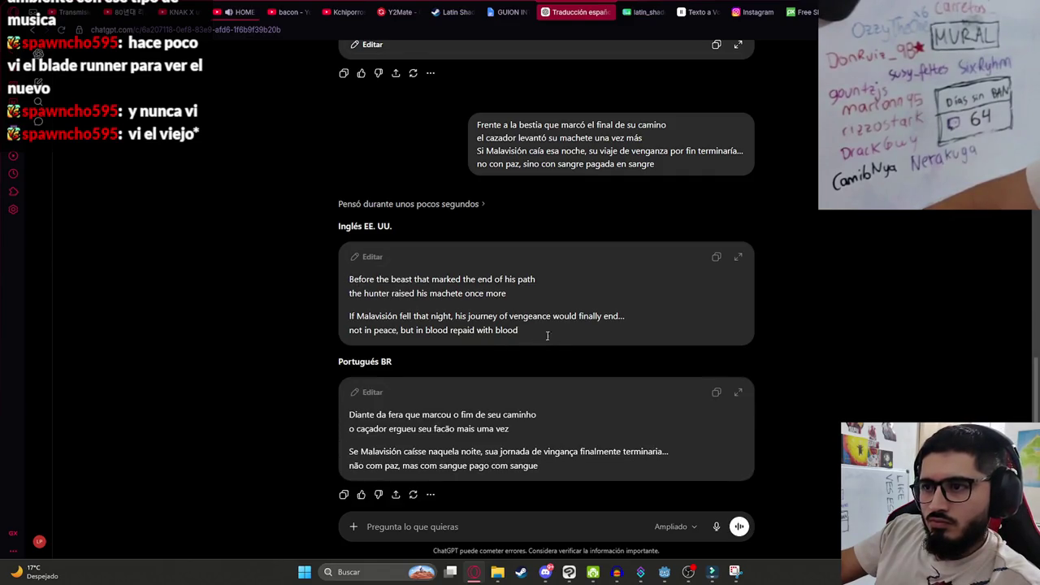
drag(520, 332, 355, 268)
click(650, 10)
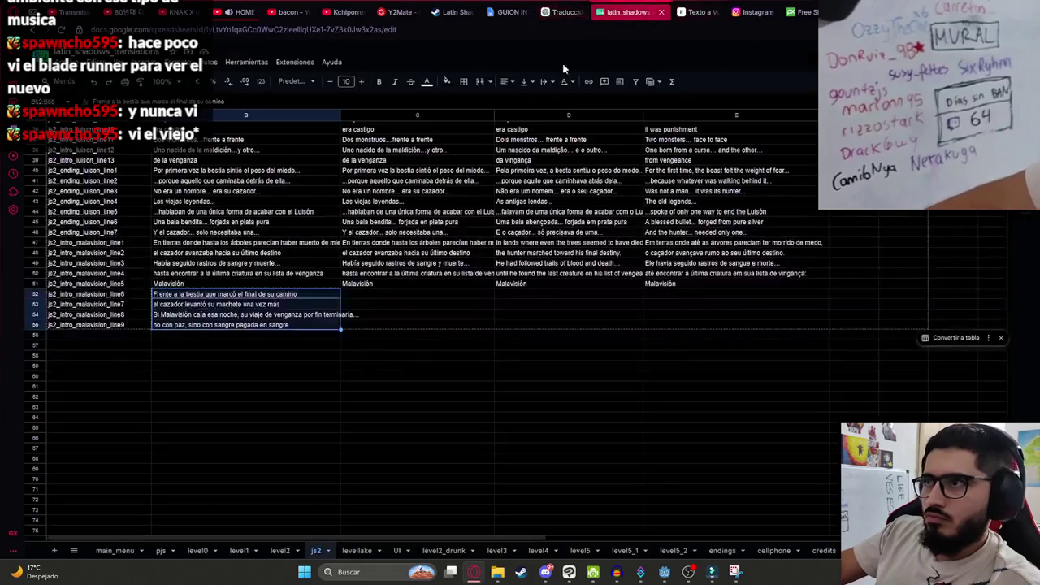
Paste the English translation into D52:D55 after undoing a wrong-column paste.
click(389, 295)
key(ctrl+v)
key(ctrl+z)
click(534, 294)
key(ctrl+v)
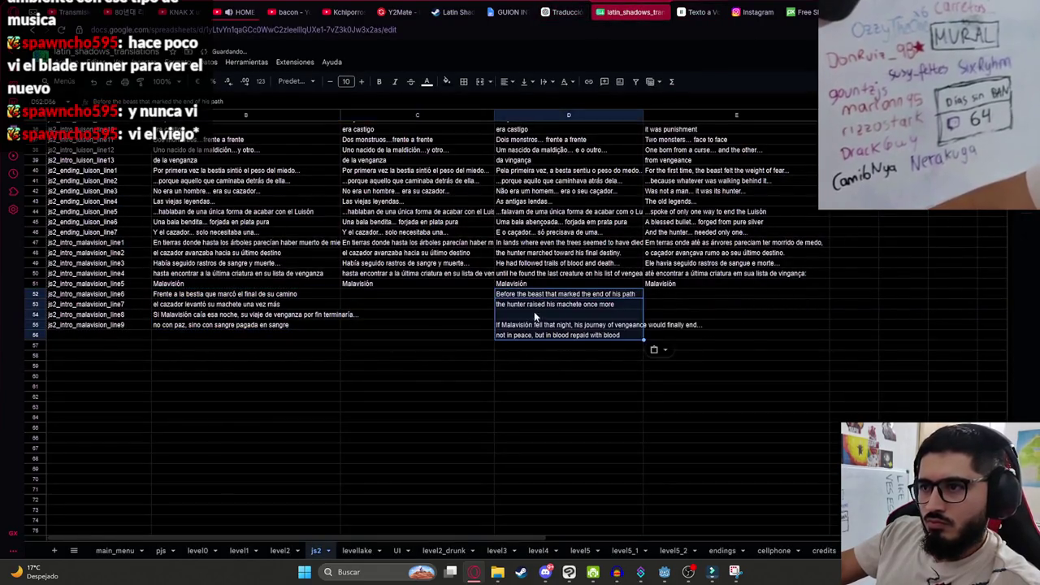
click(535, 325)
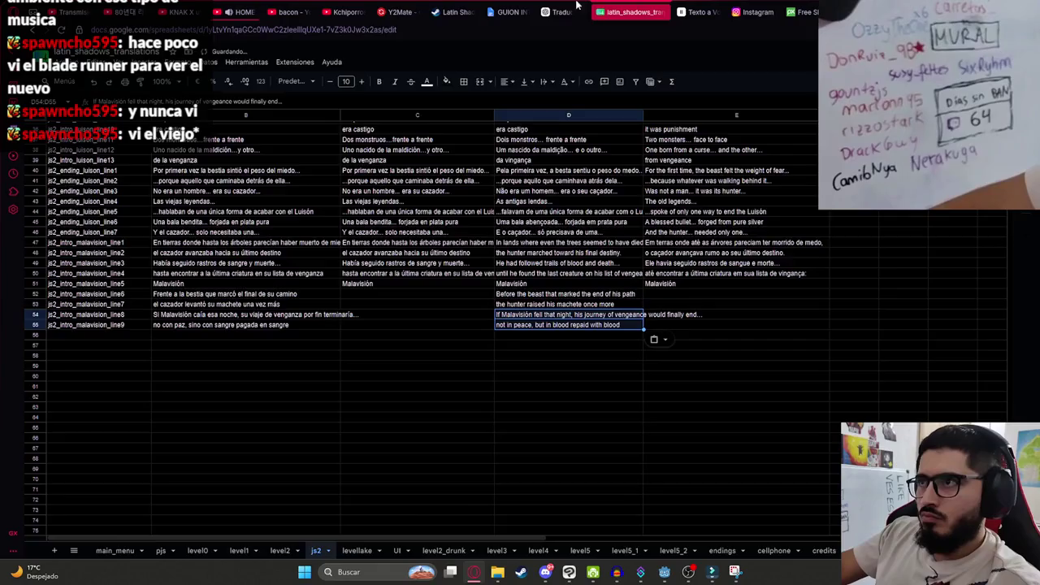
Copy the Portuguese translation from ChatGPT into E52:E55.
click(572, 11)
mouse_move(541, 477)
mouse_down()
mouse_move(350, 449)
mouse_move(339, 413)
mouse_up()
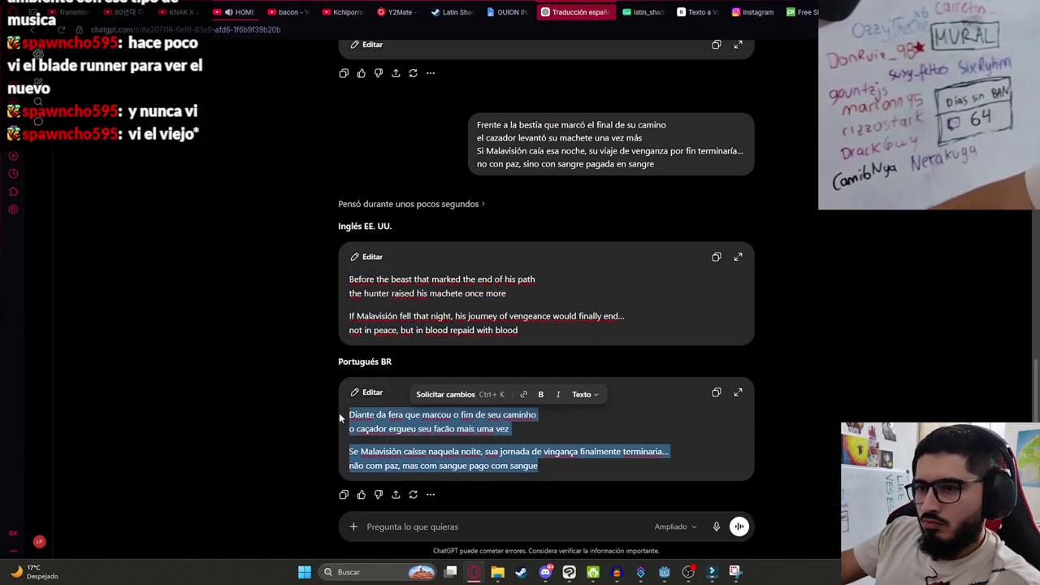
key(ctrl+c)
click(629, 12)
scroll(658, 325, up, 10)
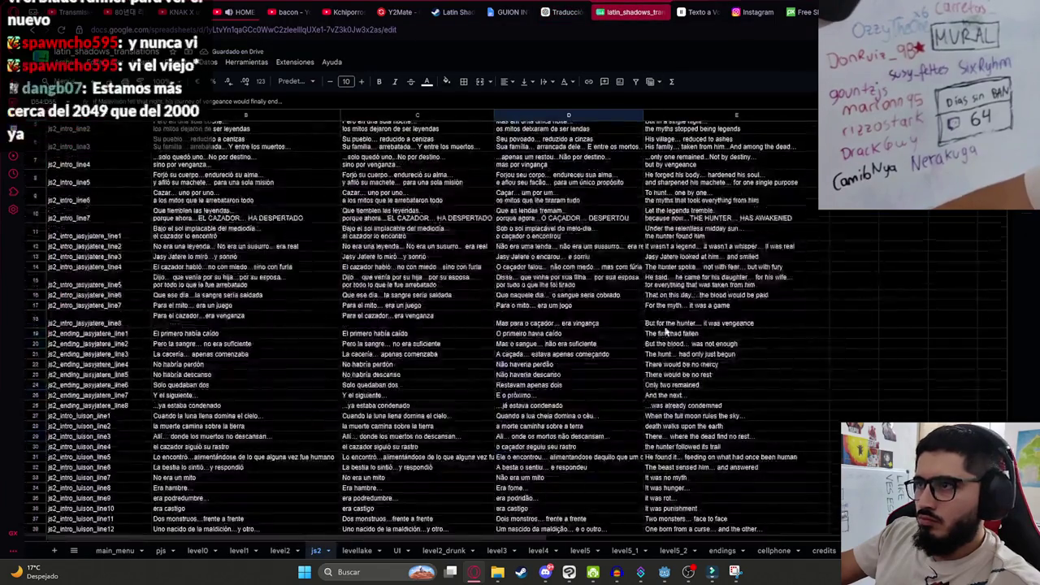
scroll(633, 356, down, 5)
click(654, 349)
key(ctrl+v)
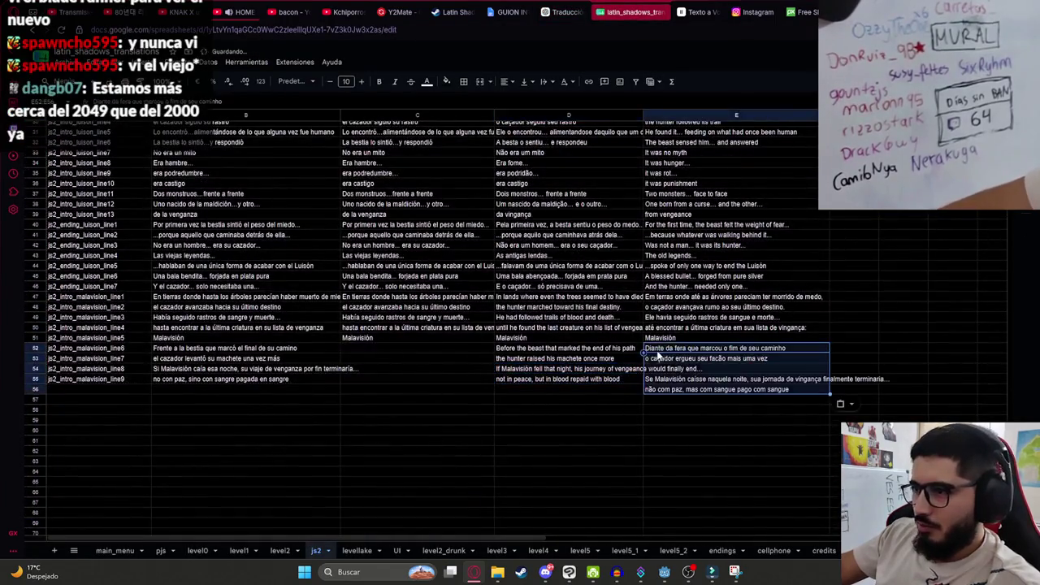
drag(672, 388, 674, 364)
Try moving the English lines D47:D55 to column F, then undo it.
drag(549, 338, 542, 370)
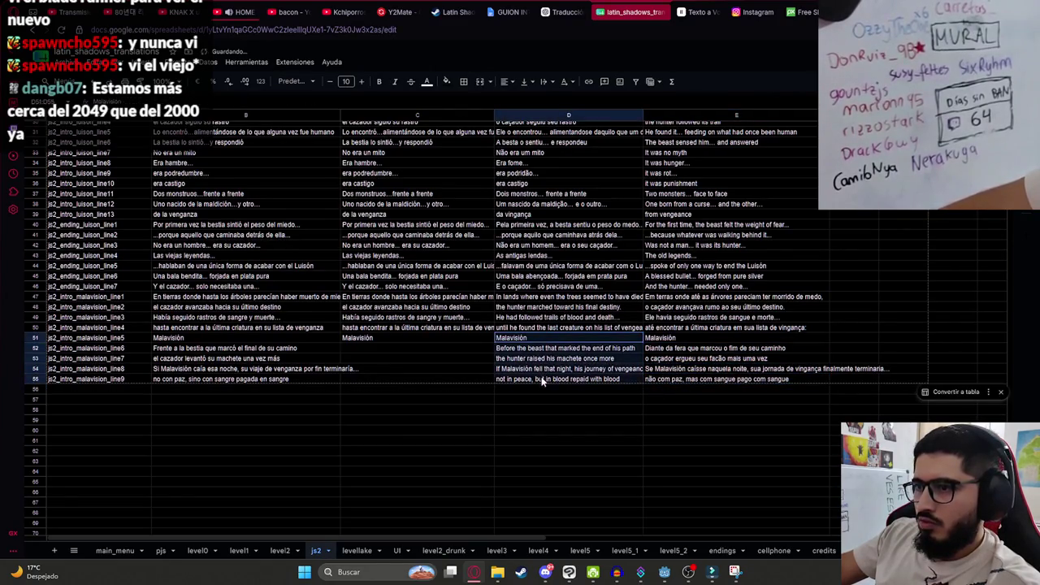
drag(520, 299, 528, 374)
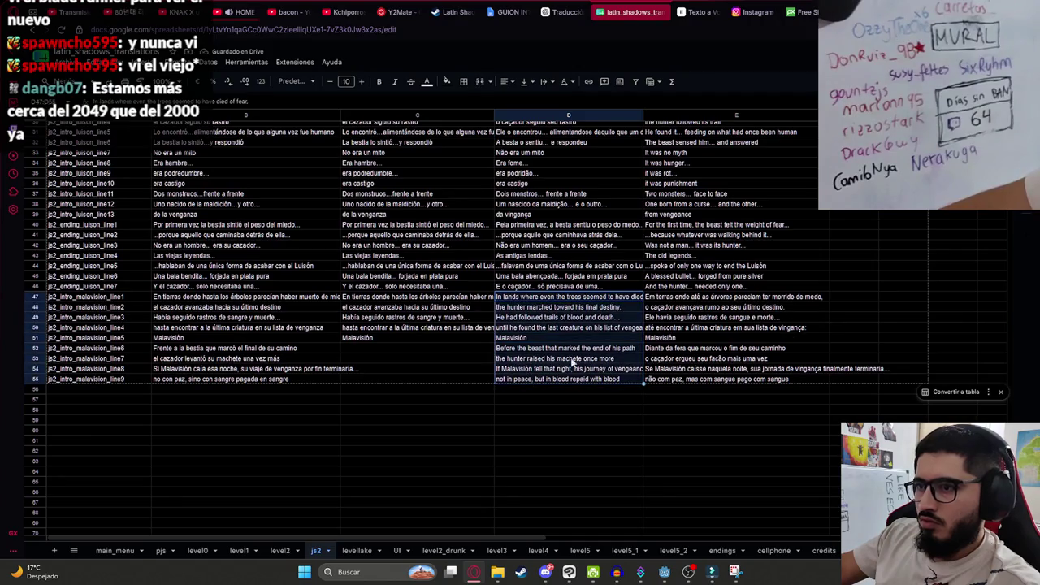
click(841, 304)
key(ctrl+v)
drag(673, 299, 675, 379)
key(ctrl+x)
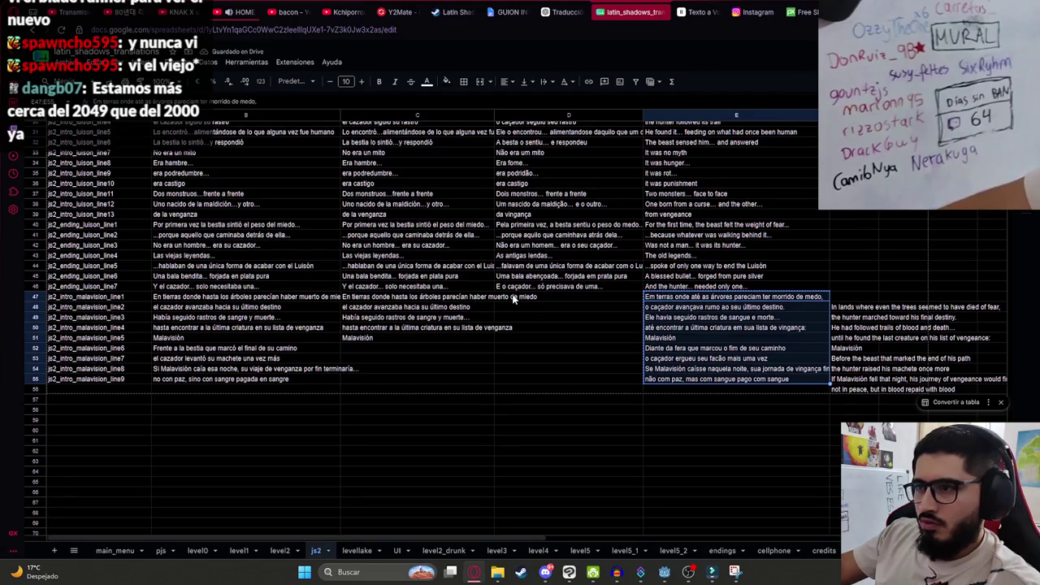
key(ctrl+z)
click(693, 351)
mouse_move(615, 381)
mouse_down()
mouse_move(598, 310)
mouse_move(443, 325)
mouse_move(520, 319)
mouse_move(499, 318)
mouse_up()
Copy the Spanish lines B47:B55 into column C.
drag(256, 379, 267, 295)
key(ctrl+c)
click(399, 298)
key(ctrl+v)
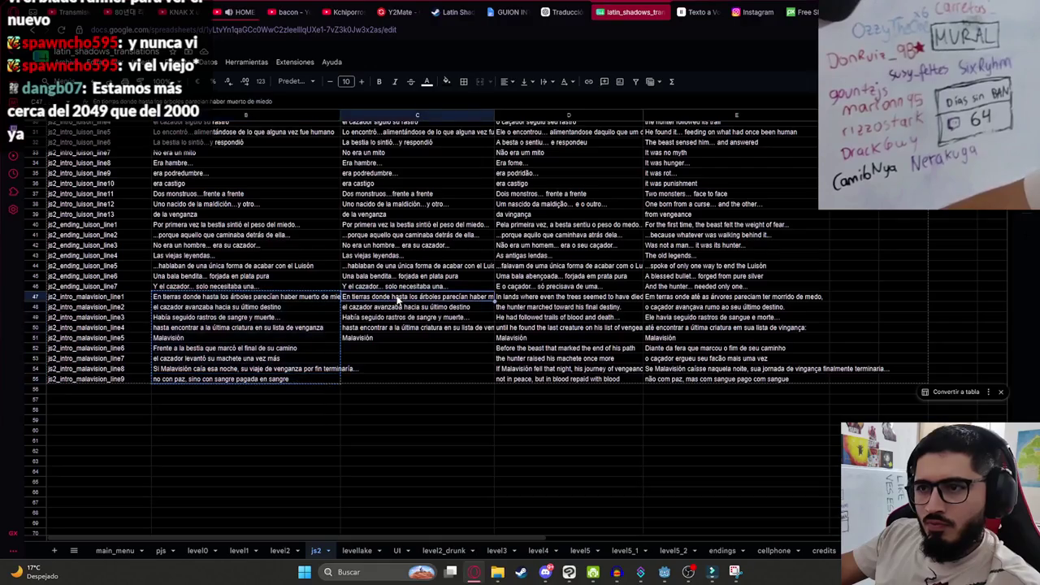
Rearrange columns so Portuguese sits in D47:D55 and English in E47:E55.
drag(512, 298, 522, 370)
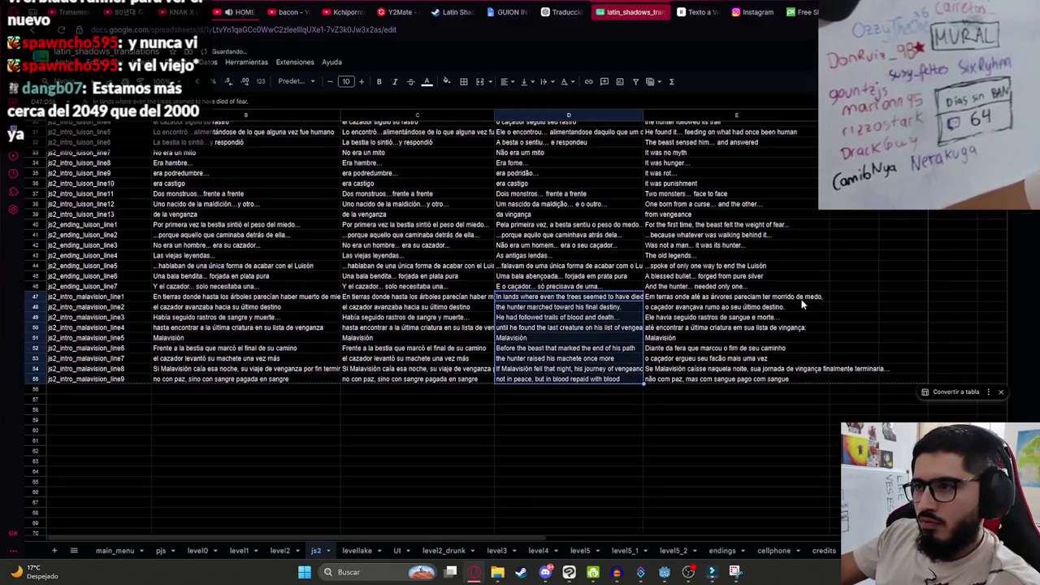
key(ctrl+x)
click(833, 301)
key(ctrl+v)
drag(675, 297, 673, 379)
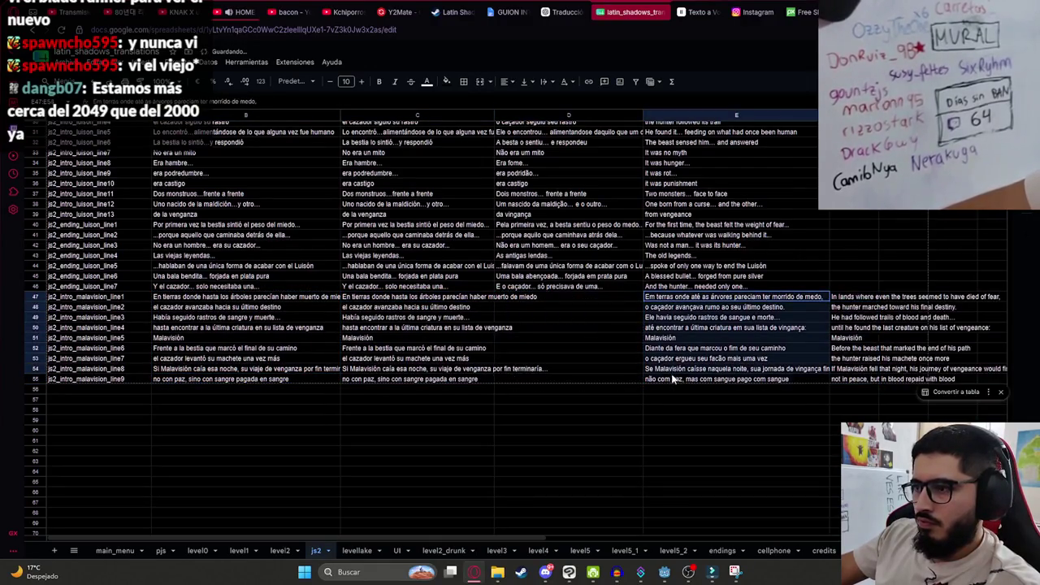
key(ctrl+x)
click(538, 297)
key(ctrl+v)
click(837, 298)
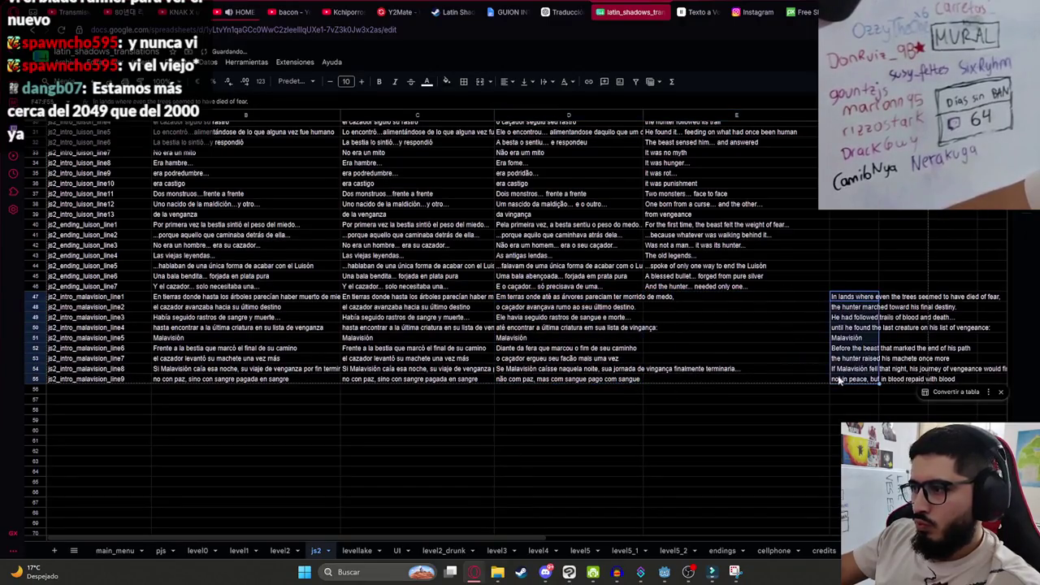
key(ctrl+x)
click(674, 297)
key(ctrl+v)
Check the js2_intro_malavision keys in column A and the Malavisión title cell B51.
click(213, 317)
click(119, 298)
click(128, 358)
click(138, 378)
click(118, 298)
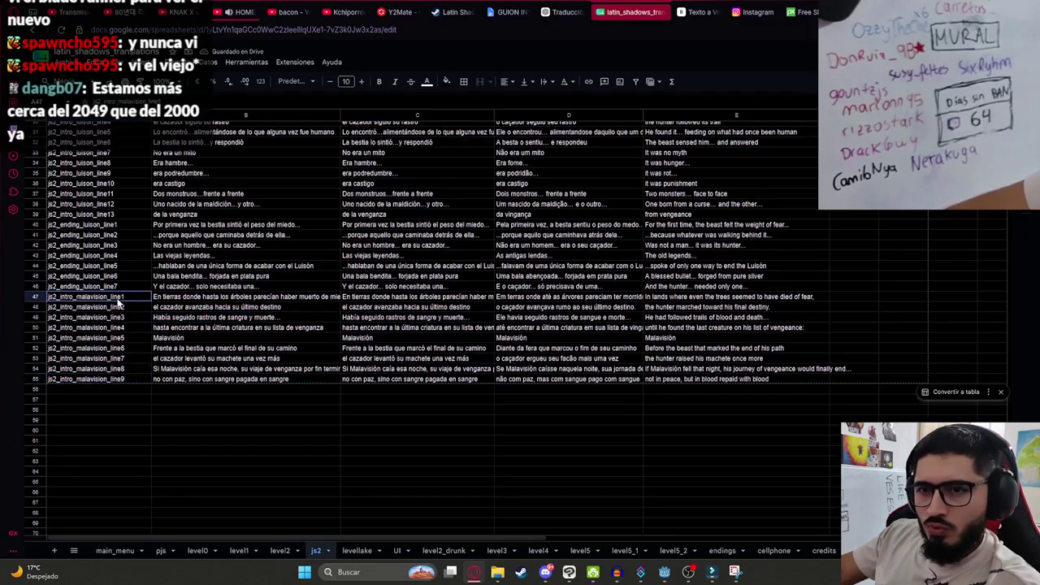
click(244, 338)
click(62, 62)
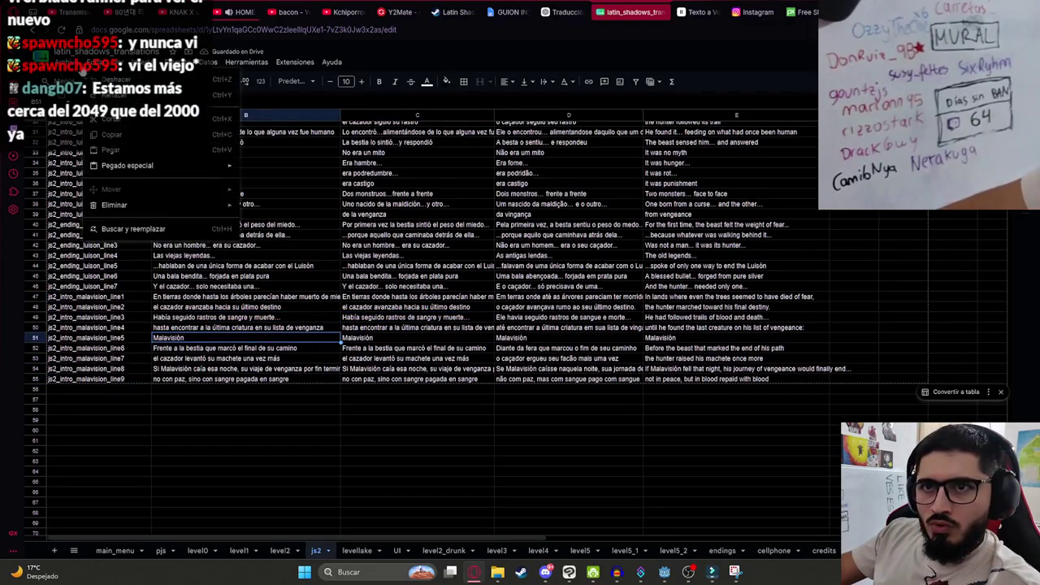
Download the js2 sheet as latin_shadows_translations - js2.csv and bring up the malavision sprites folder.
mouse_move(136, 184)
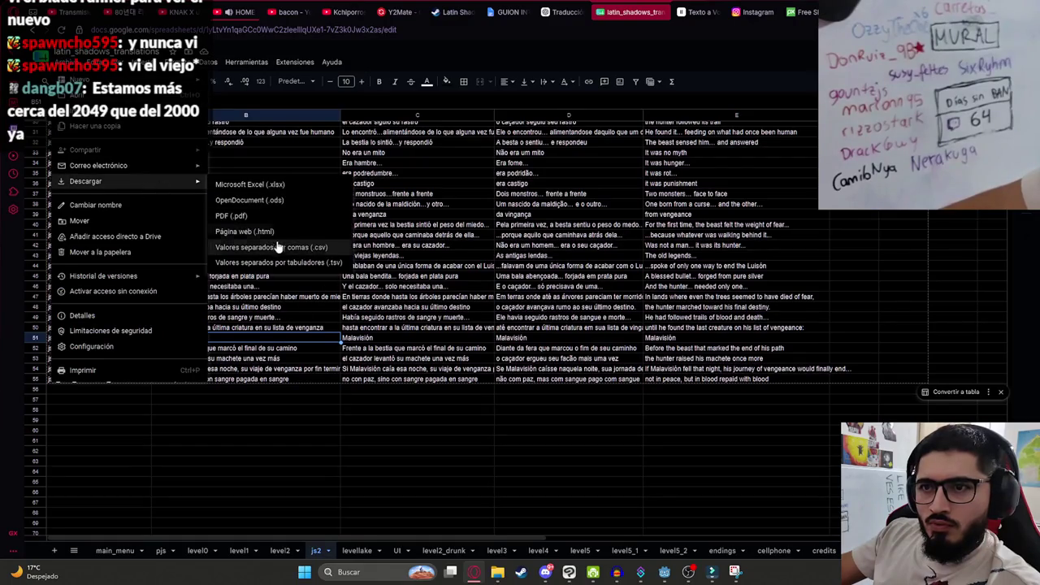
click(281, 249)
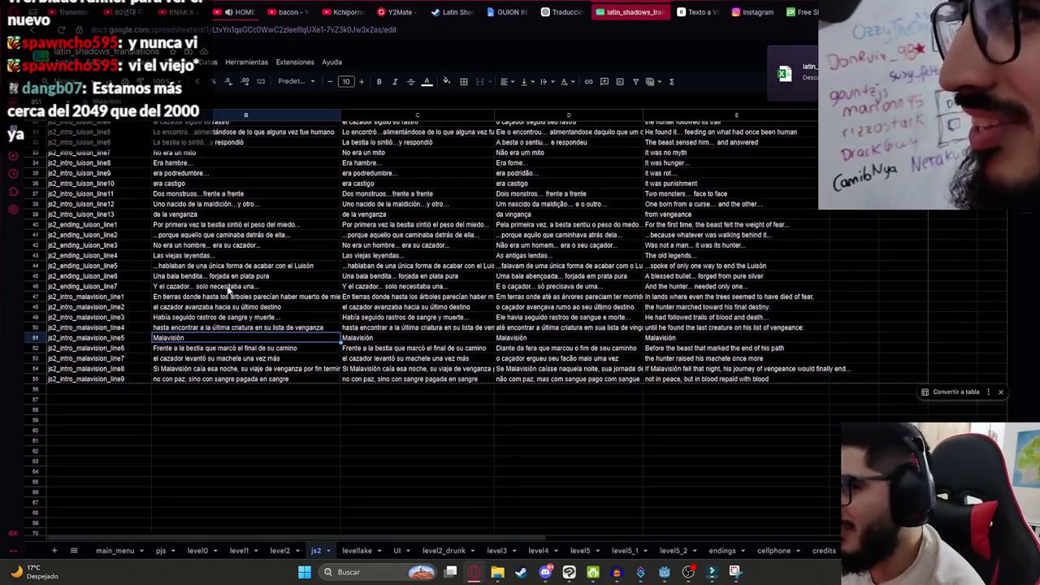
click(792, 71)
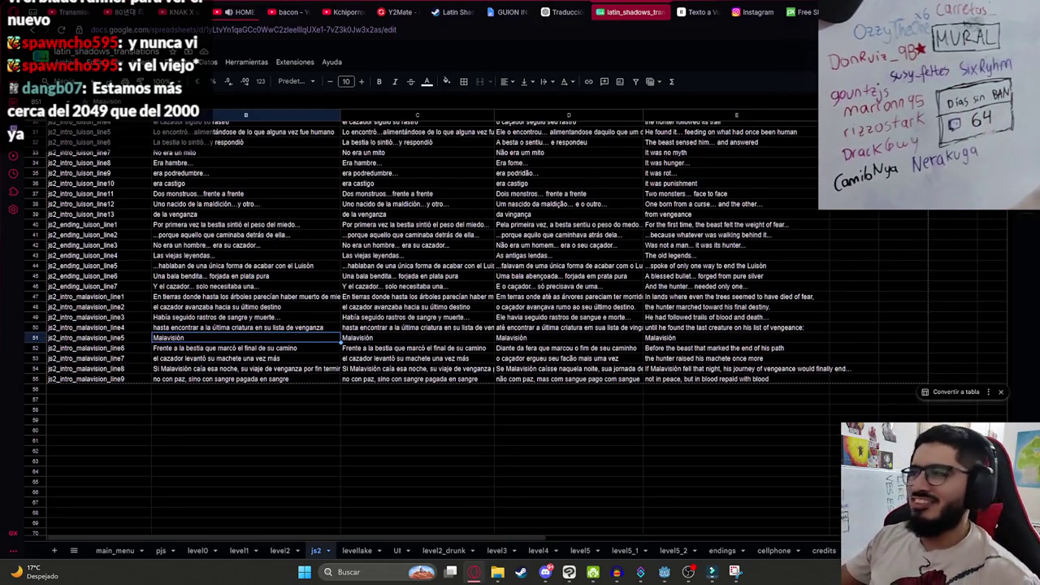
mouse_move(497, 572)
click(439, 520)
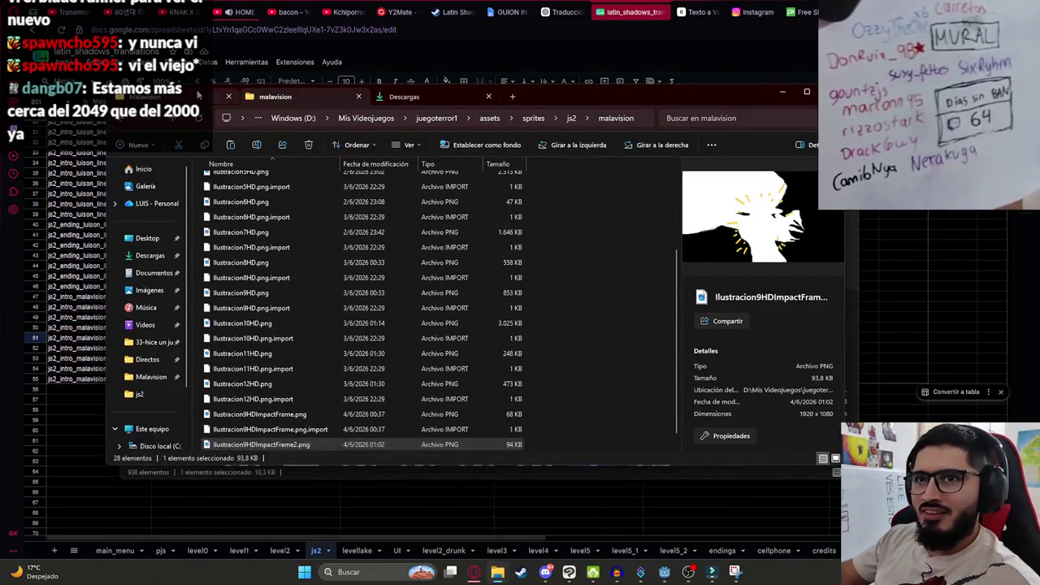
Browse from the malavision folder up through assets to juegoterror1 and open its translations folder.
click(435, 101)
click(362, 104)
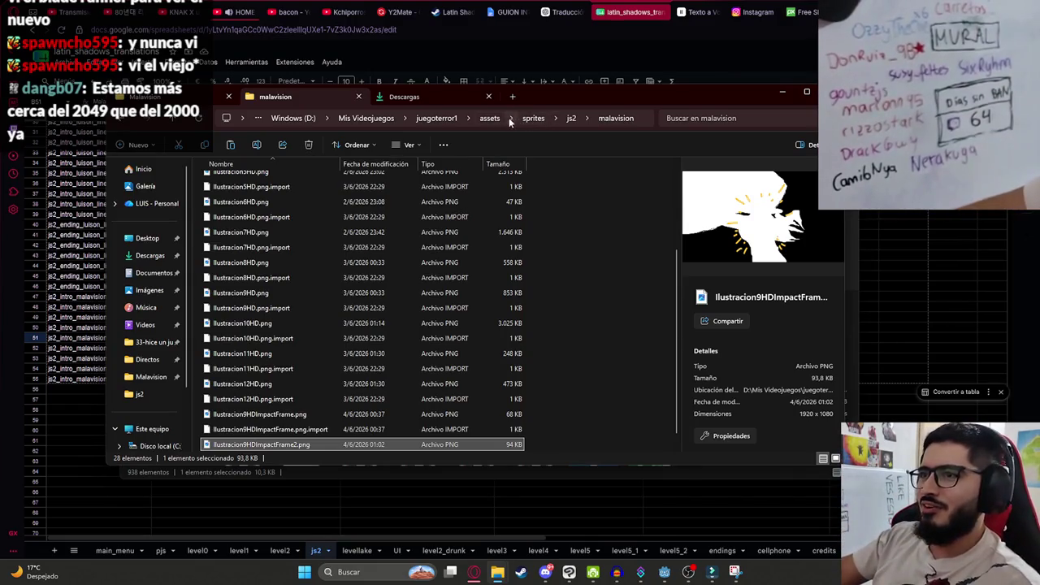
click(494, 120)
click(541, 262)
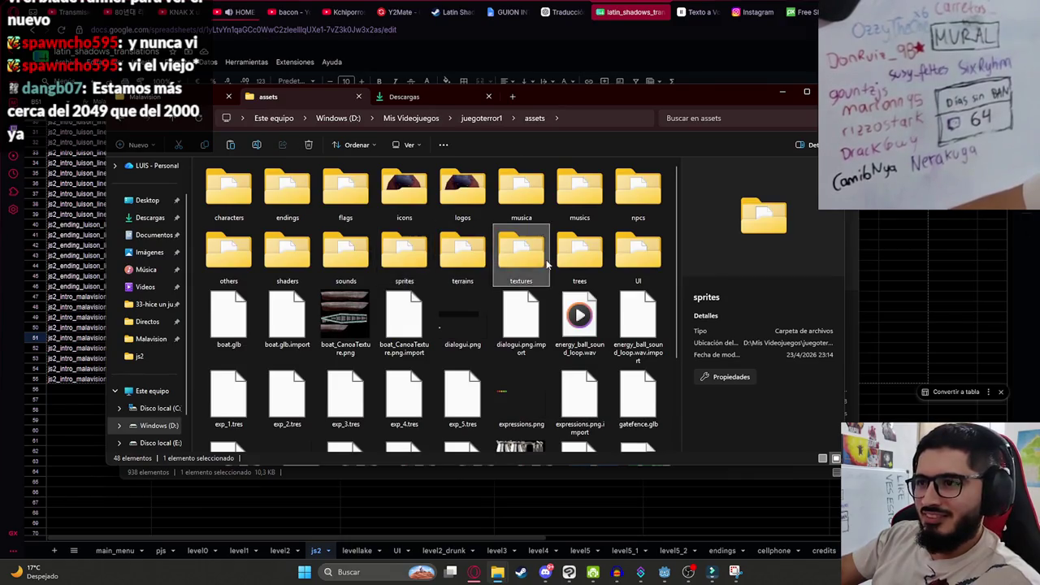
click(285, 280)
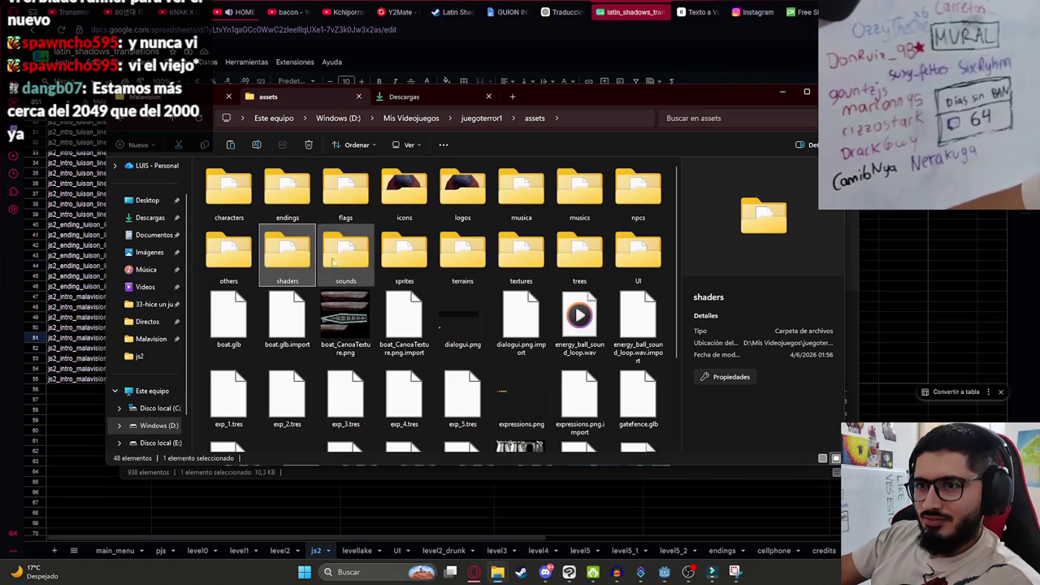
click(579, 256)
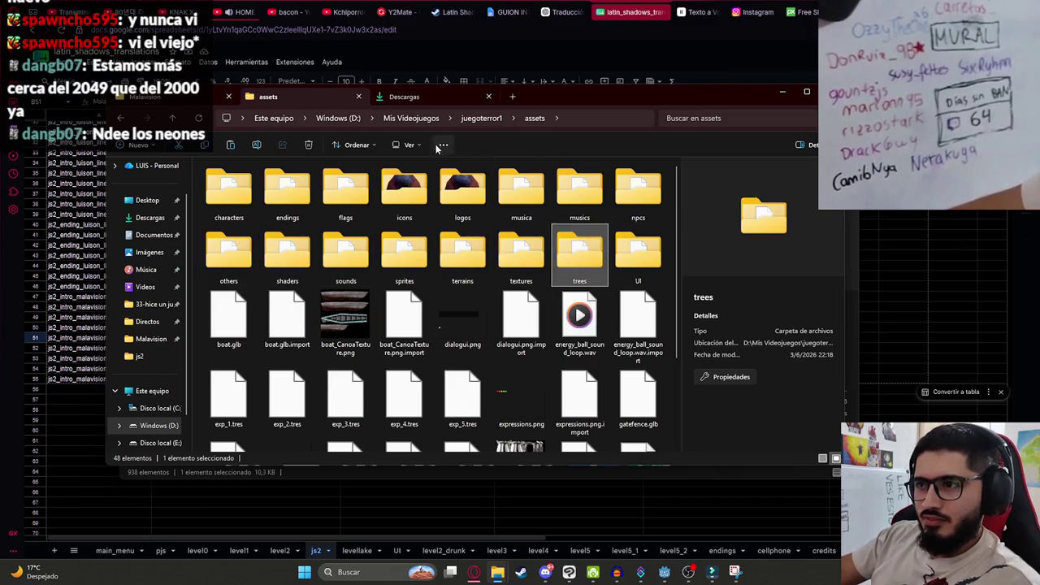
click(482, 118)
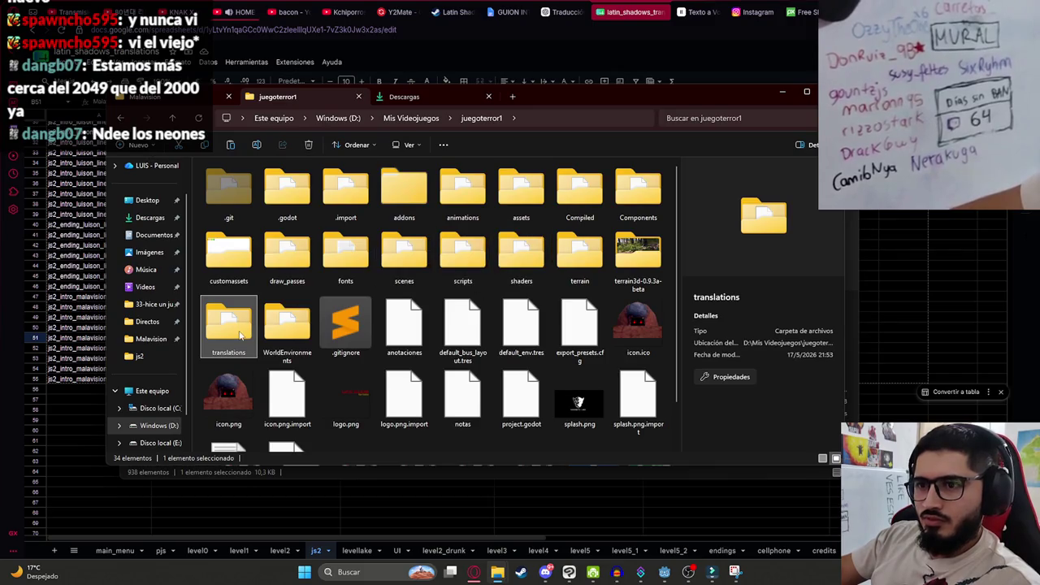
double_click(351, 248)
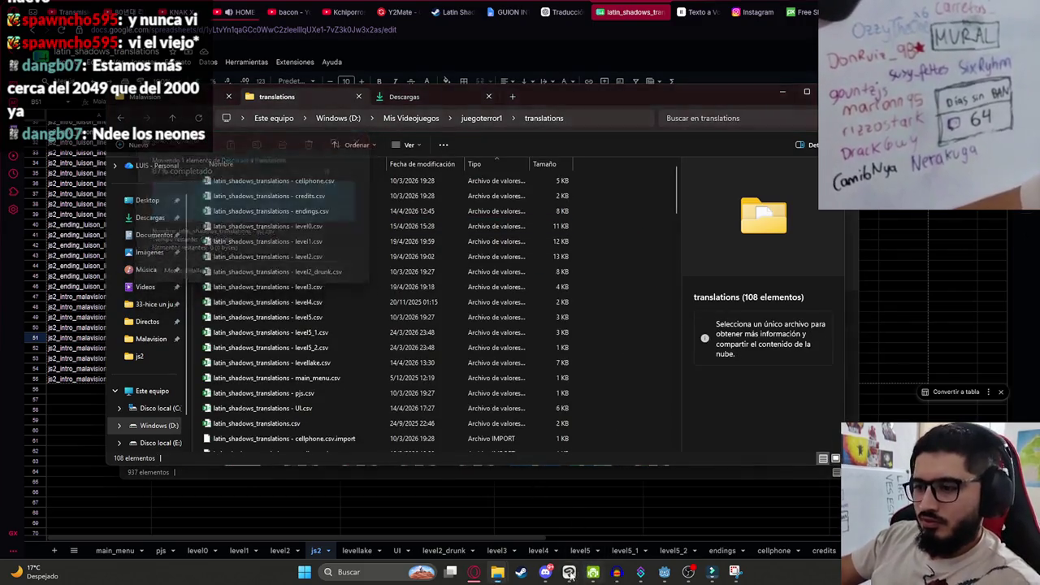
click(665, 574)
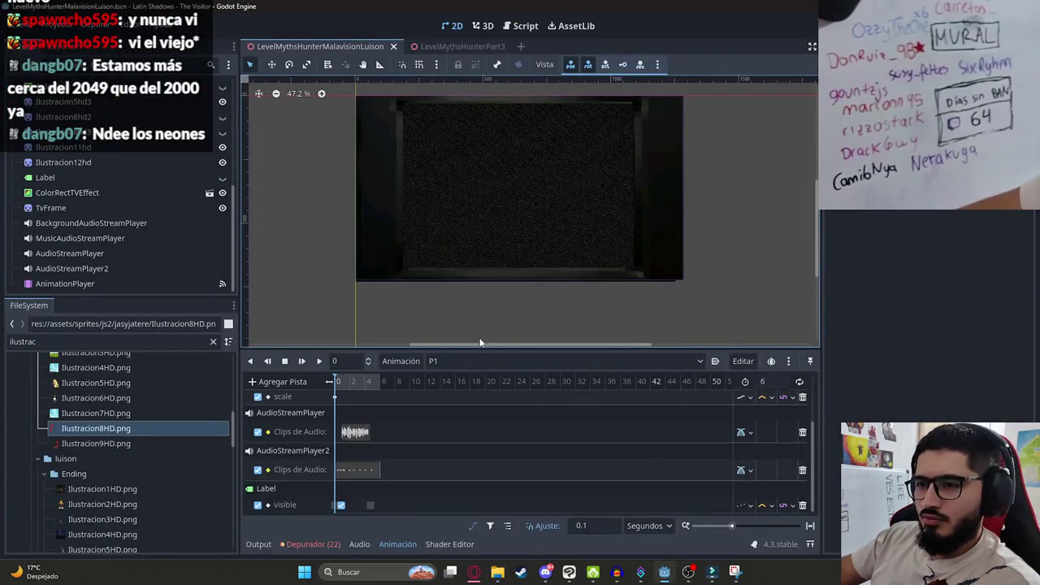
Select the Label node and preview the P1 intro animation, stopping at 0.9 seconds.
click(44, 177)
scroll(215, 147, up, 1)
scroll(215, 140, up, 4)
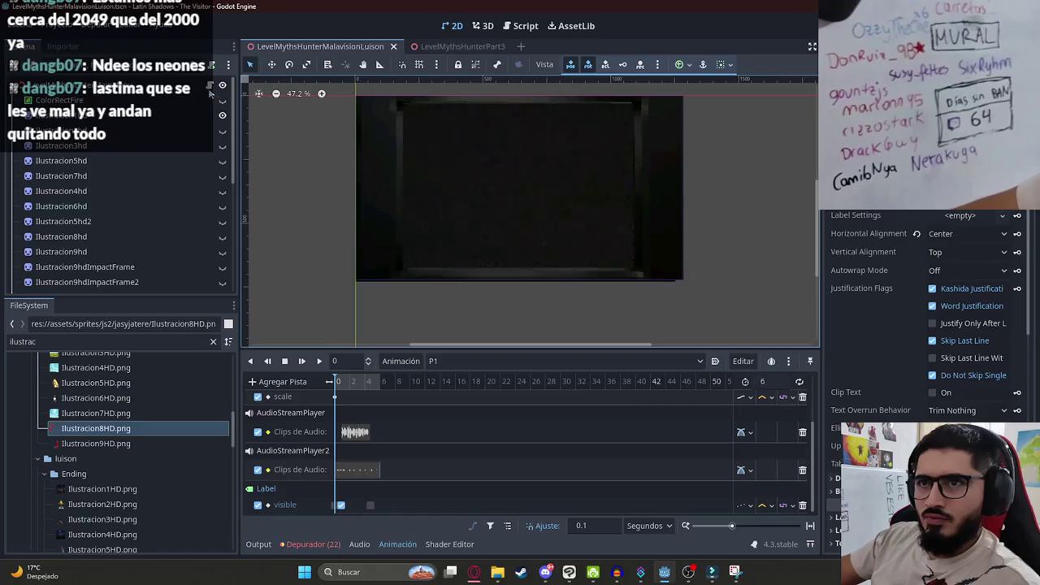
click(319, 360)
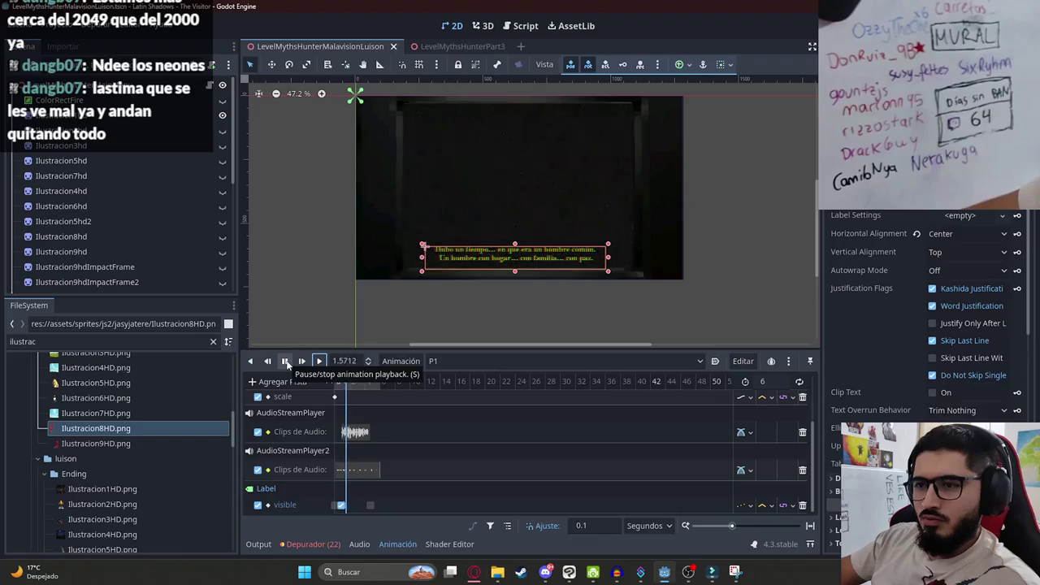
click(286, 363)
scroll(352, 432, up, 3)
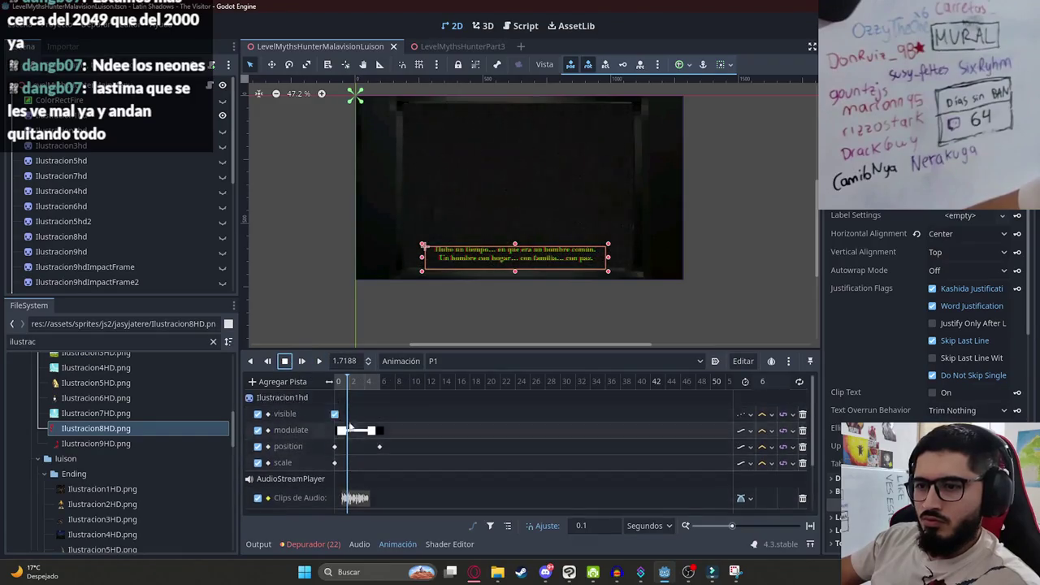
scroll(351, 432, down, 1)
click(342, 385)
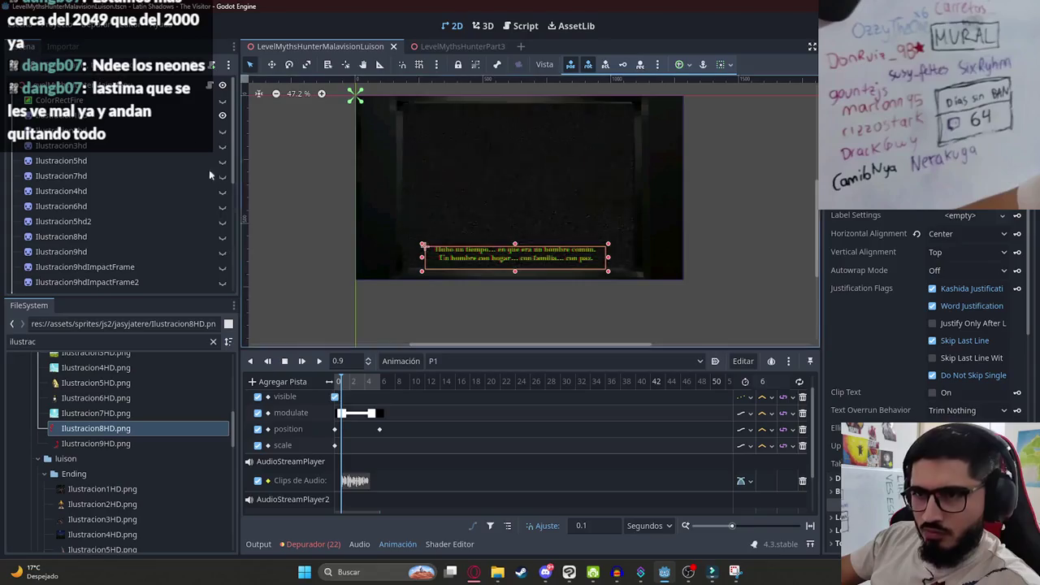
Replace the js2_intro_luison_line1 key on script line 11 with js2_intro_malavision_line1.
click(221, 86)
click(610, 190)
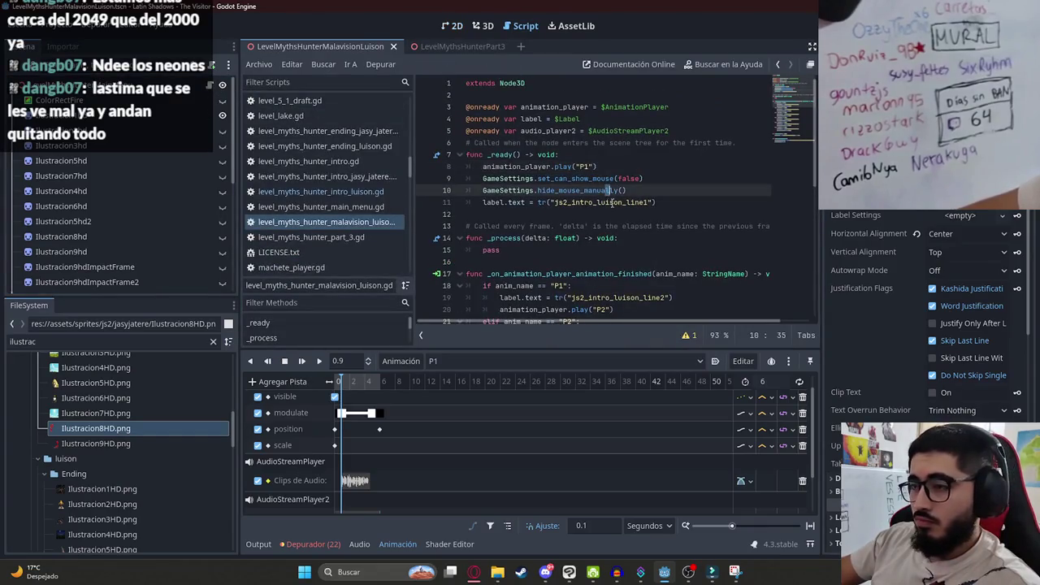
click(475, 573)
click(118, 309)
click(664, 572)
double_click(599, 202)
key(ctrl+v)
Scrub the intro timeline, then switch to and preview the P2 animation.
scroll(496, 82, down, 5)
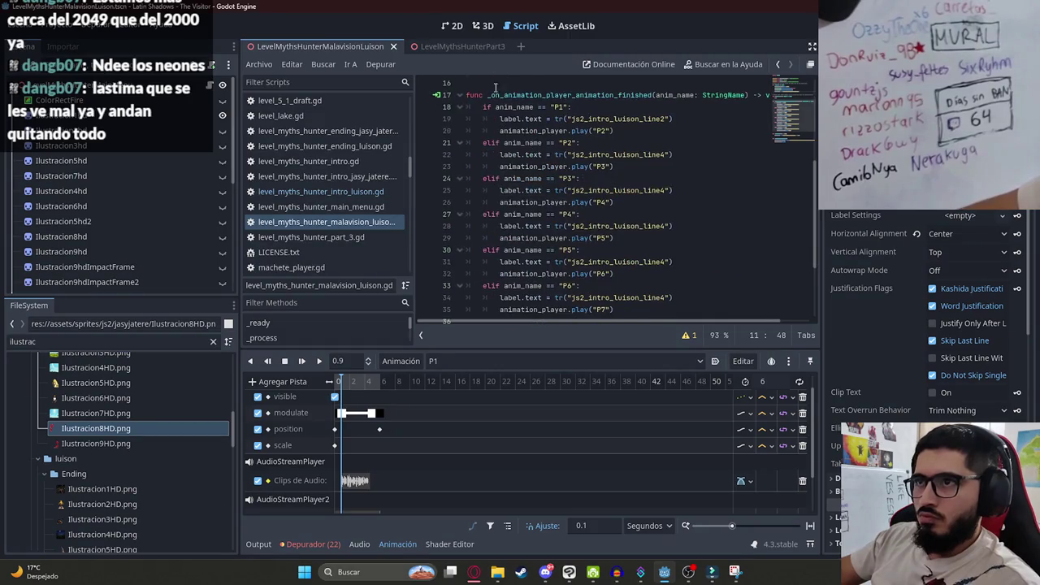
scroll(528, 317, down, 3)
mouse_move(350, 386)
mouse_down()
mouse_move(363, 385)
mouse_move(340, 391)
mouse_up()
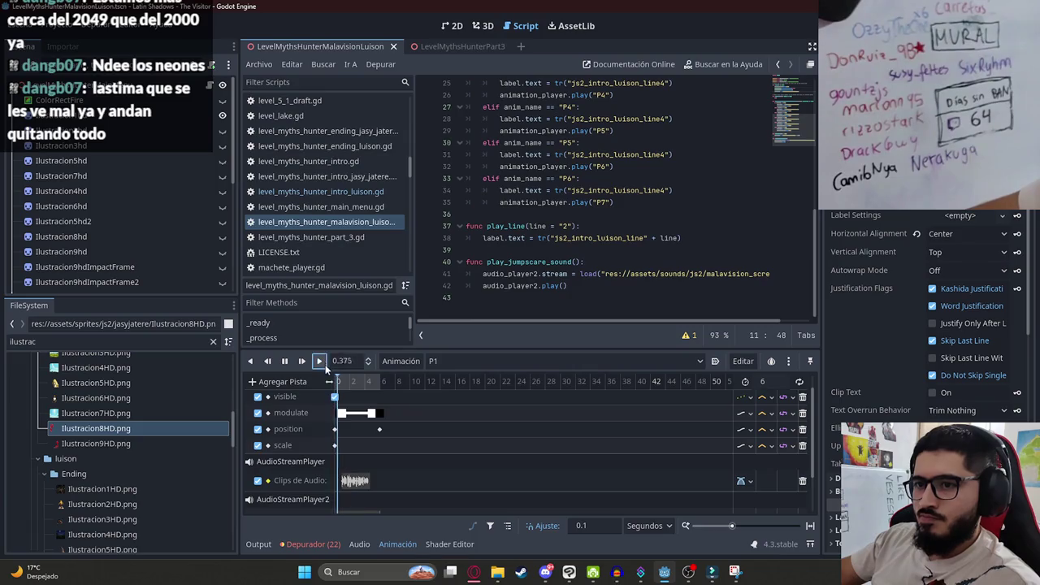
click(452, 25)
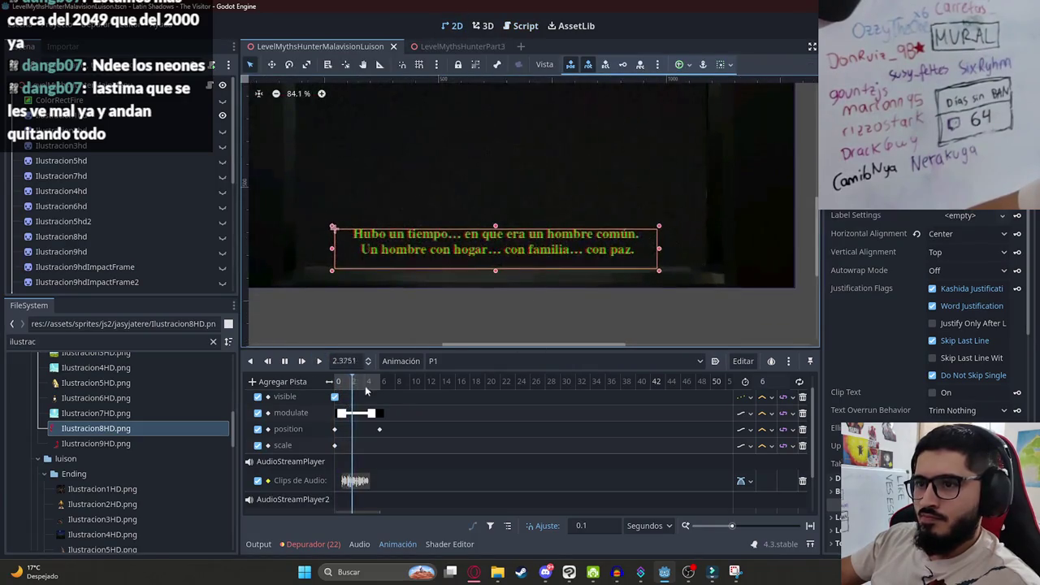
click(436, 363)
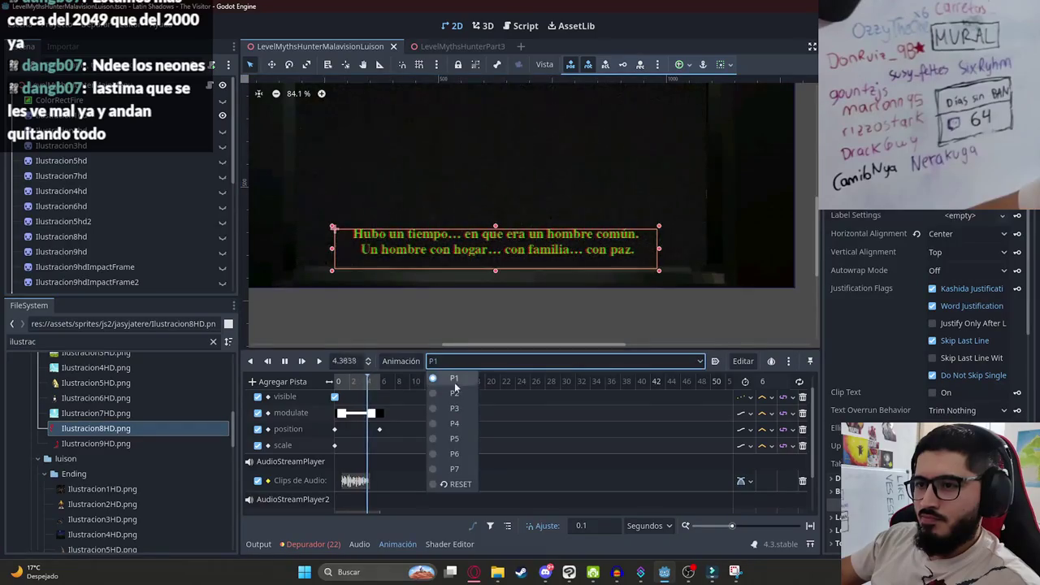
click(455, 394)
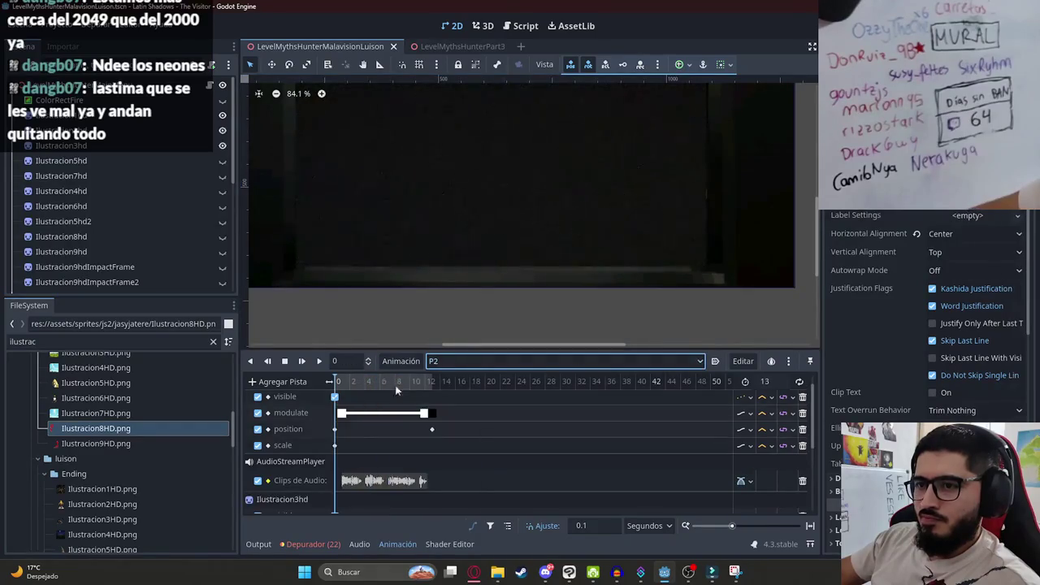
click(319, 361)
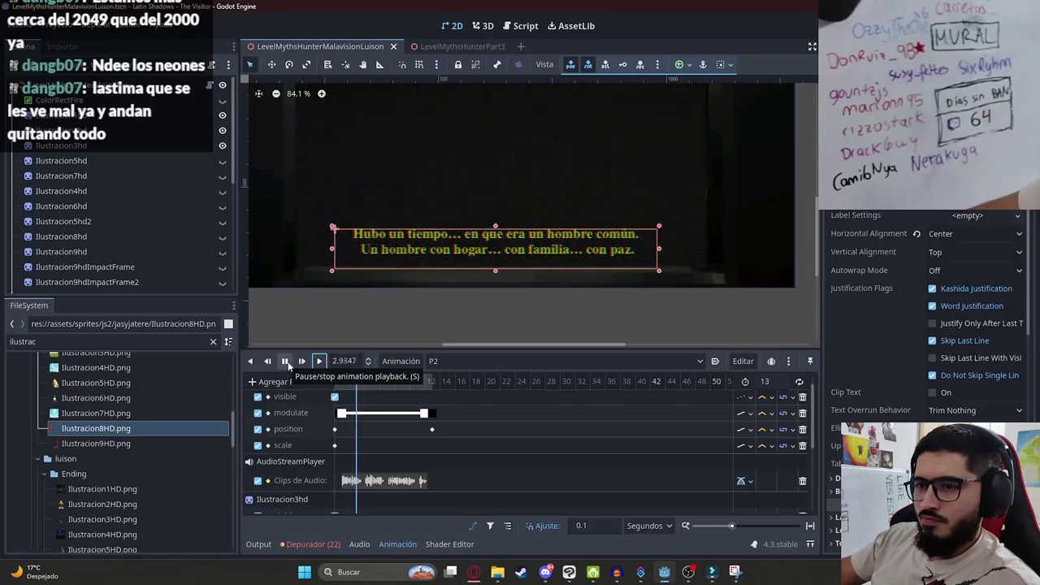
Select the subtitle key on line 19 of the scene script.
click(211, 86)
scroll(611, 179, up, 8)
double_click(628, 228)
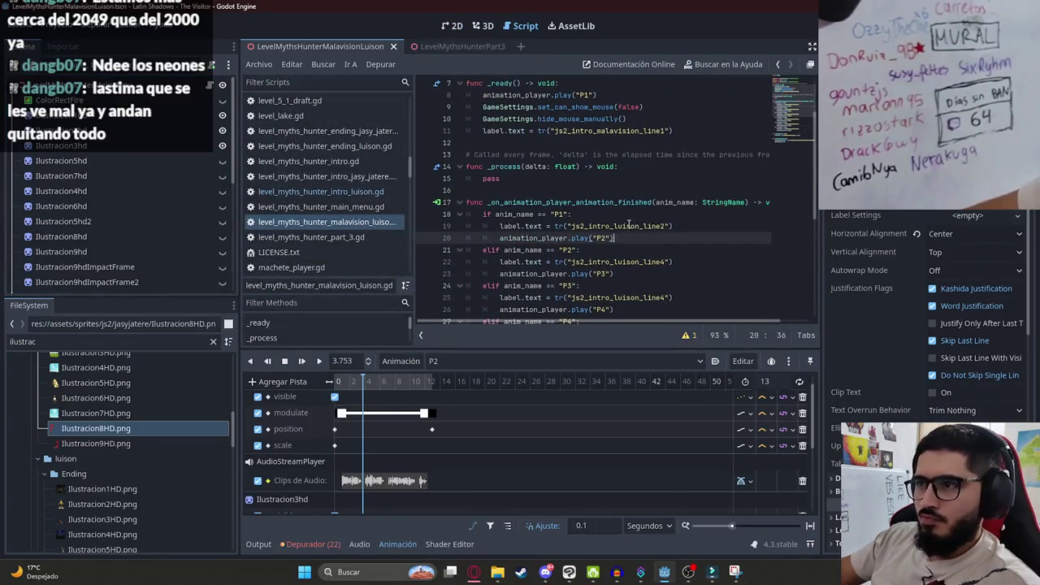
Rename the selected luison subtitle keys in the handler to malavision keys.
text(js2_intro_malavision_line1)
mouse_move(663, 226)
mouse_down()
mouse_move(567, 227)
mouse_move(602, 263)
mouse_up()
key(ctrl+c)
key(ctrl+d)
scroll(663, 205, down, 4)
key(ctrl+d)
key(ctrl+v)
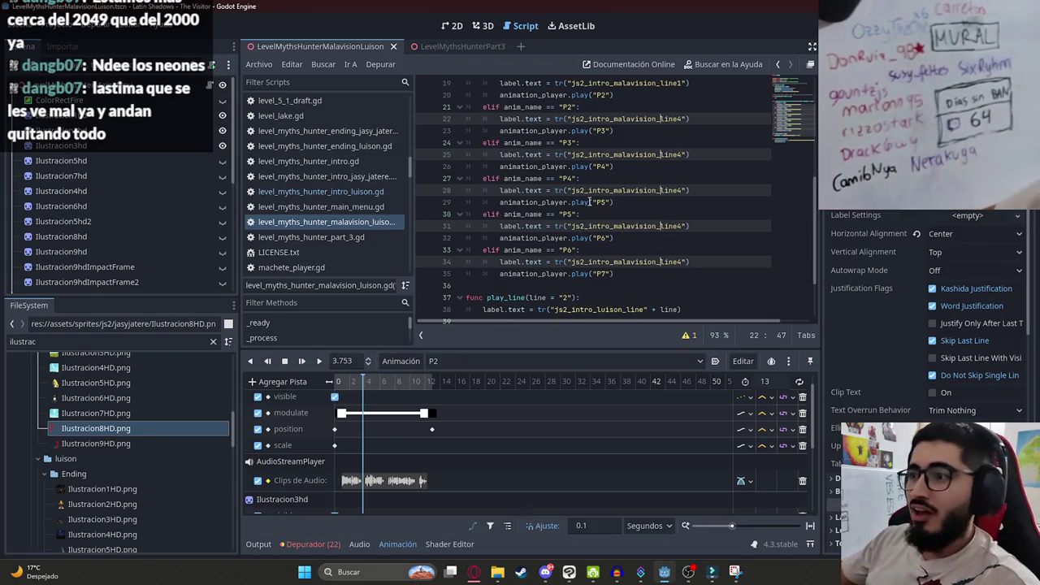
Cross-check the script keys against the translations spreadsheet and review the js2_intro_malavision_line4 key on line 22.
click(581, 214)
click(471, 573)
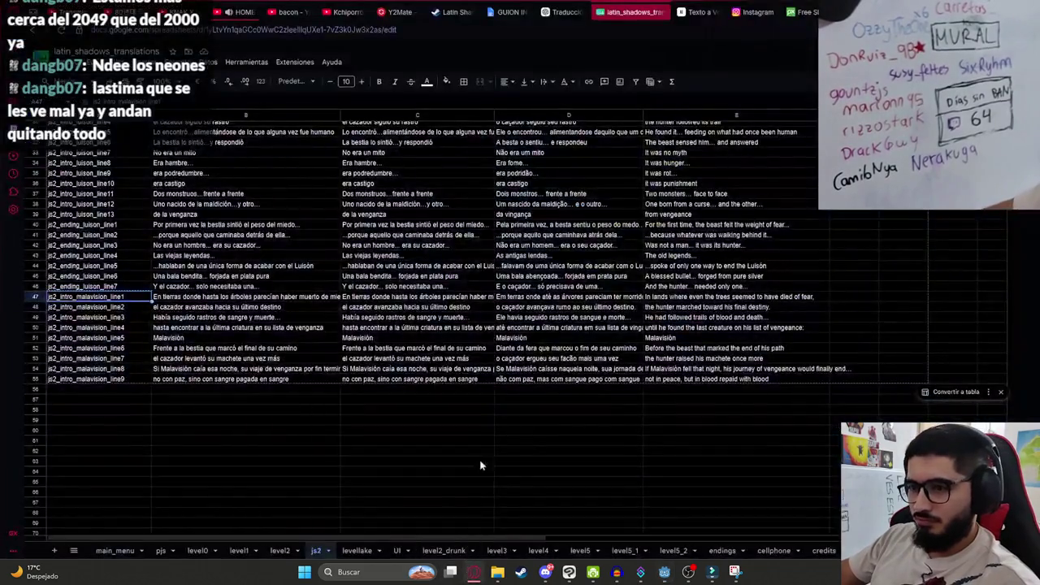
click(248, 11)
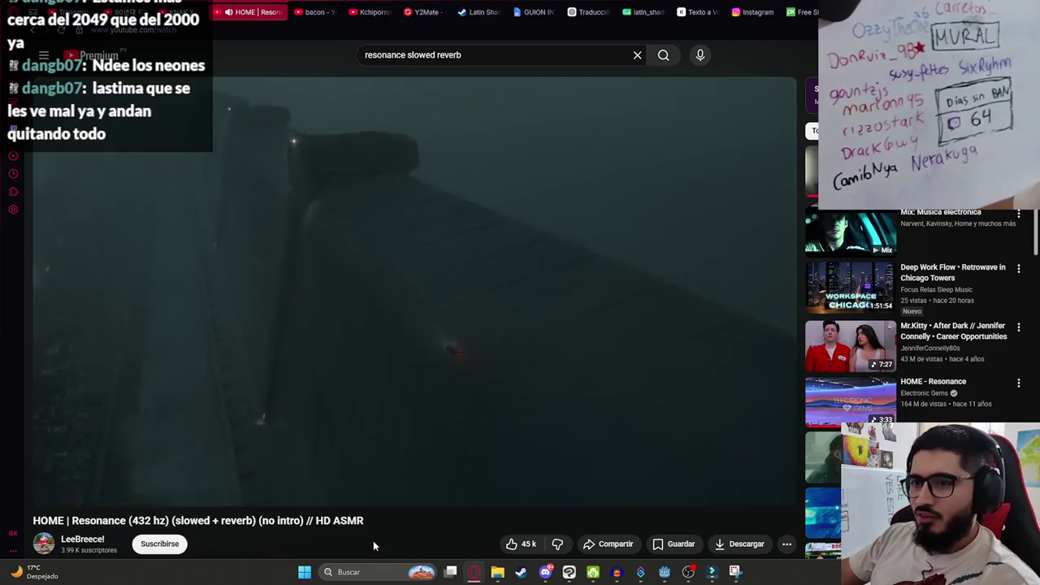
key(alt+Tab)
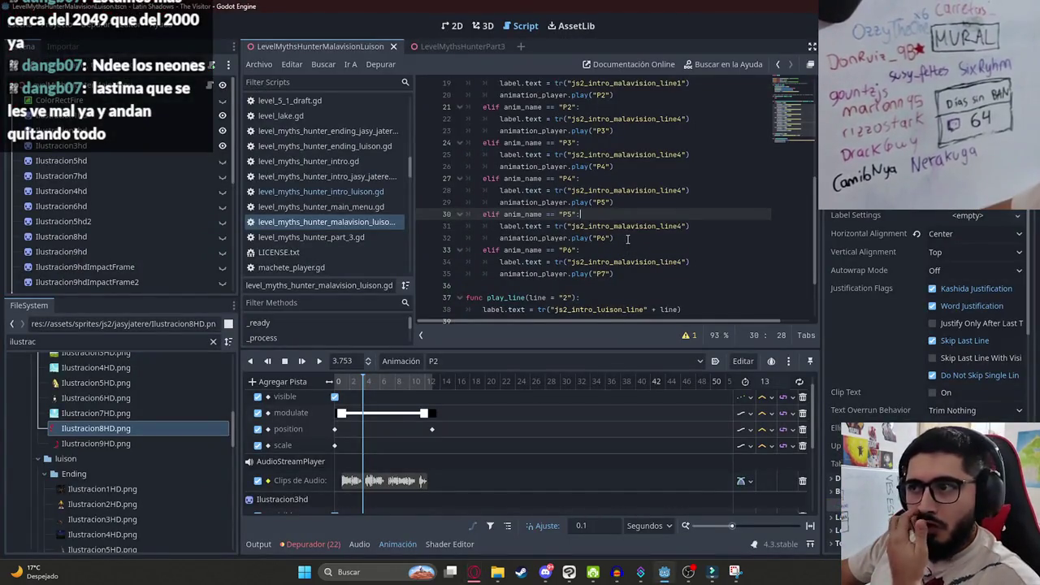
click(585, 237)
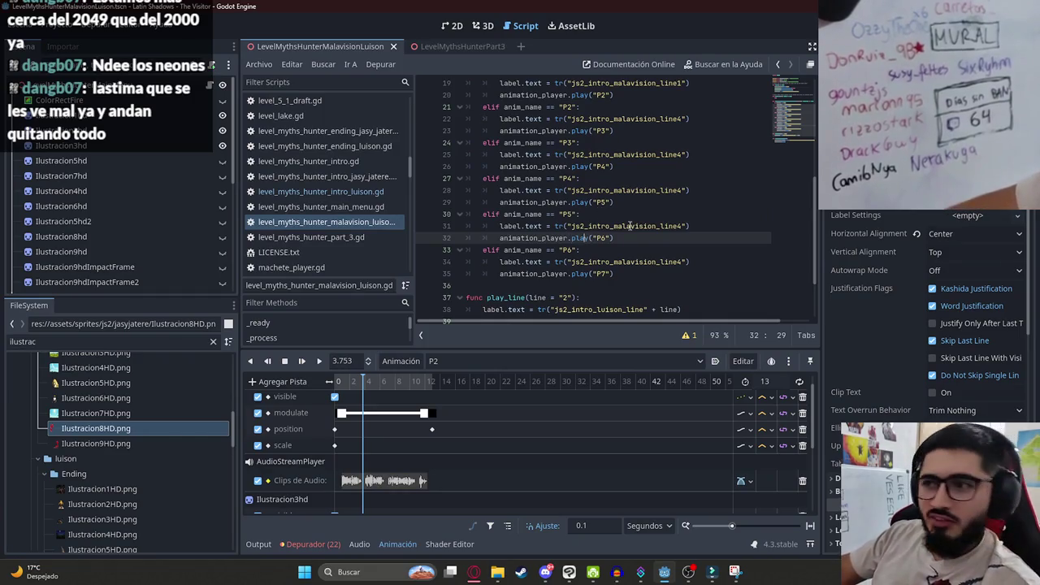
key(ctrl+z)
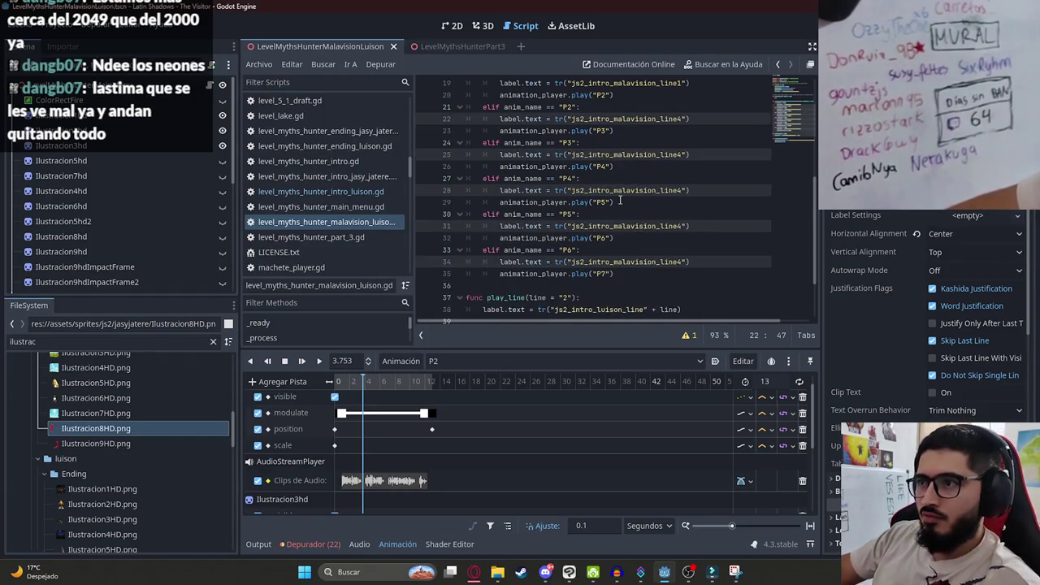
double_click(629, 119)
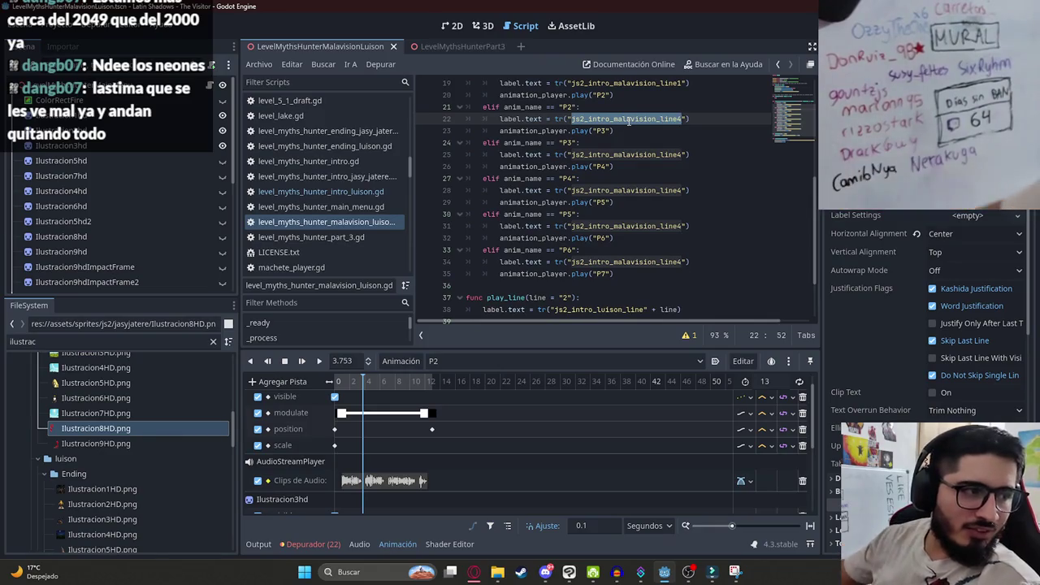
scroll(644, 124, up, 1)
click(643, 190)
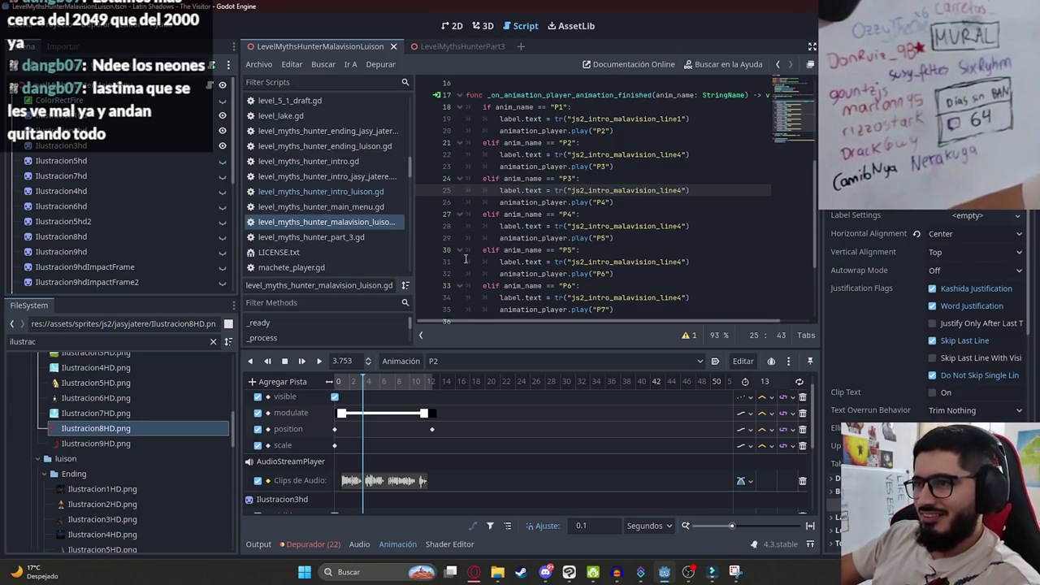
Set line 19's key to js2_intro_malavision_line2, review line 22, and show the 2D view.
key(alt+Tab)
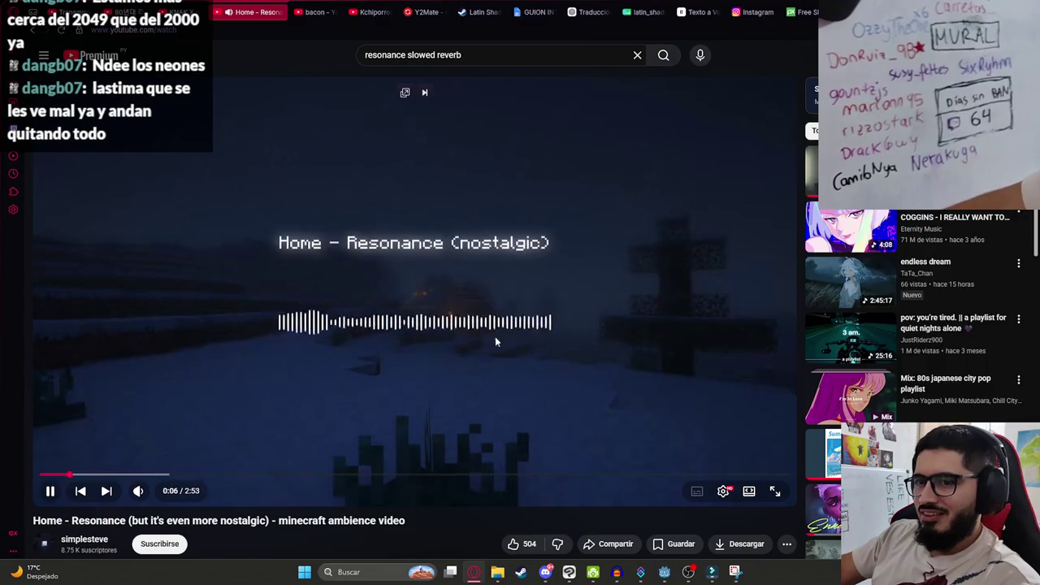
key(alt+Tab)
key(alt+Tab)
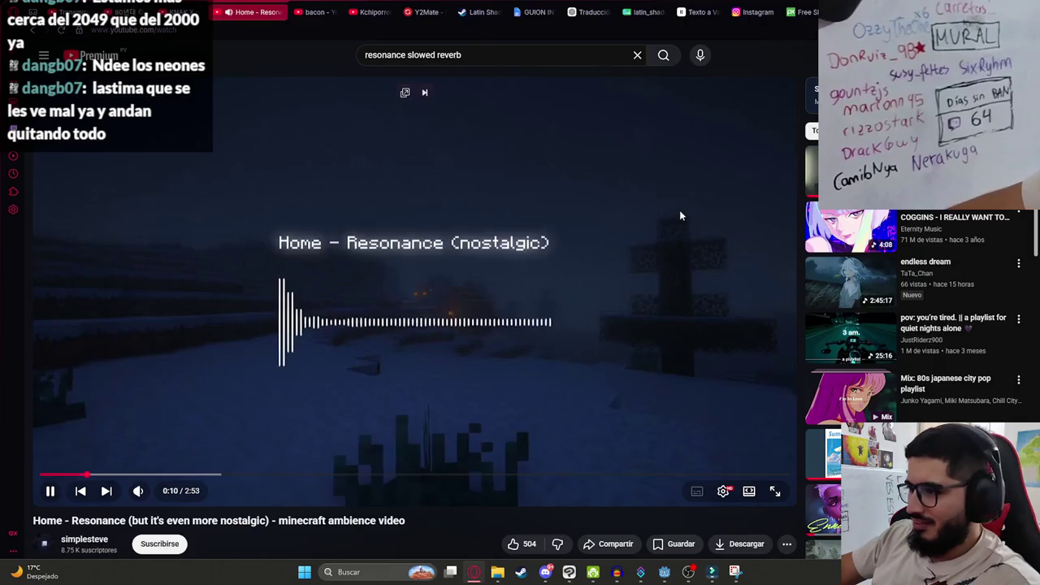
scroll(679, 213, down, 3)
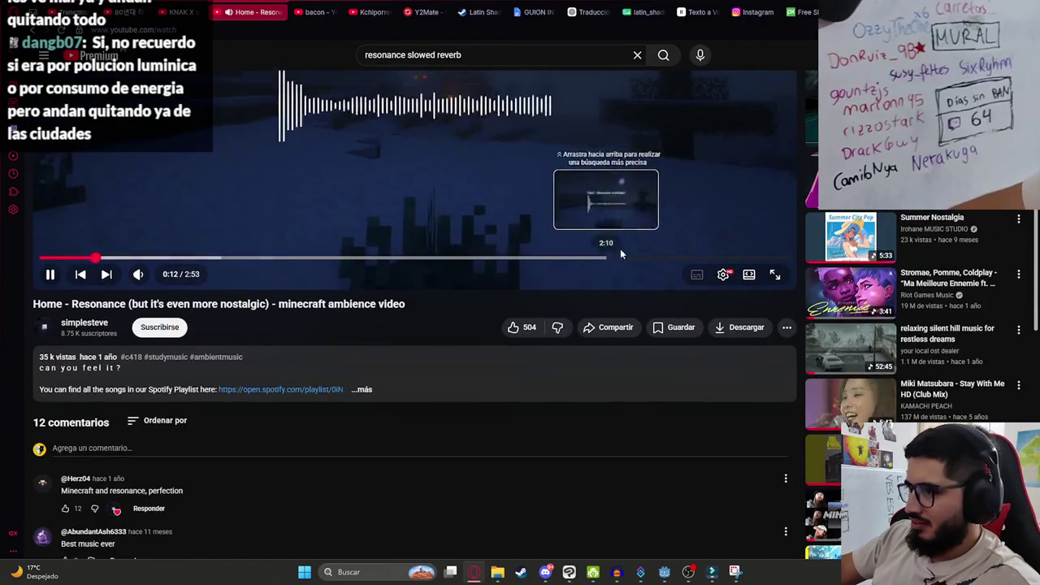
scroll(616, 248, up, 3)
key(alt+Tab)
key(Down)
key(Down)
key(Down)
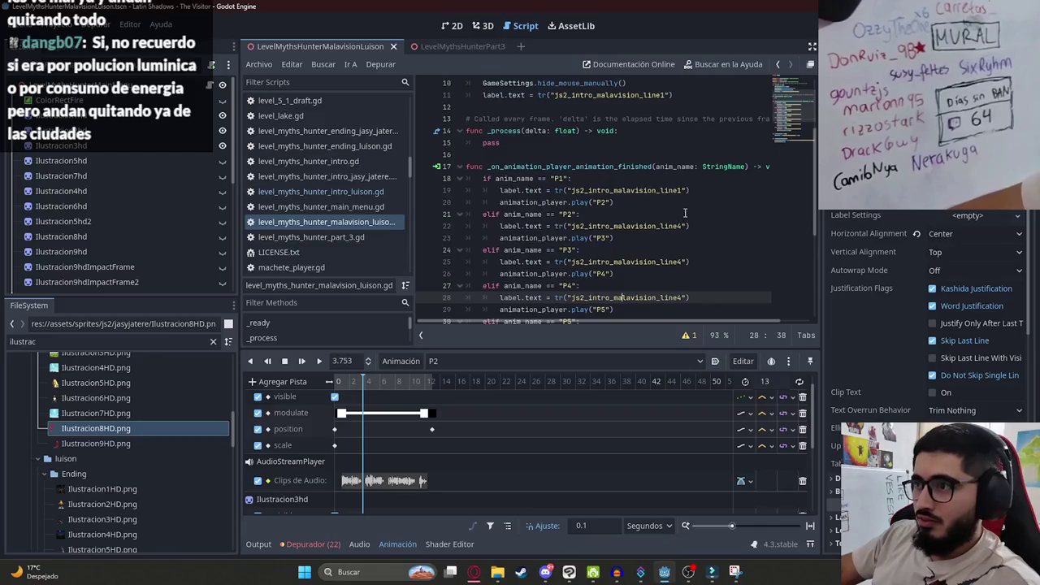
click(685, 226)
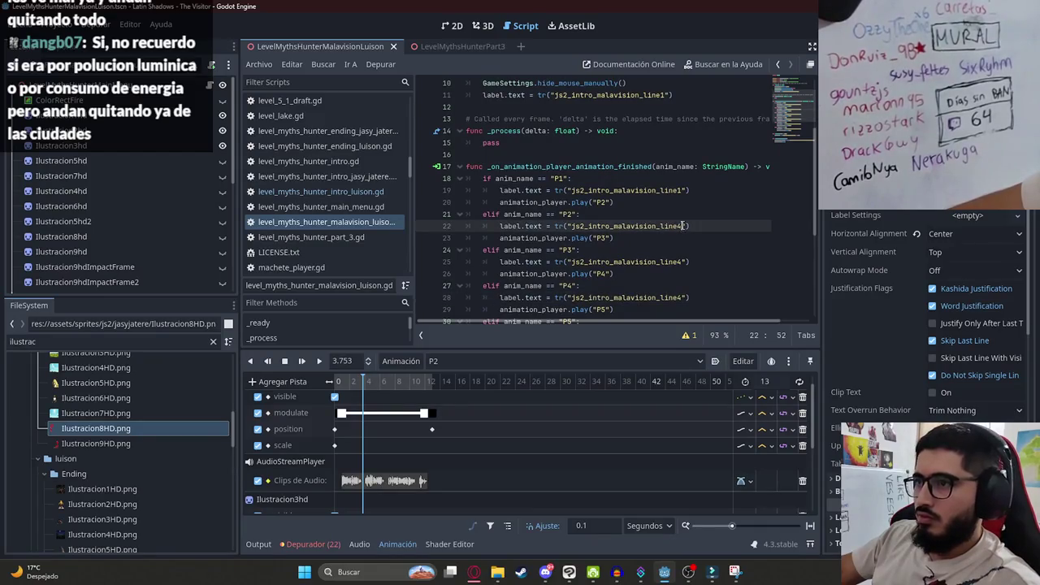
click(679, 190)
text(2)
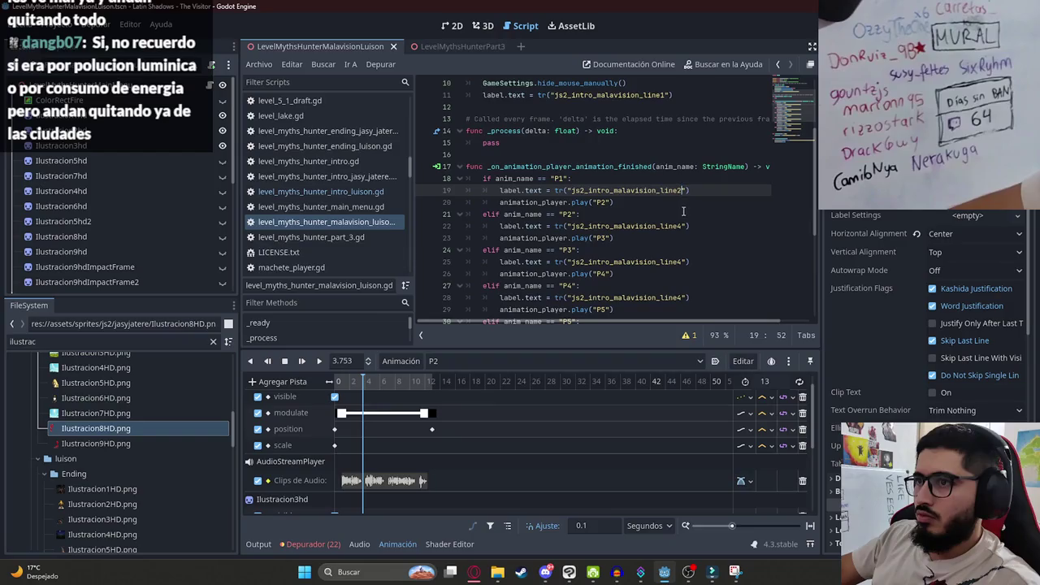
click(686, 225)
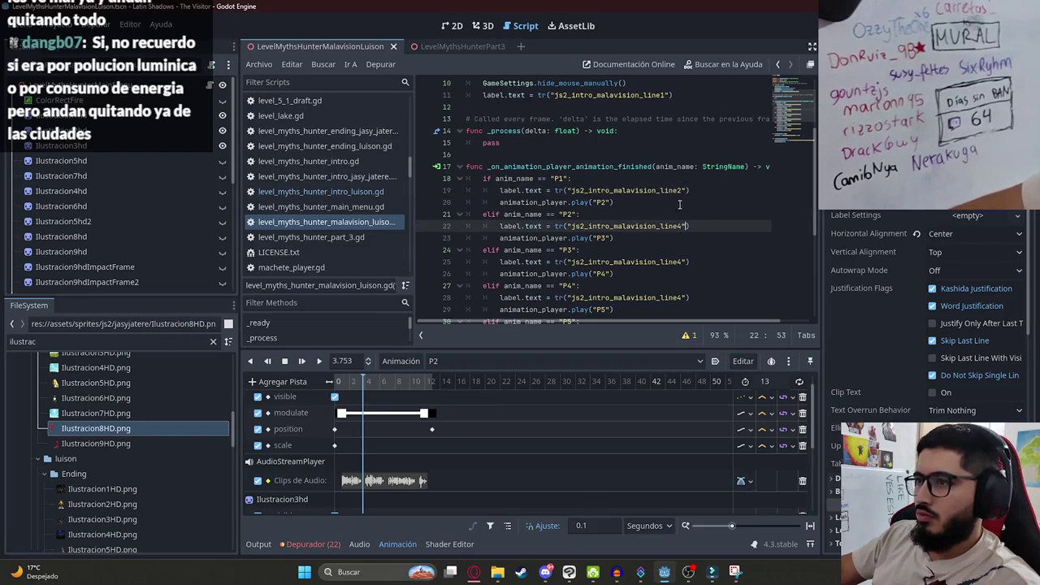
drag(714, 224, 445, 231)
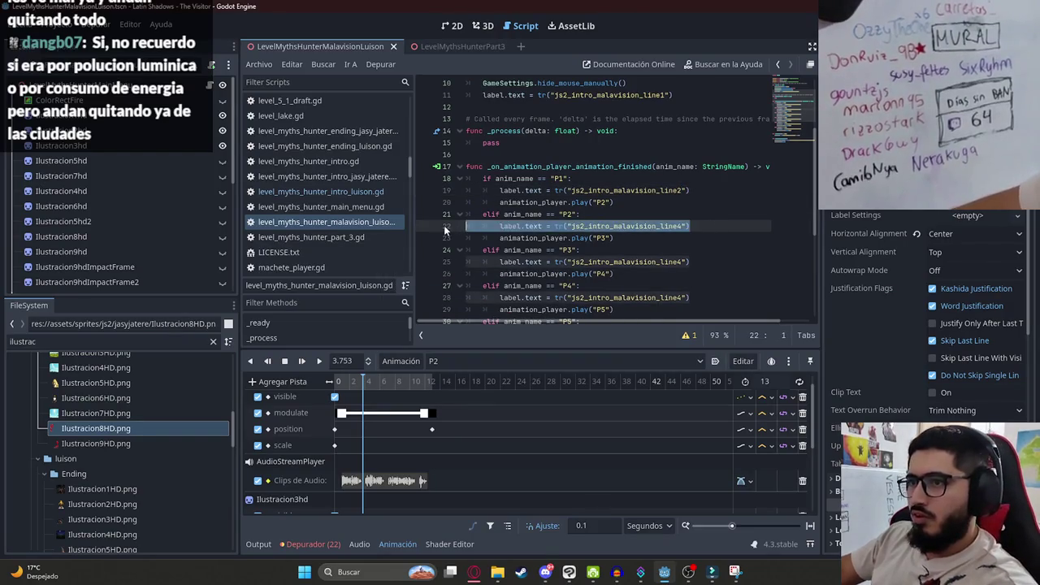
click(625, 215)
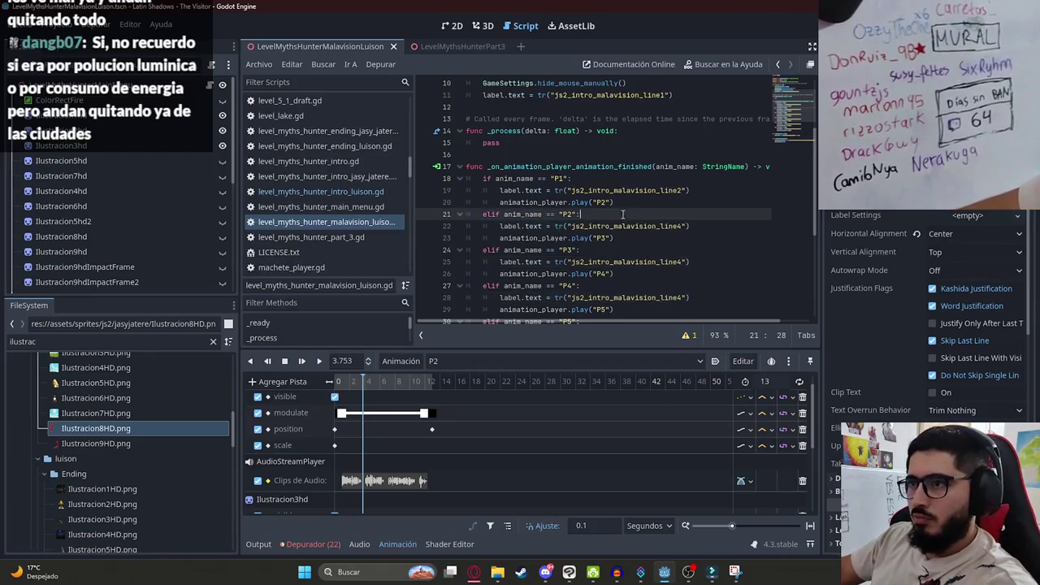
click(455, 27)
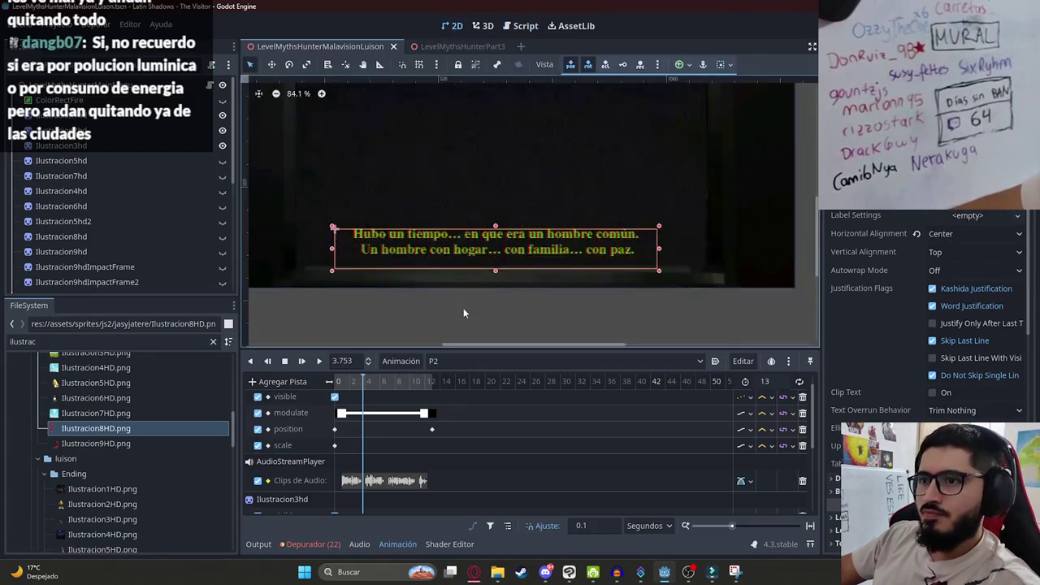
Preview the P1 animation and stop the playhead at about 3.96 seconds.
click(447, 360)
click(451, 389)
click(319, 362)
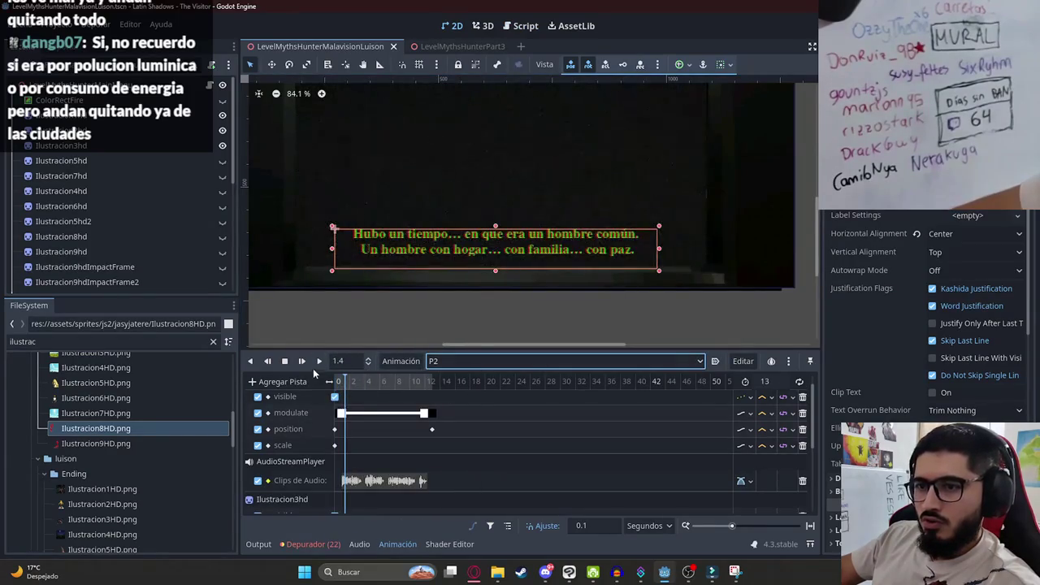
click(474, 571)
click(644, 6)
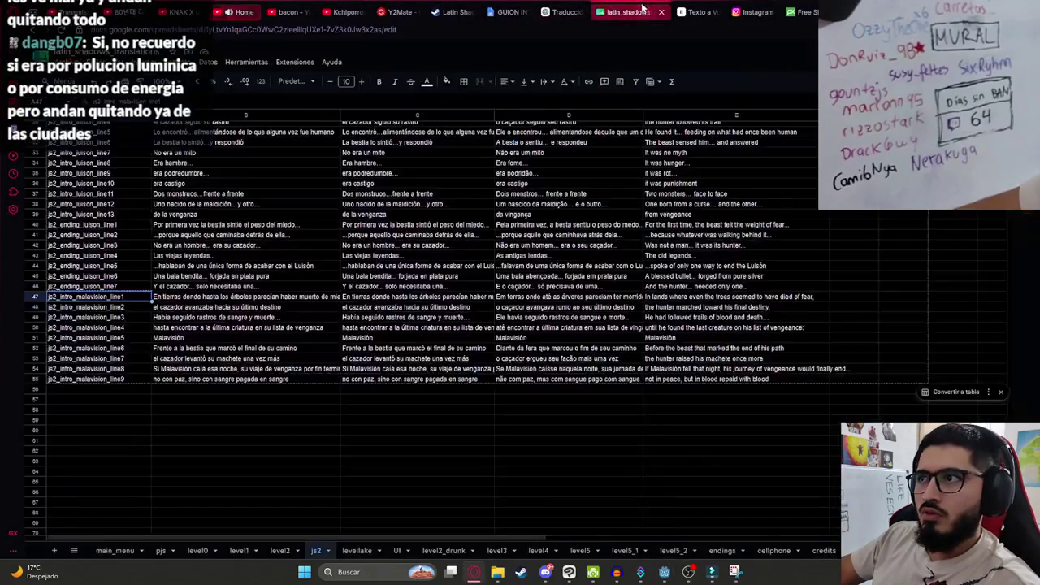
key(alt+Tab)
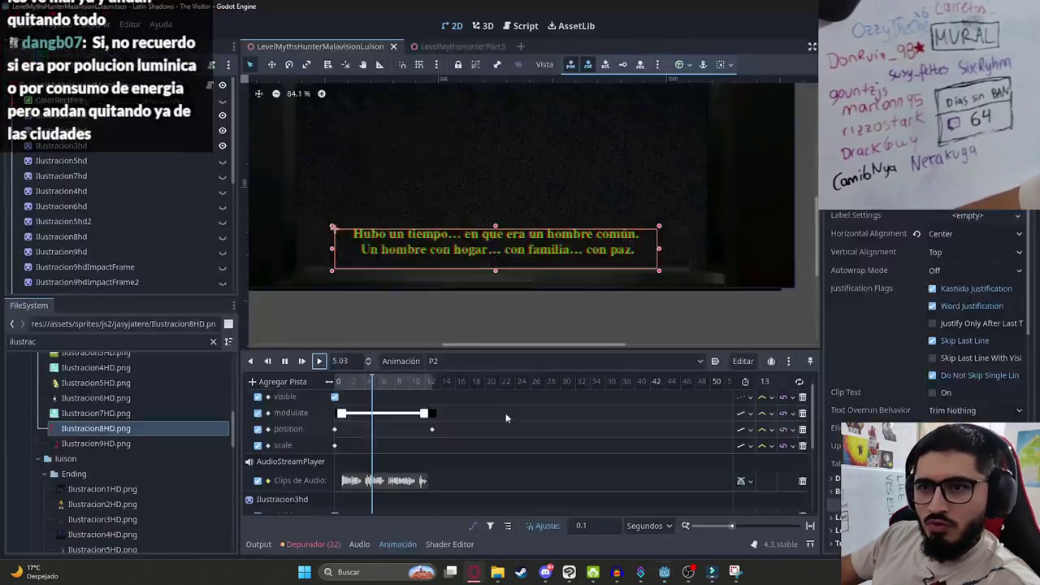
click(285, 360)
click(352, 381)
click(320, 360)
click(286, 363)
Add a method-call track on the root node with a play_line key at the playhead.
scroll(373, 480, down, 3)
click(278, 382)
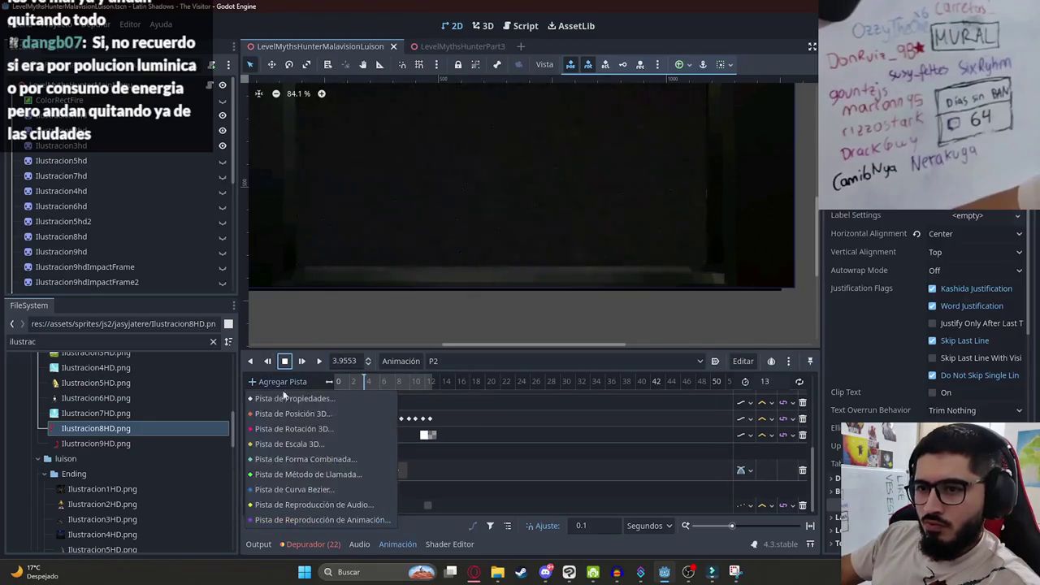
click(320, 475)
double_click(499, 135)
right_click(367, 508)
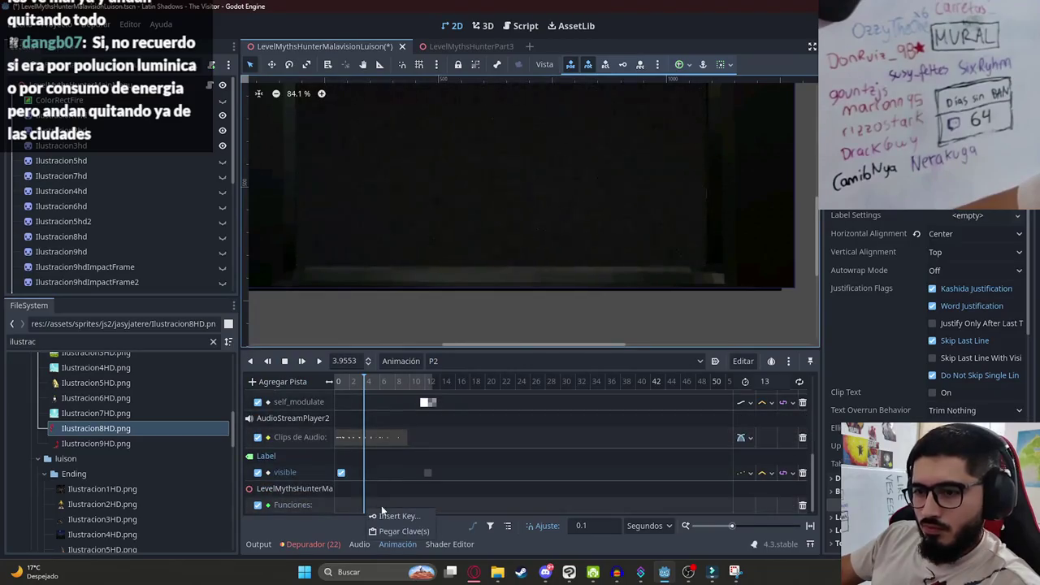
click(382, 515)
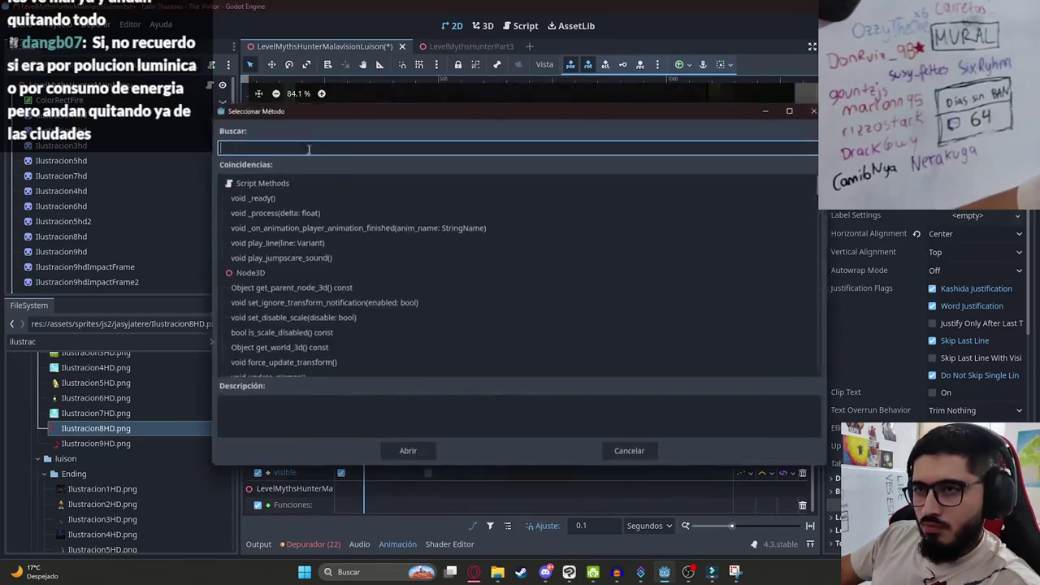
double_click(276, 242)
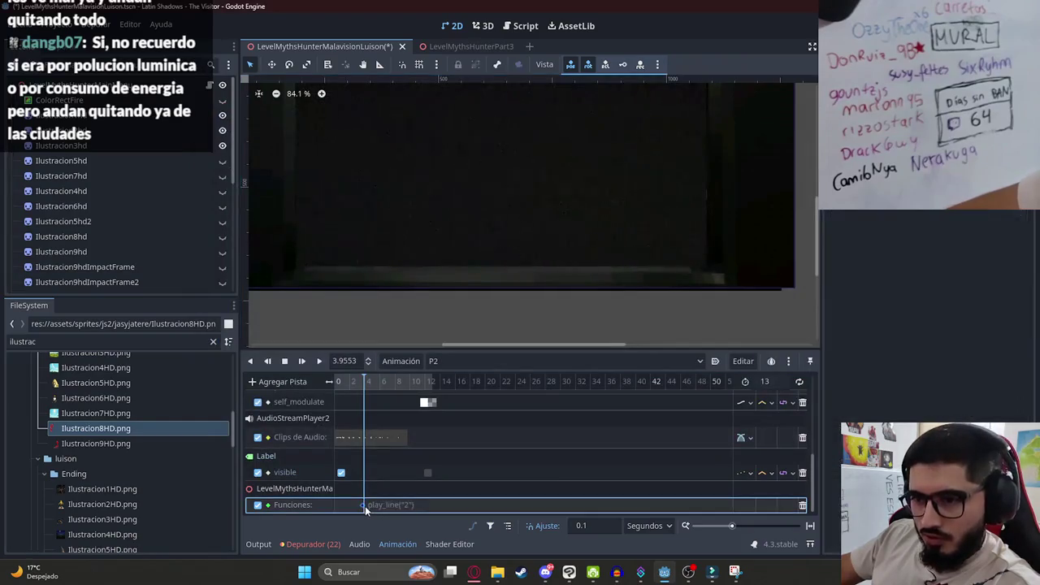
Change the play_line key's argument from 2 to 3.
click(474, 572)
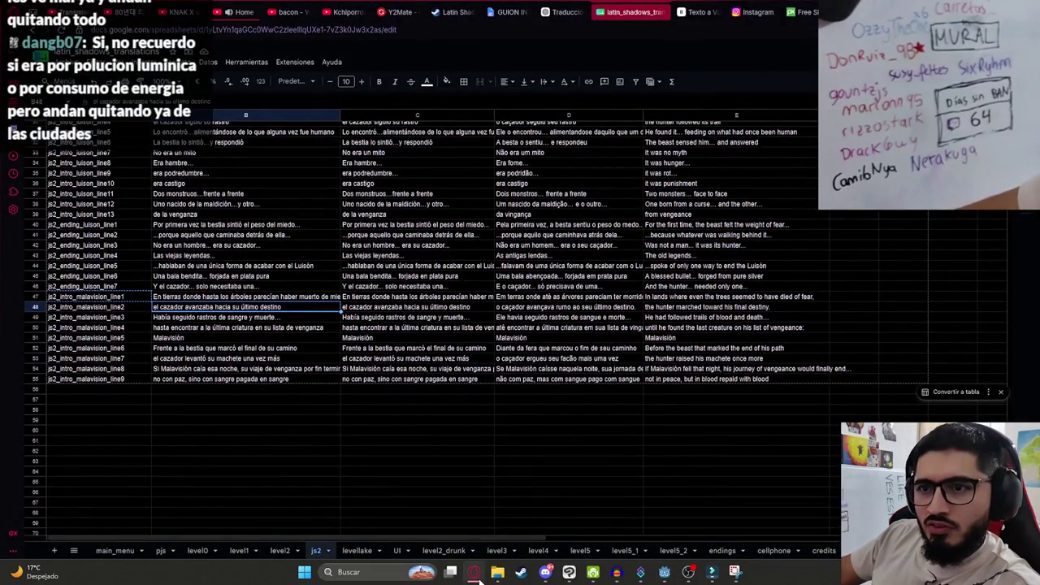
click(475, 573)
click(364, 505)
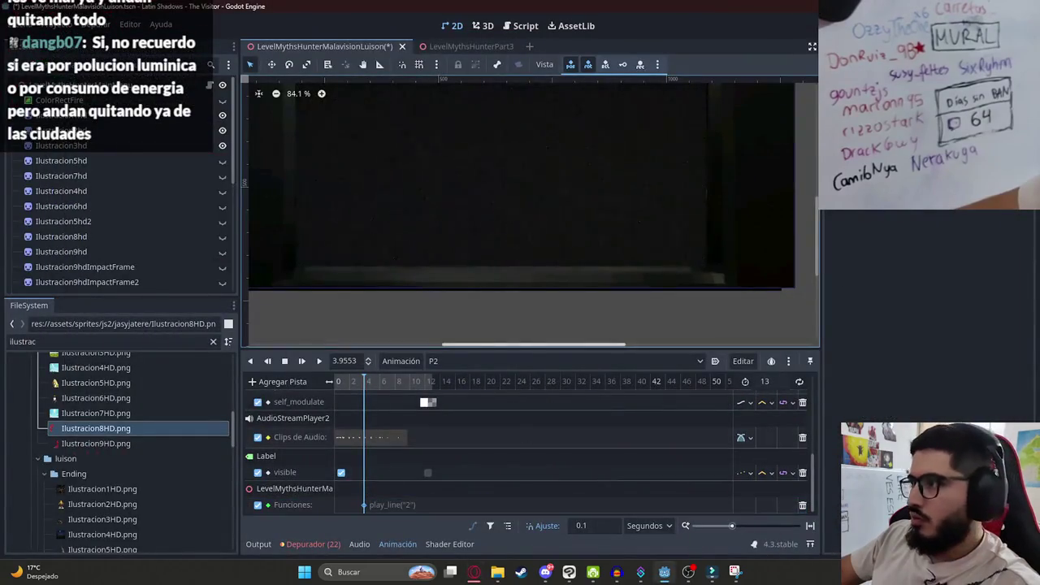
click(890, 226)
text(3)
key(Return)
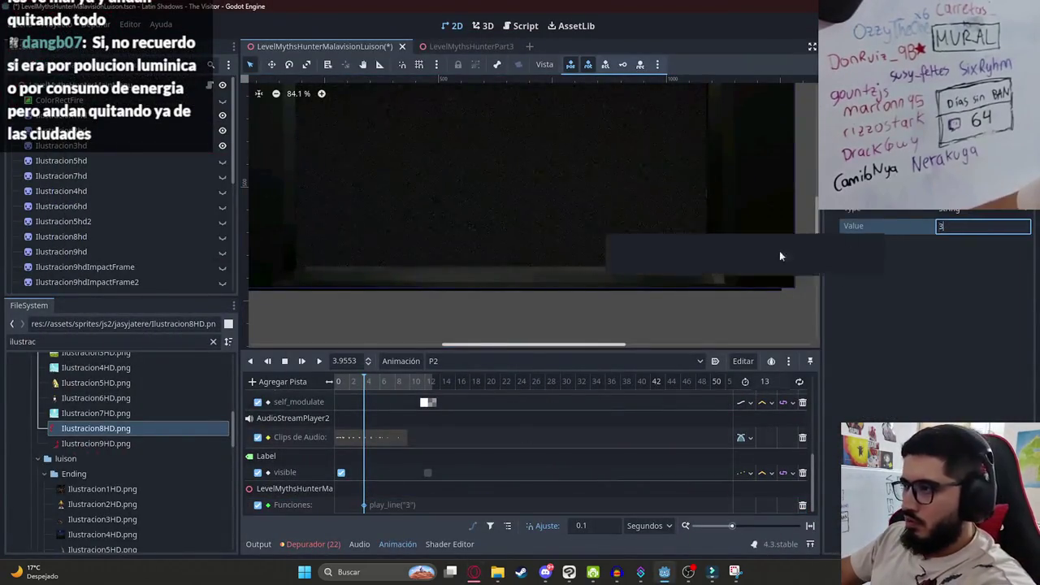
Replay the animation to check subtitle timing, then play again from about 2 seconds.
click(345, 382)
click(322, 362)
click(285, 362)
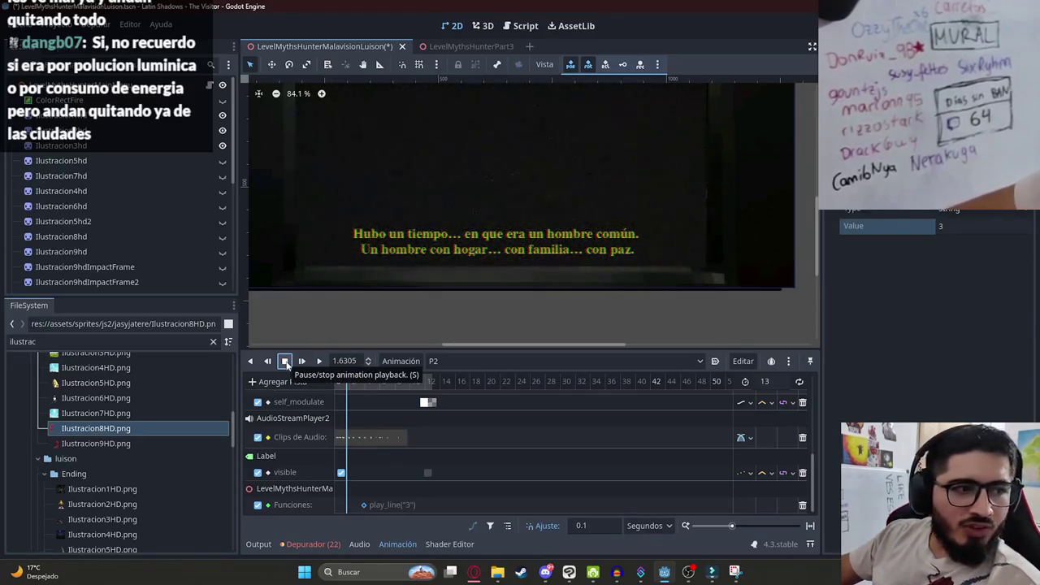
click(289, 361)
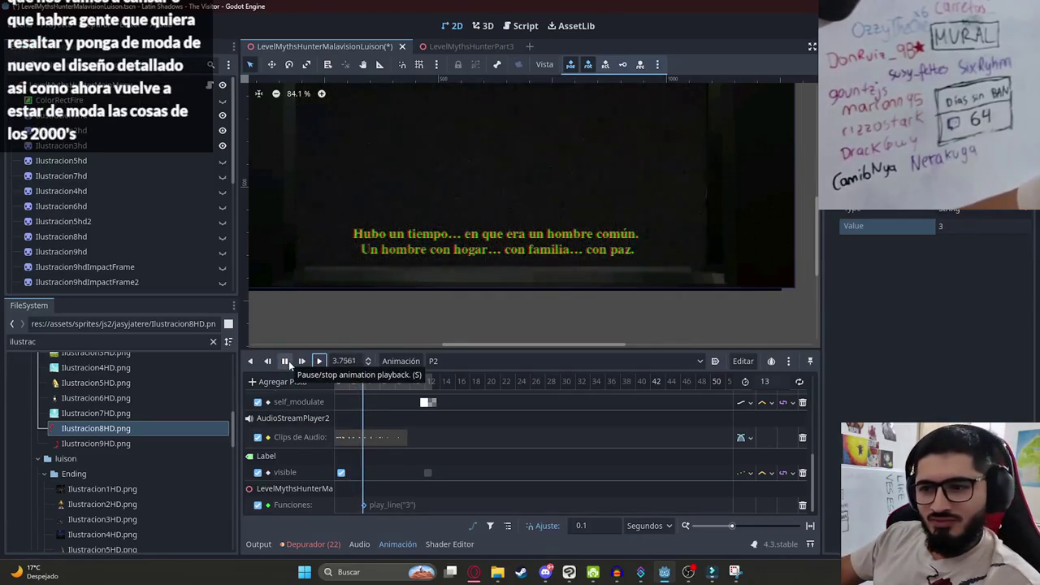
click(289, 361)
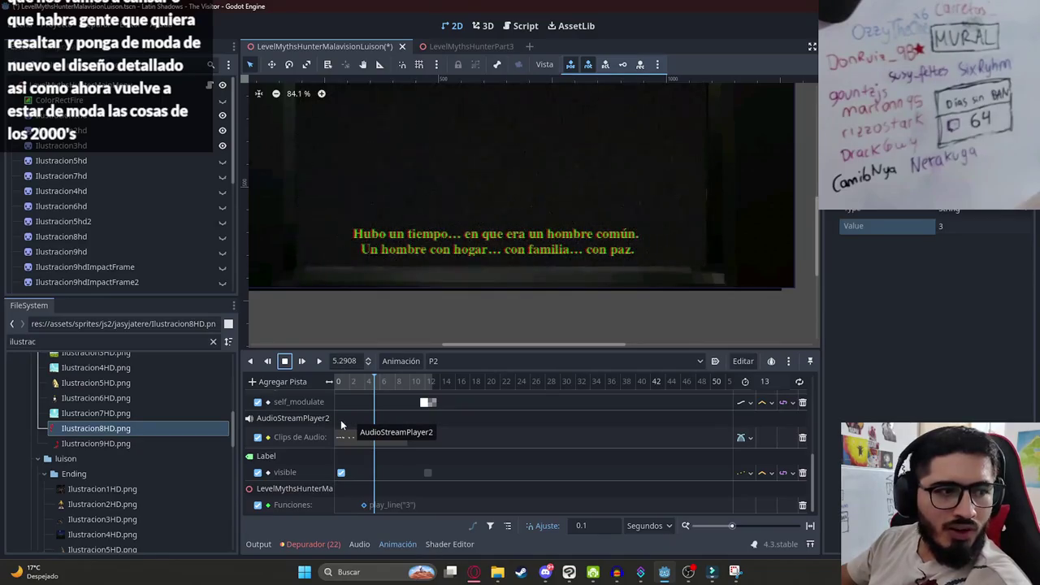
scroll(340, 419, up, 3)
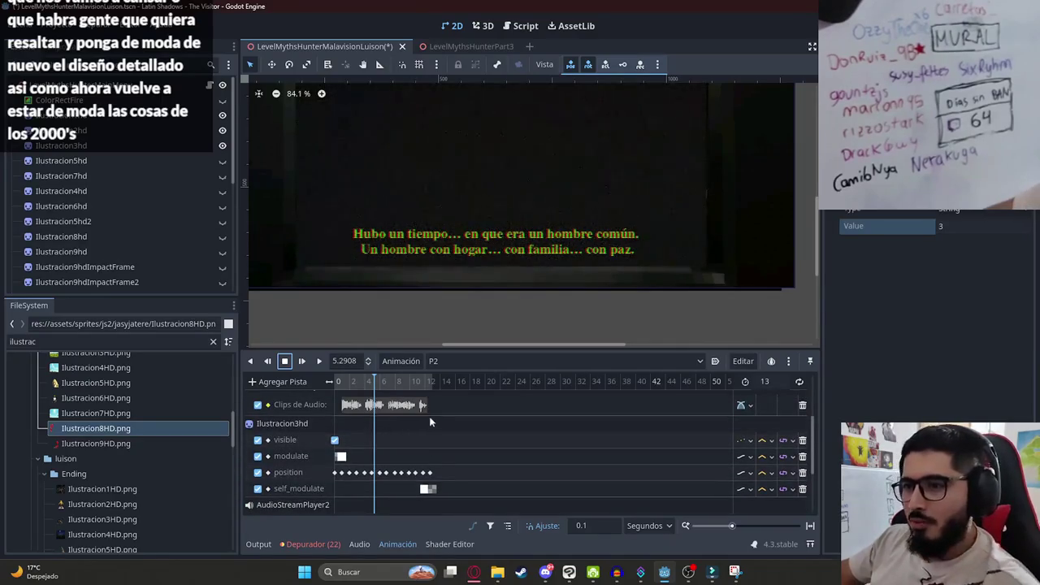
scroll(402, 406, up, 5)
click(419, 382)
scroll(430, 433, down, 5)
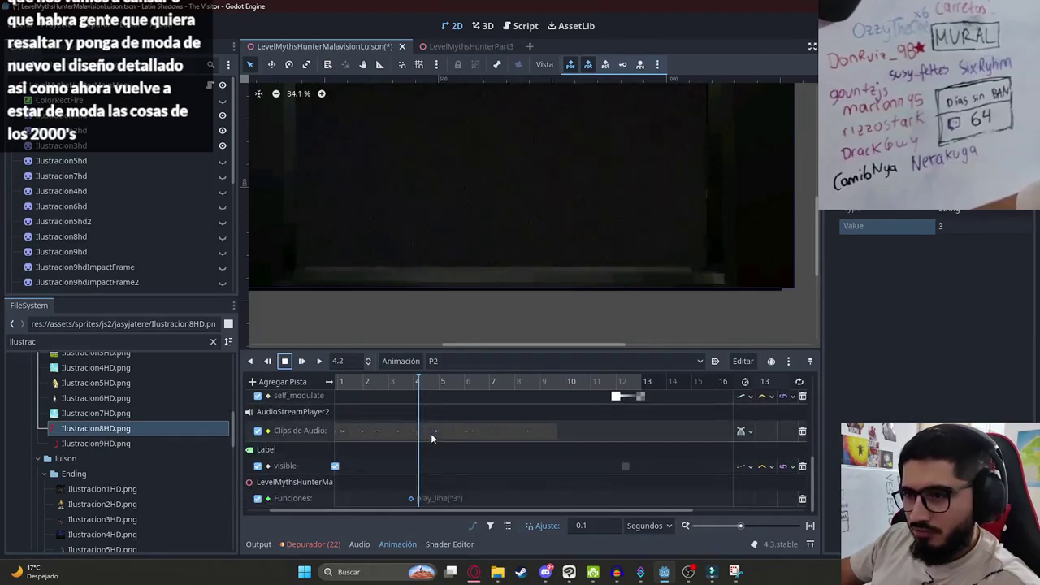
click(420, 499)
click(362, 382)
click(302, 361)
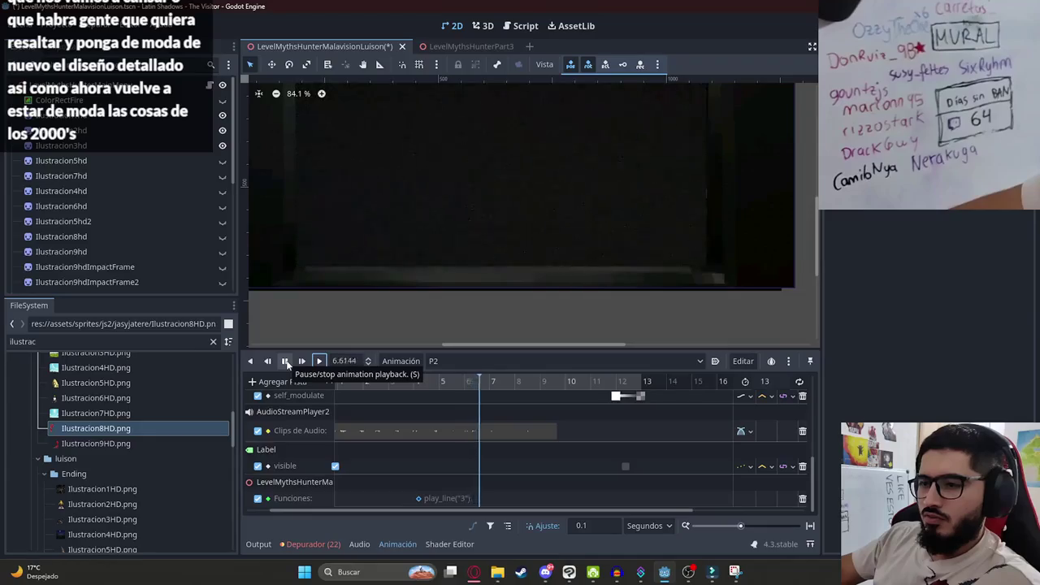
Duplicate the play_line("3") key at the playhead and edit its argument for the line4 subtitle.
key(alt+Tab)
click(288, 327)
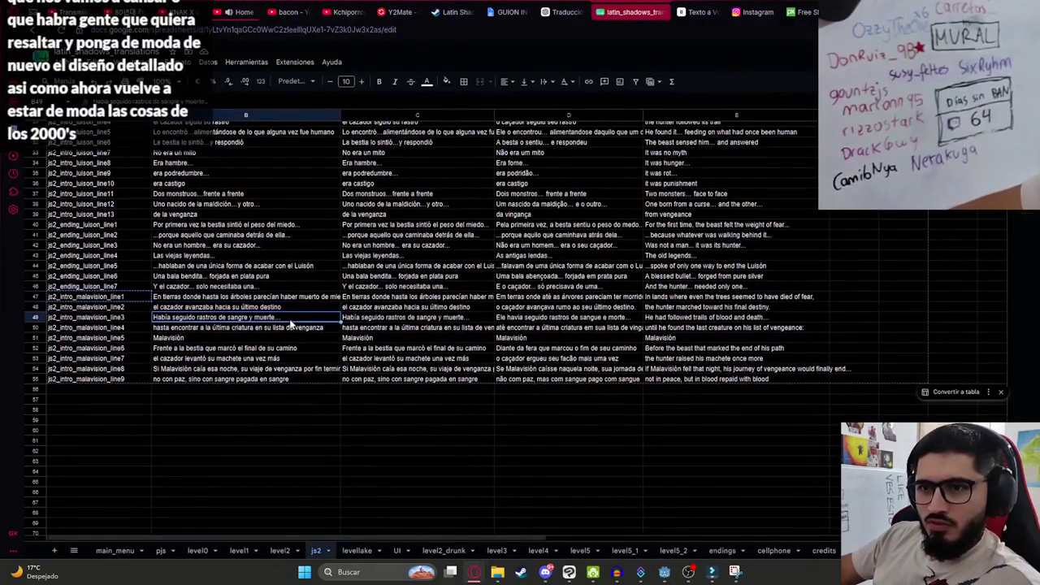
click(132, 326)
key(alt+Tab)
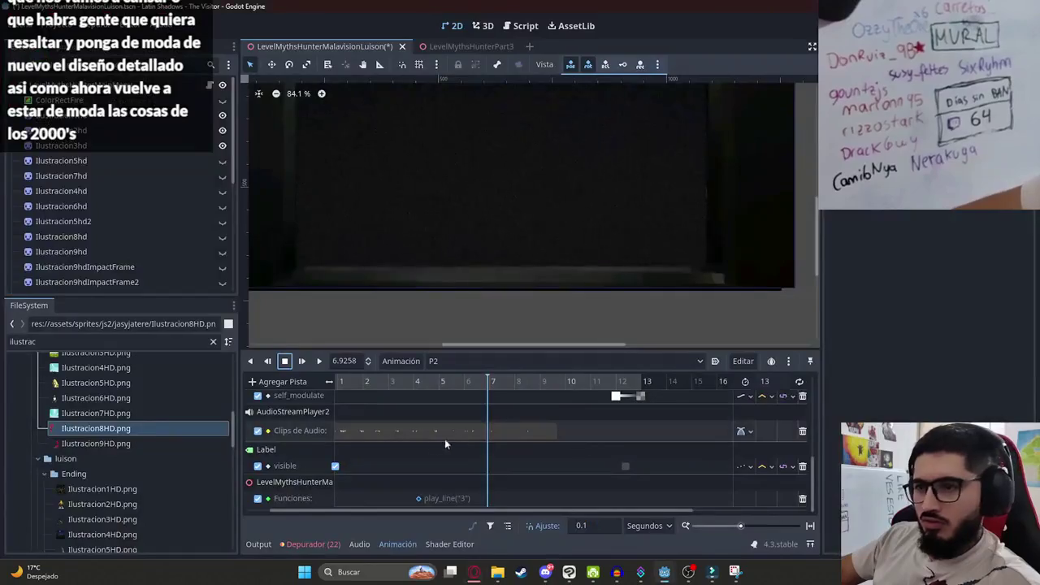
right_click(489, 503)
click(441, 492)
click(430, 500)
right_click(489, 502)
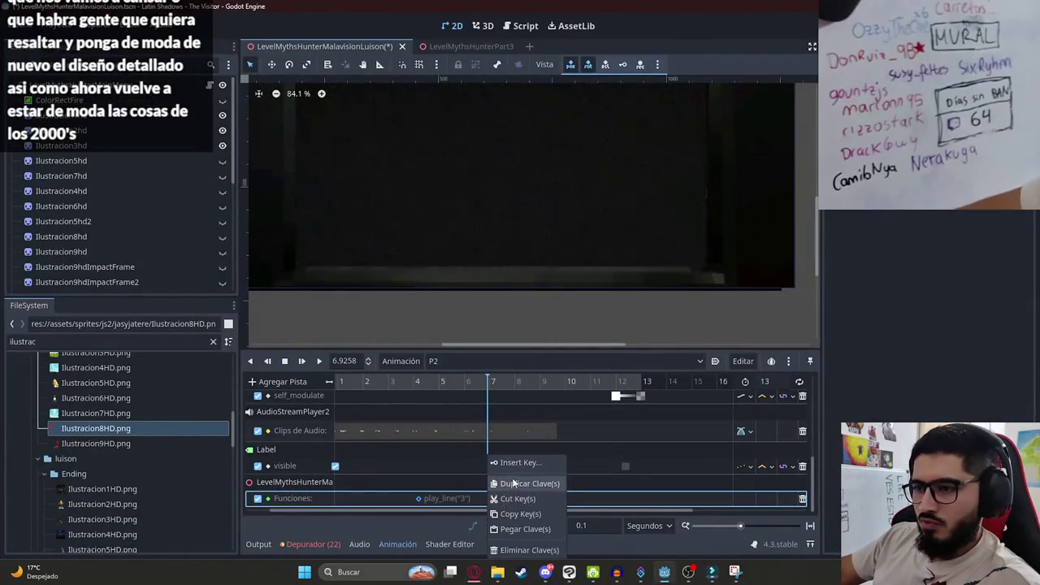
click(503, 483)
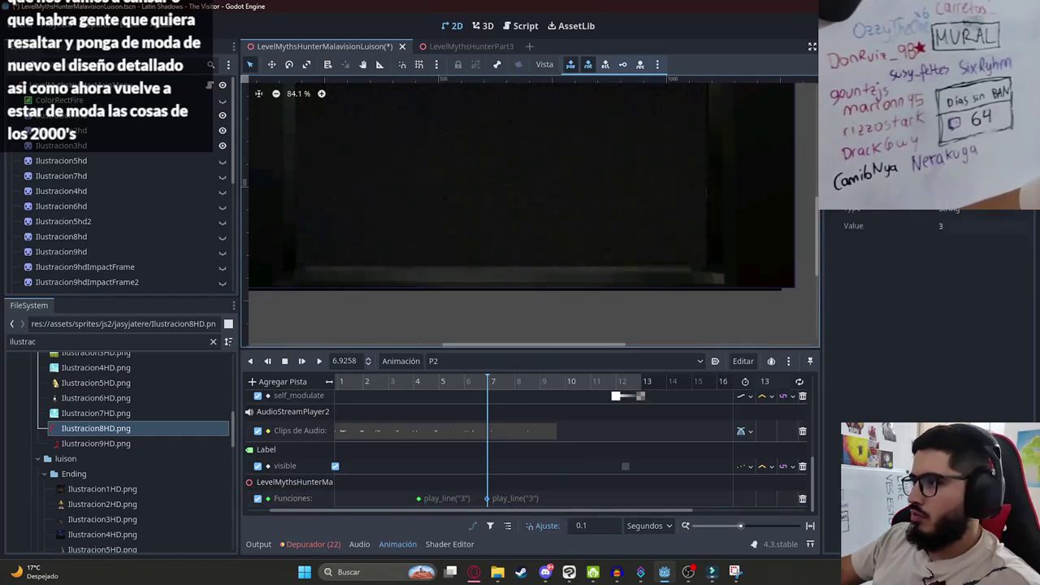
click(952, 227)
text(4)
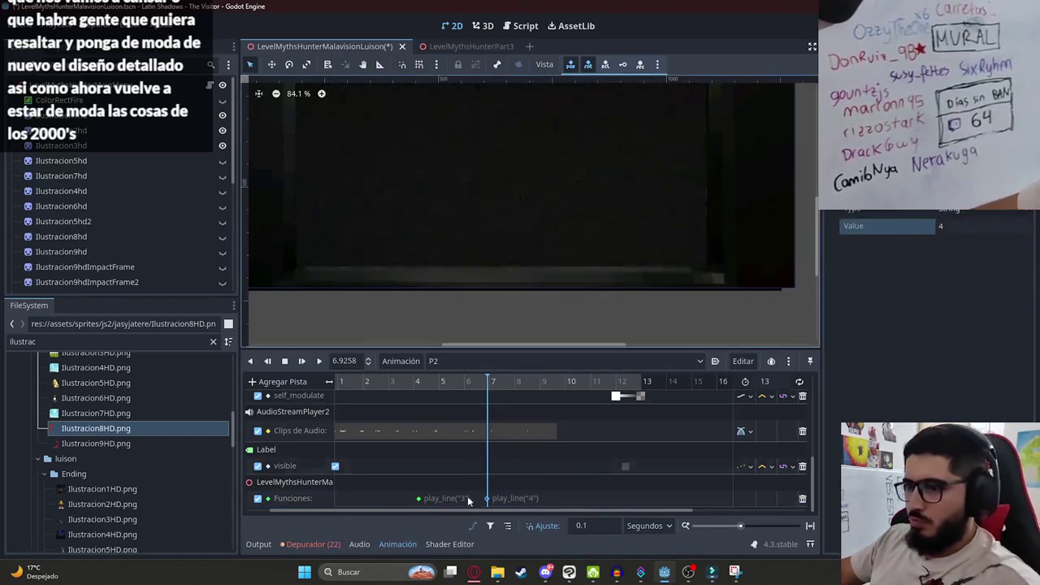
click(474, 571)
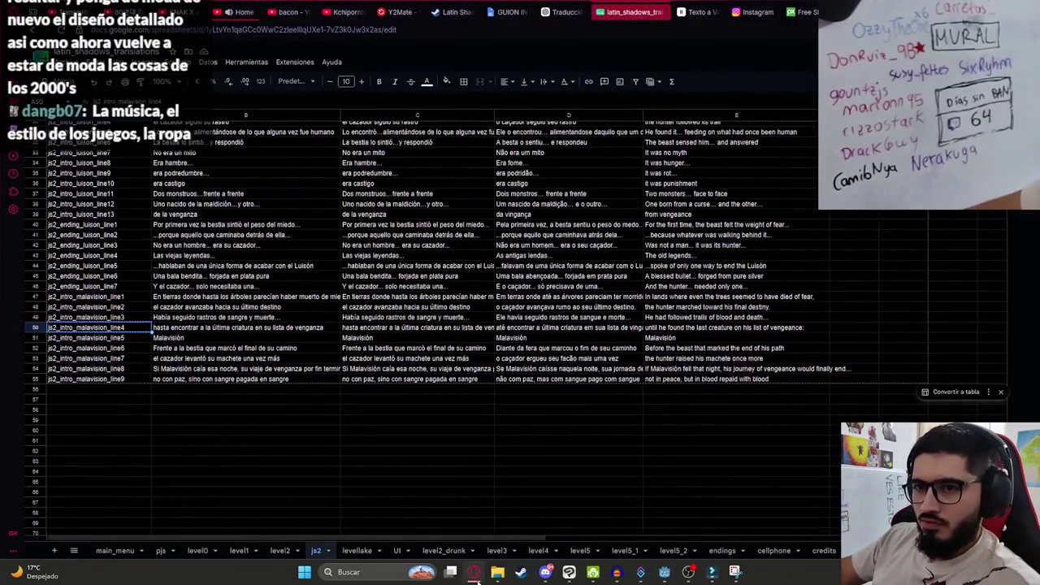
click(474, 572)
Insert a play_line key at about 11.3 seconds in P2 with argument 5.
click(286, 361)
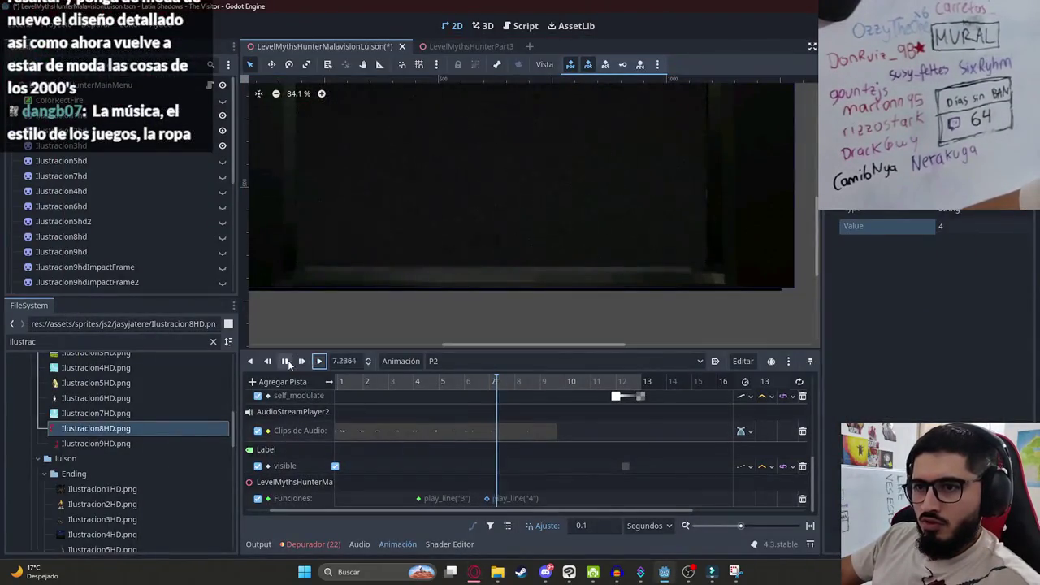
ctrl+scroll(473, 399, down, 3)
scroll(440, 435, up, 3)
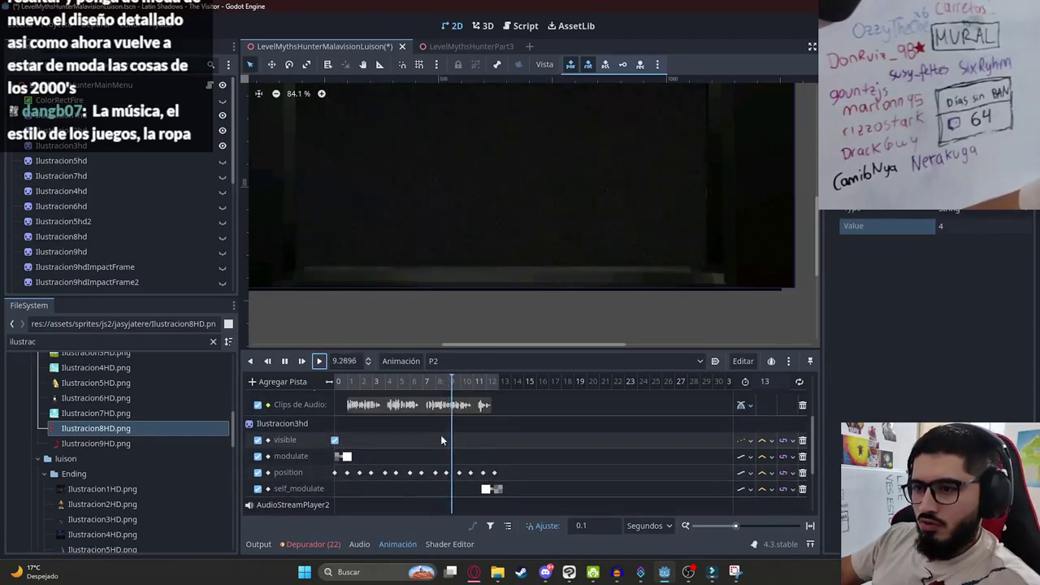
click(284, 361)
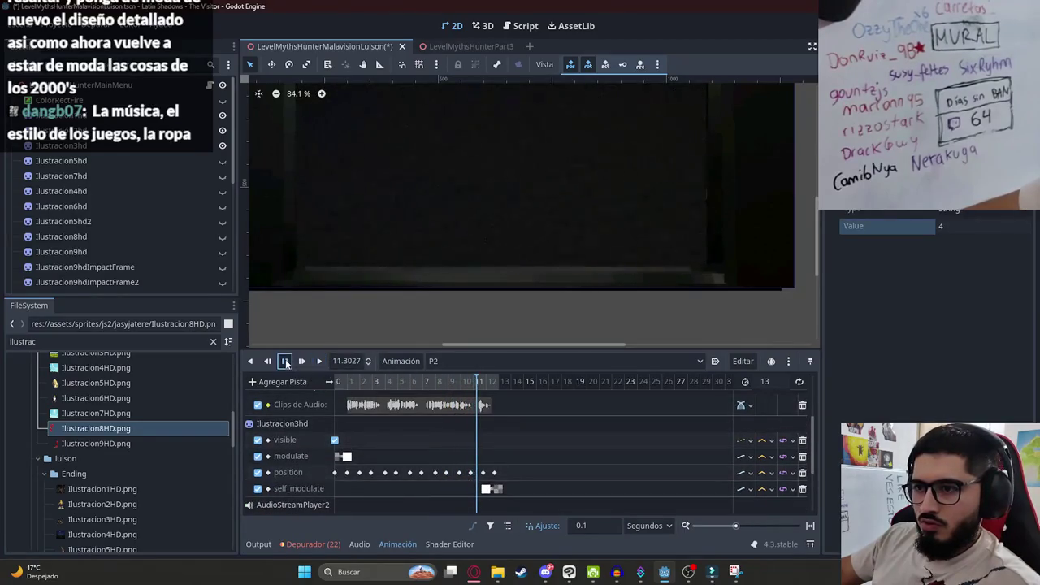
scroll(481, 431, down, 3)
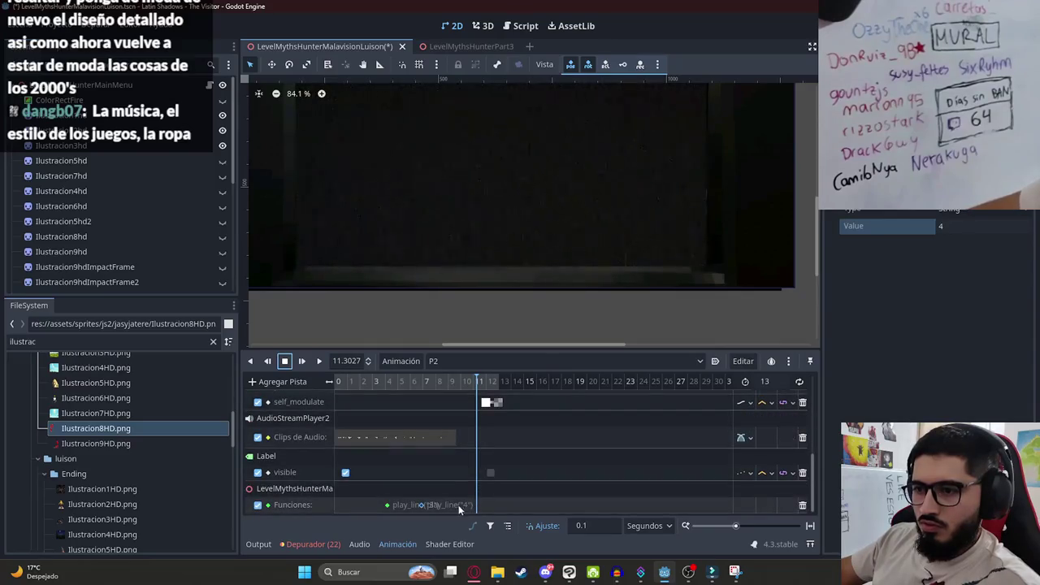
click(424, 505)
right_click(477, 505)
click(492, 472)
click(477, 504)
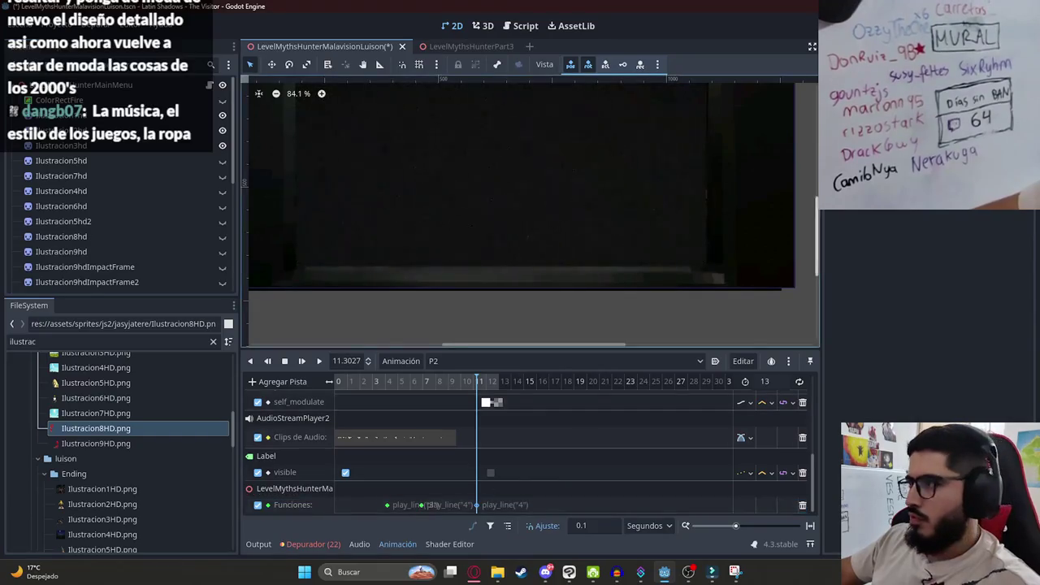
click(954, 227)
key(Return)
Check the js2_intro_malavision_line6 row in the translations spreadsheet, then return to the scene script.
key(alt+Tab)
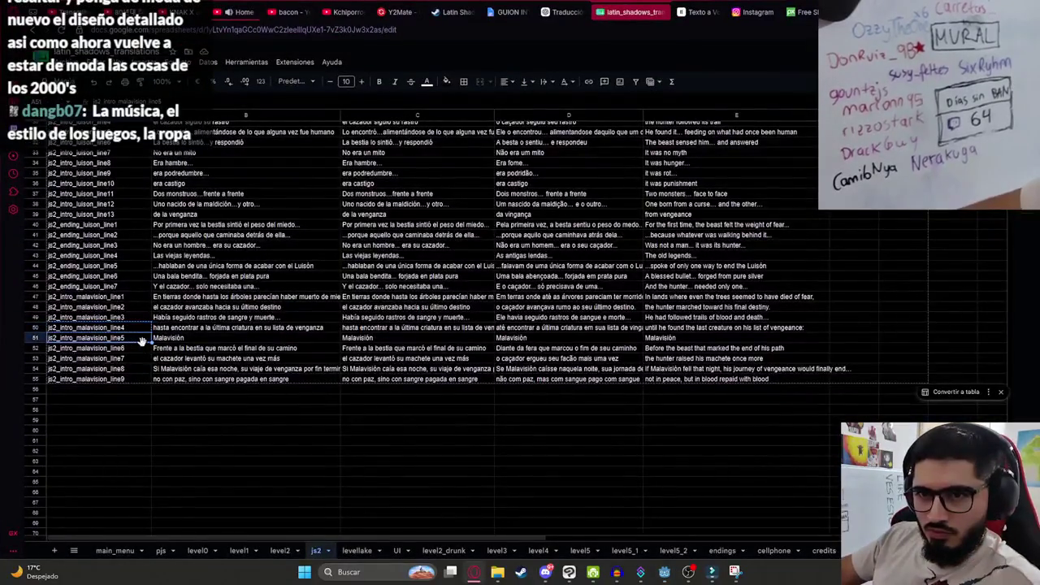
click(108, 348)
right_click(187, 375)
click(163, 337)
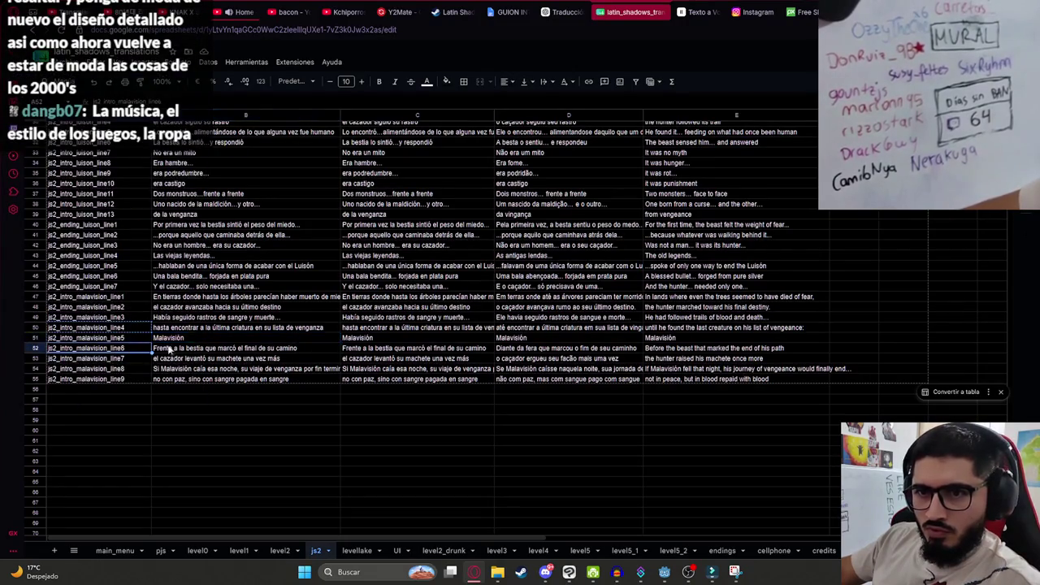
key(alt+Tab)
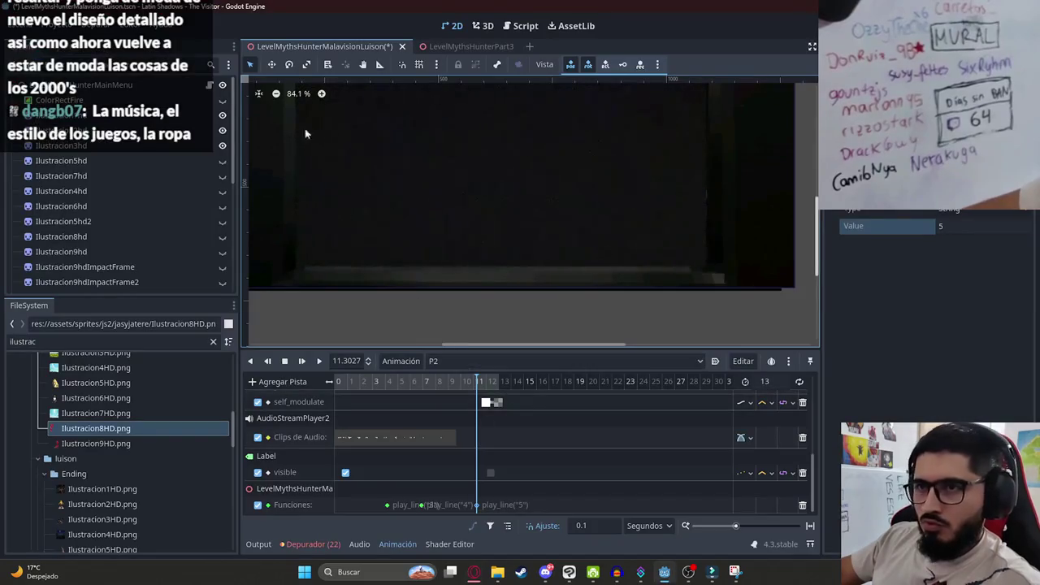
click(209, 85)
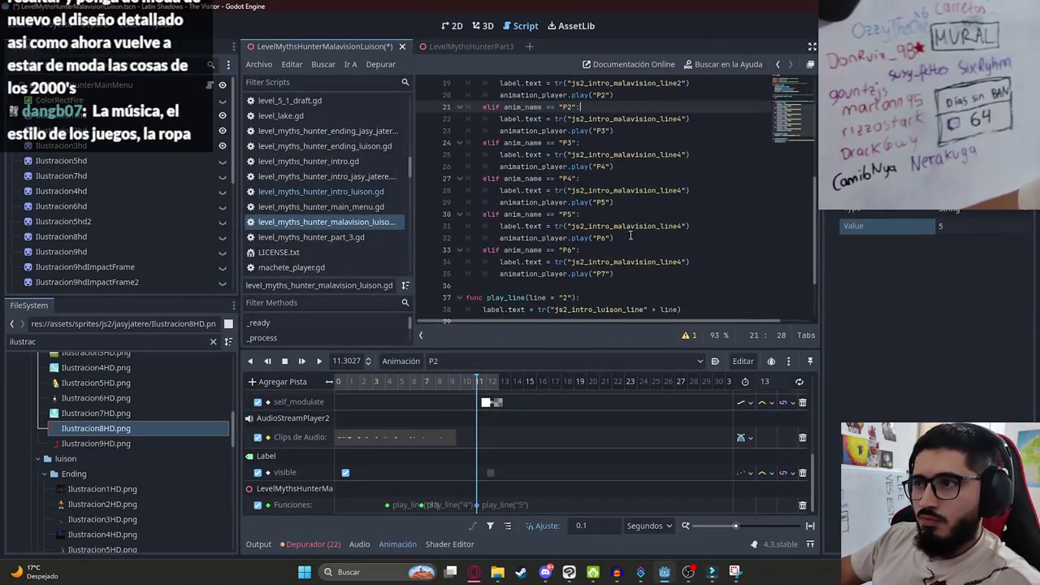
Change the P3 subtitle key's line number from 4 to 6 and save the script.
click(596, 167)
key(Up)
key(End)
key(Left)
key(Left)
key(BackSpace)
text(6)
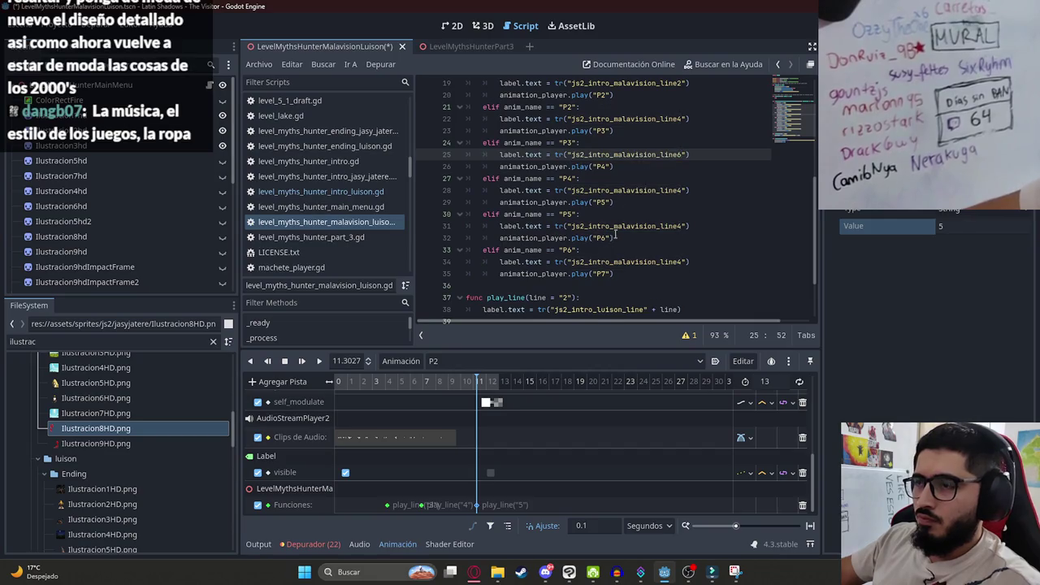
key(ctrl+s)
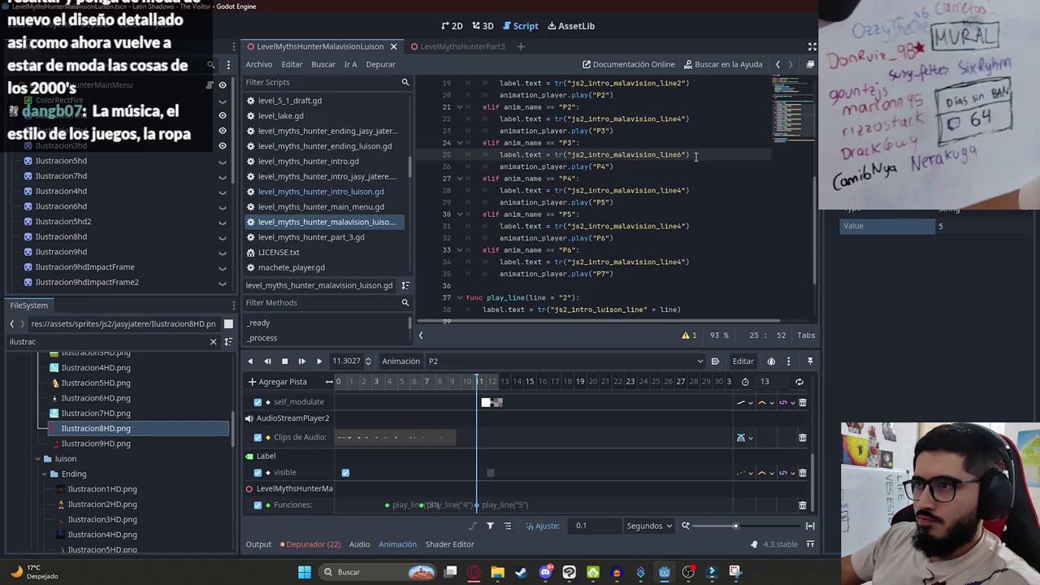
Delete the label.text lines under P3, P4 and P5, and make P6 show js2_intro_malavision_line6.
drag(704, 155, 499, 155)
key(ctrl+c)
key(BackSpace)
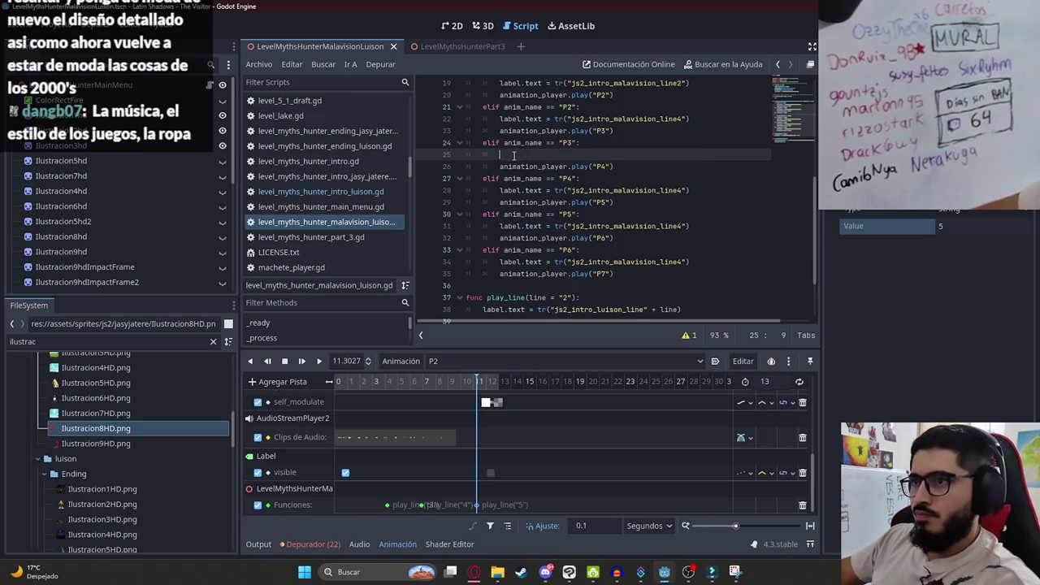
key(BackSpace)
click(703, 177)
key(shift+Up)
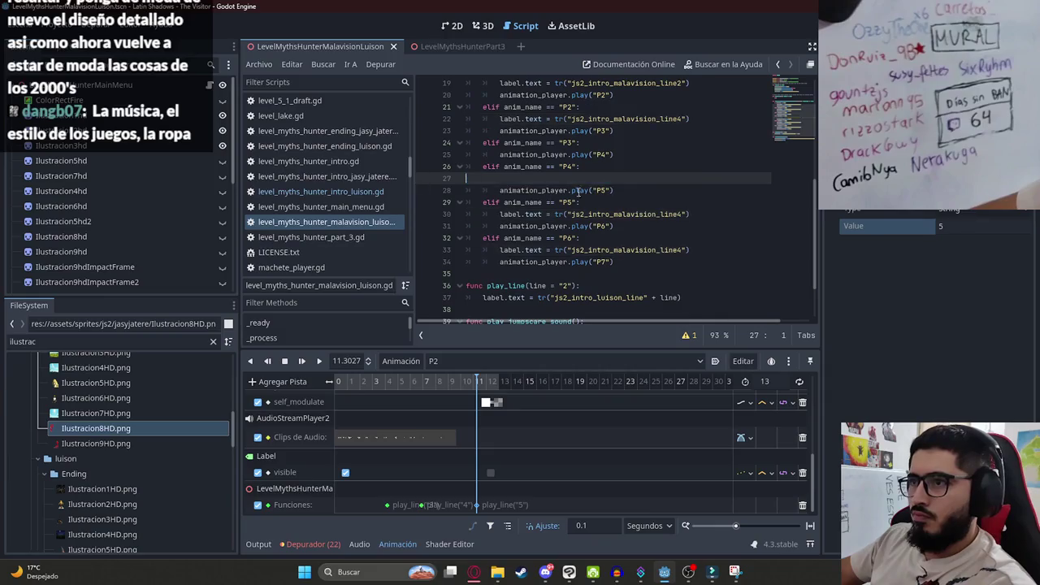
key(BackSpace)
drag(697, 203, 413, 203)
key(BackSpace)
key(BackSpace)
mouse_move(697, 226)
mouse_down()
mouse_move(566, 215)
mouse_move(498, 226)
mouse_up()
key(ctrl+v)
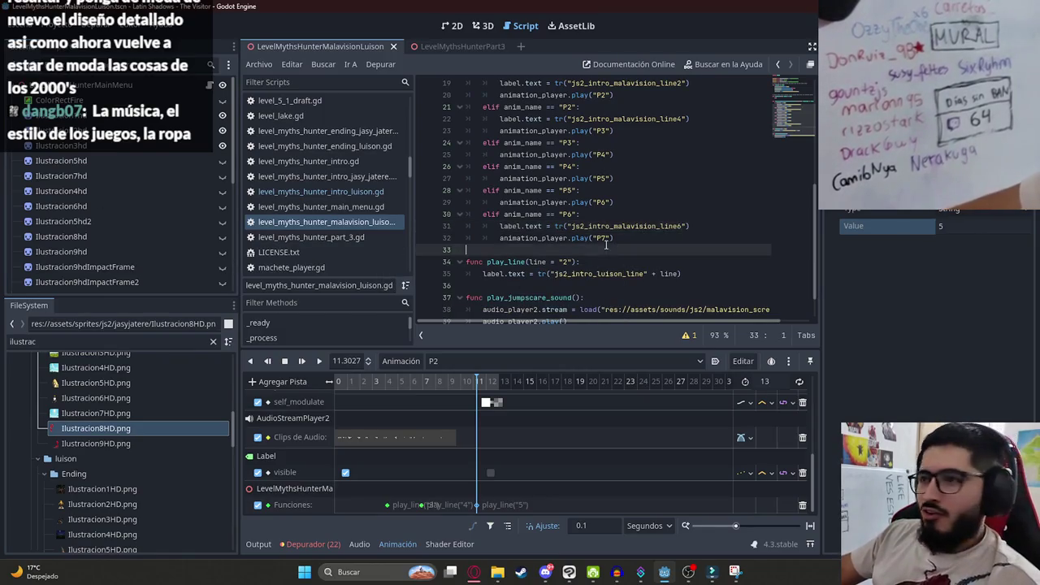
double_click(626, 226)
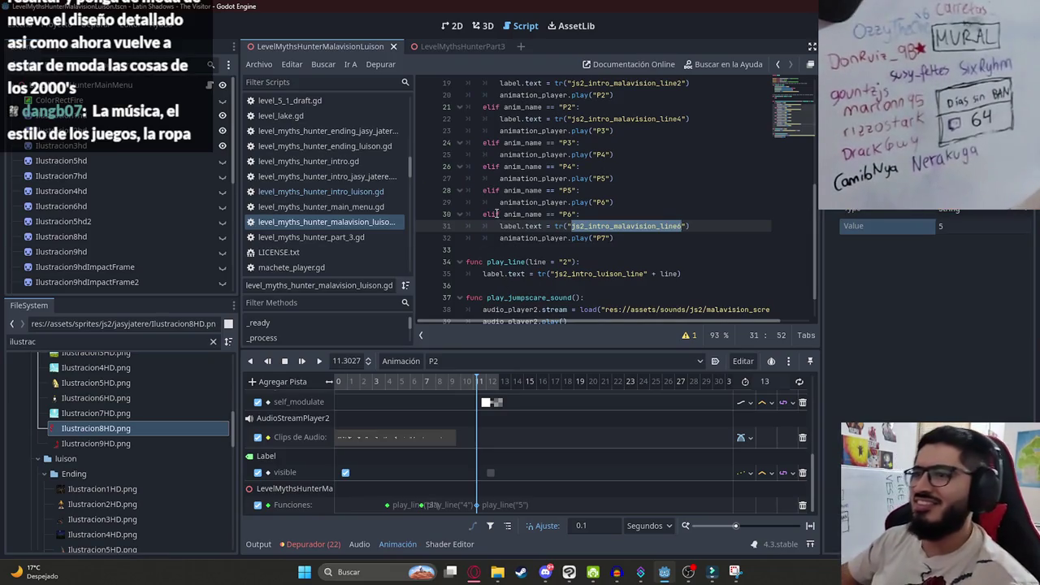
Check the line7 row in the spreadsheet, then load the P7 animation and stop its preview.
key(alt+Tab)
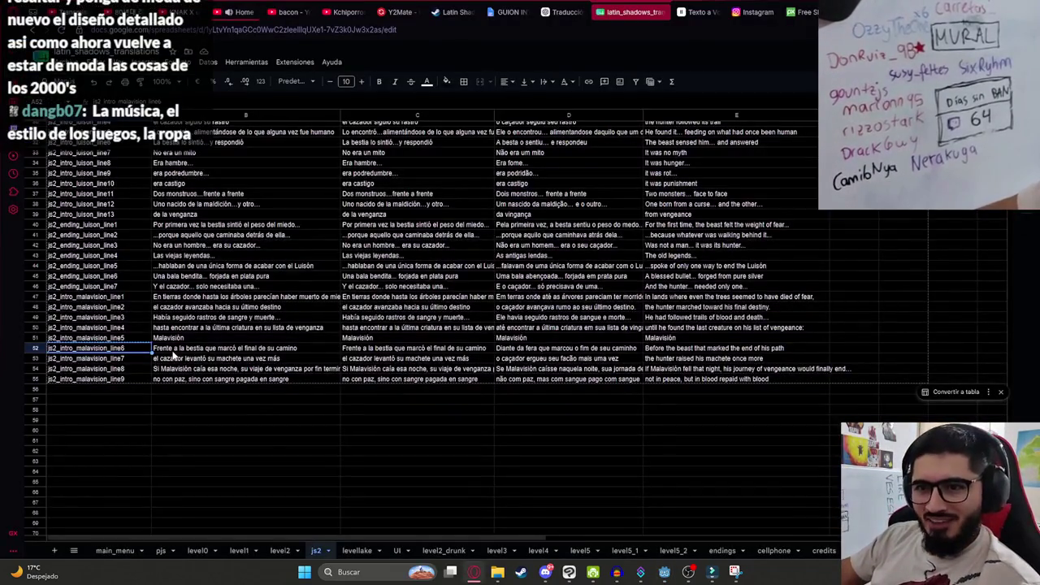
shift+click(135, 362)
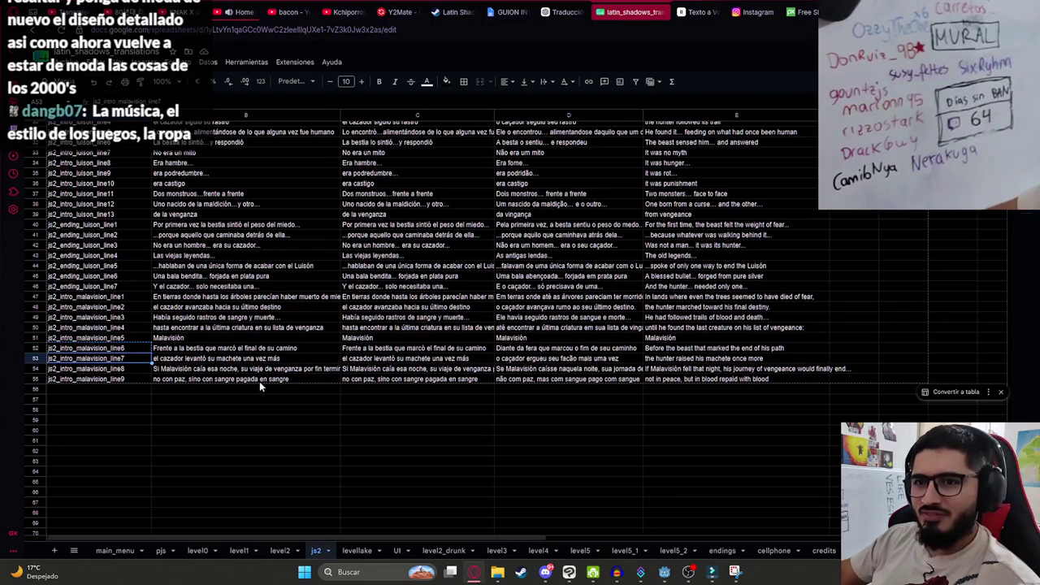
key(alt+Tab)
key(alt+Tab)
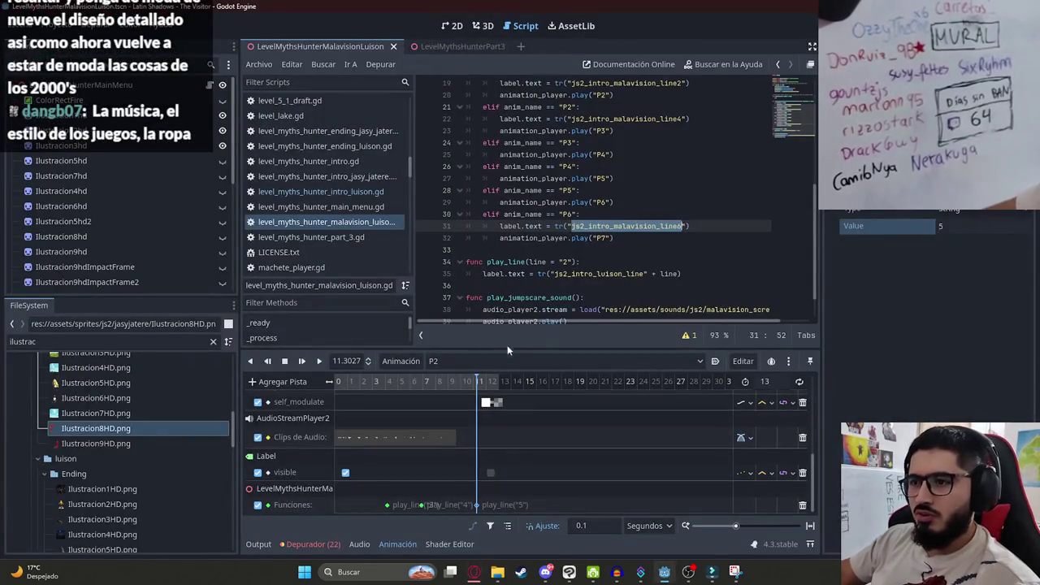
click(481, 360)
click(452, 468)
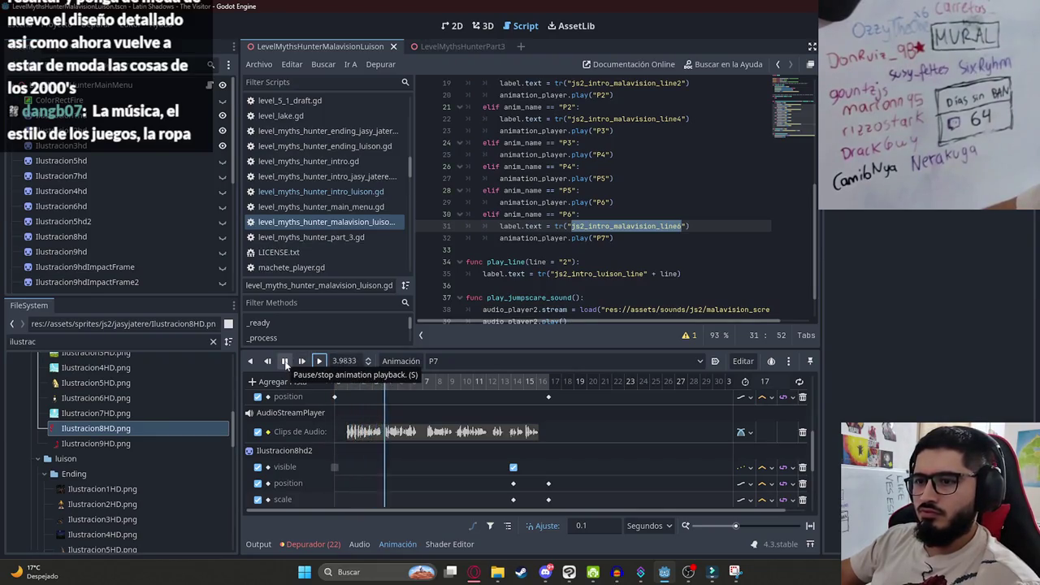
click(285, 365)
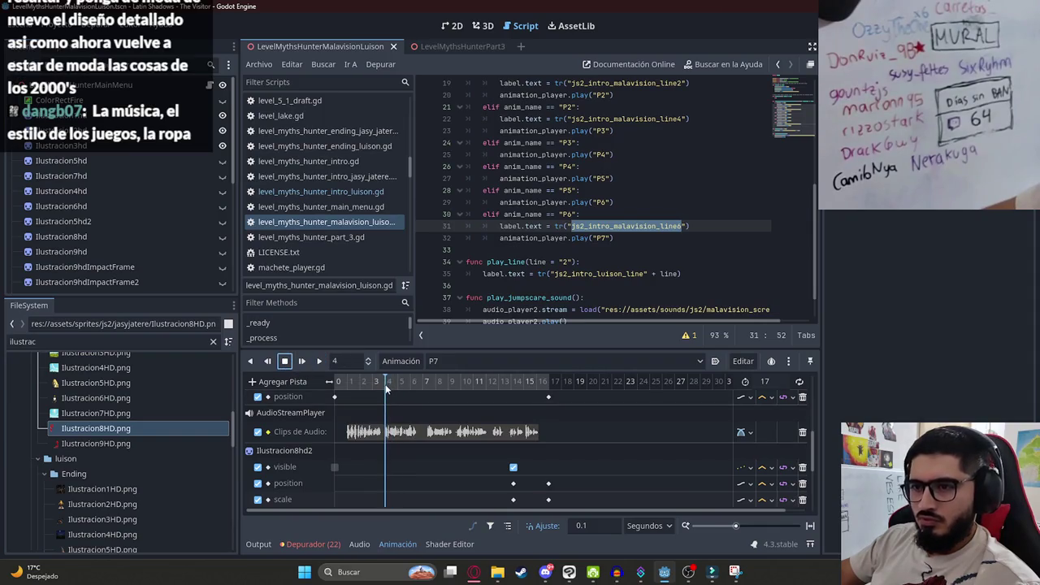
Add a method-call track on the scene root and insert a play_line key at the playhead.
click(307, 382)
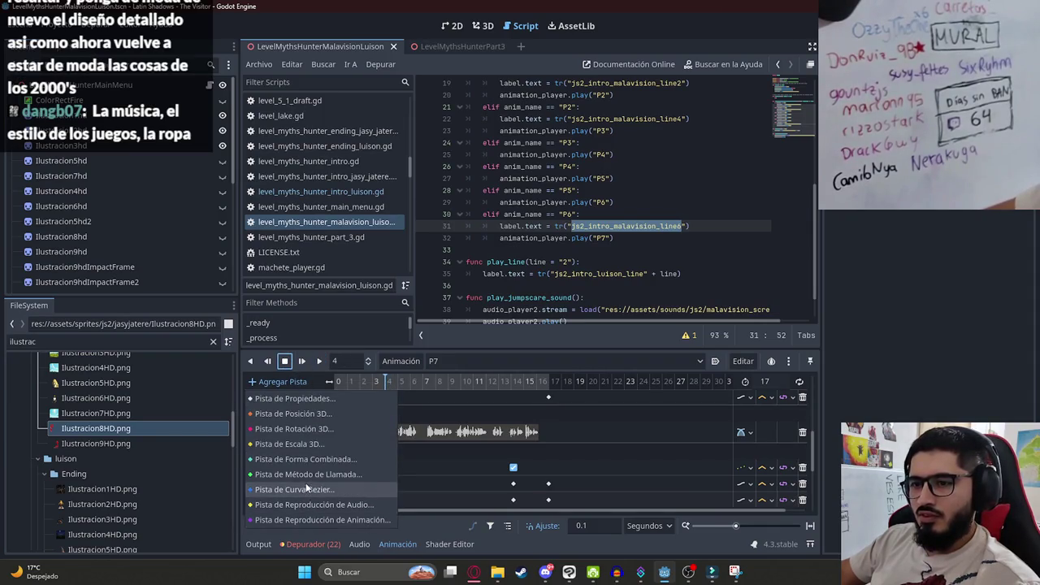
click(306, 479)
double_click(504, 137)
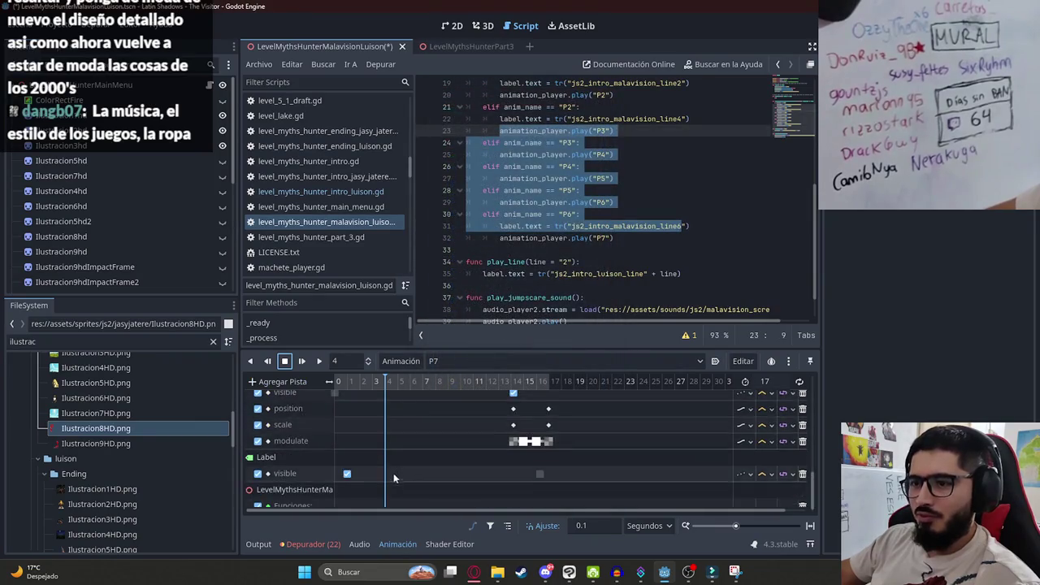
right_click(384, 497)
click(402, 501)
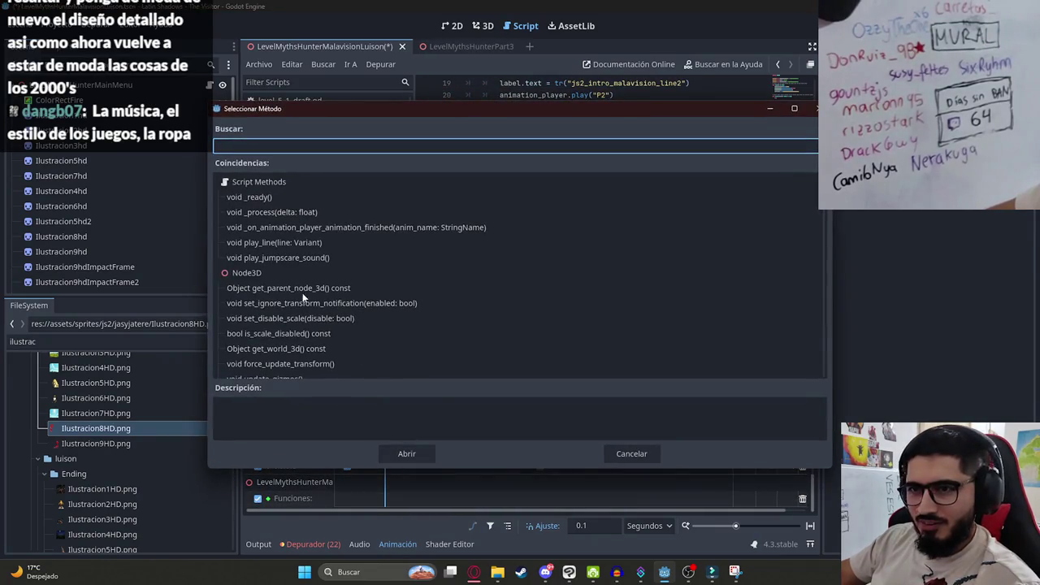
double_click(290, 242)
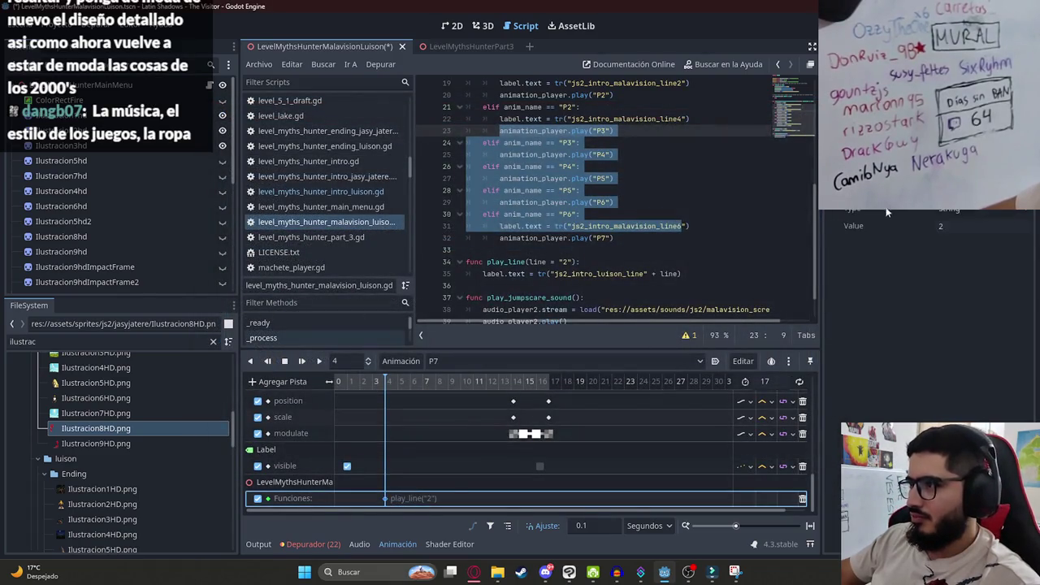
Check the line7 subtitle text in the translations spreadsheet.
key(alt+Tab)
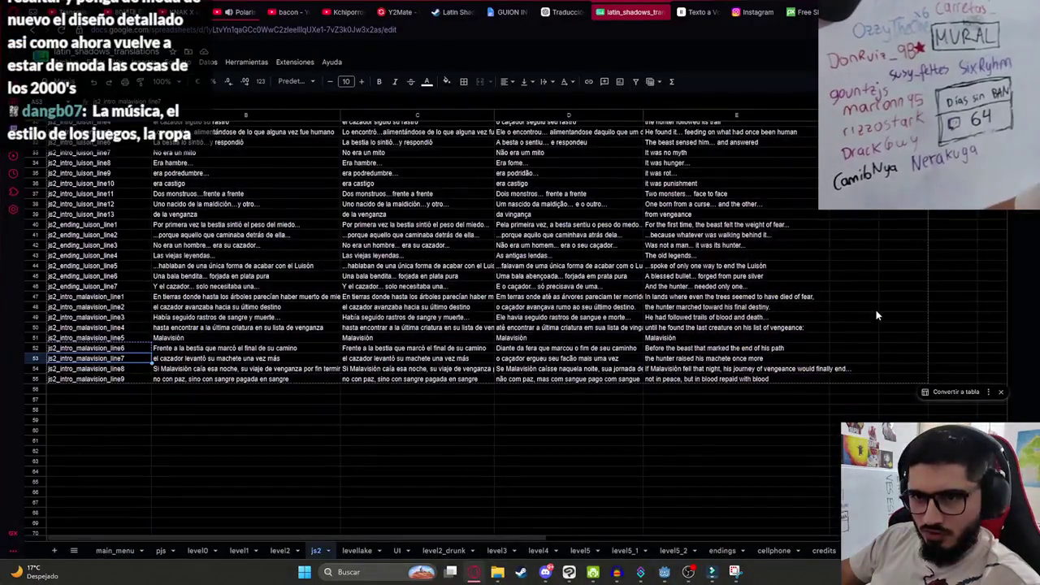
key(alt+Tab)
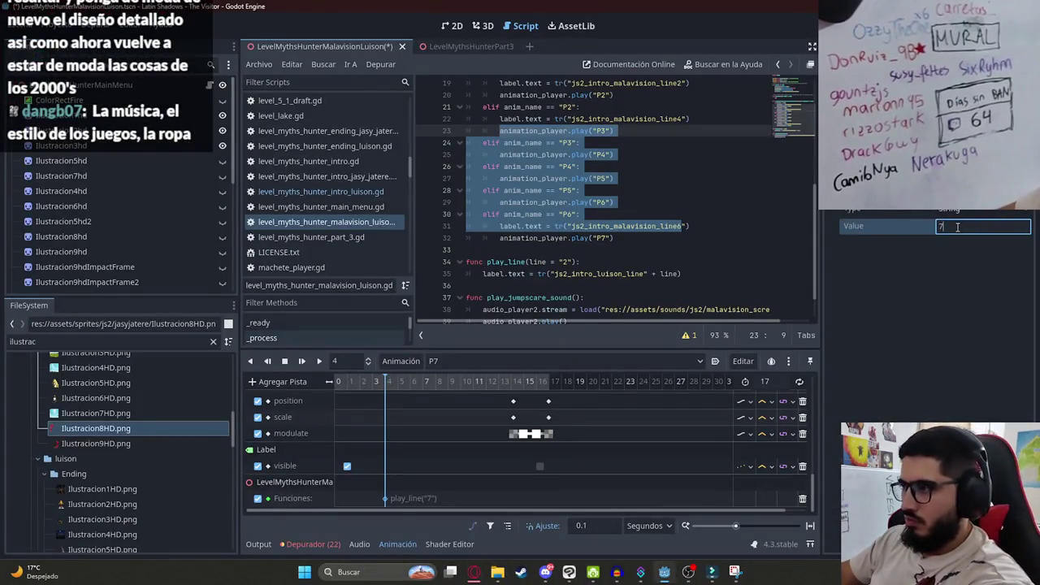
key(alt+Tab)
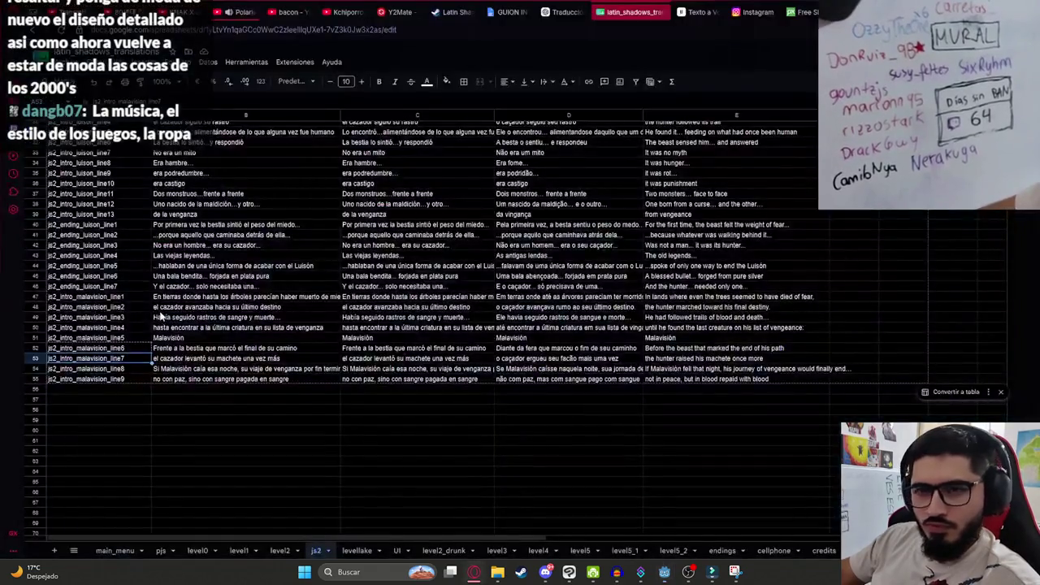
click(236, 360)
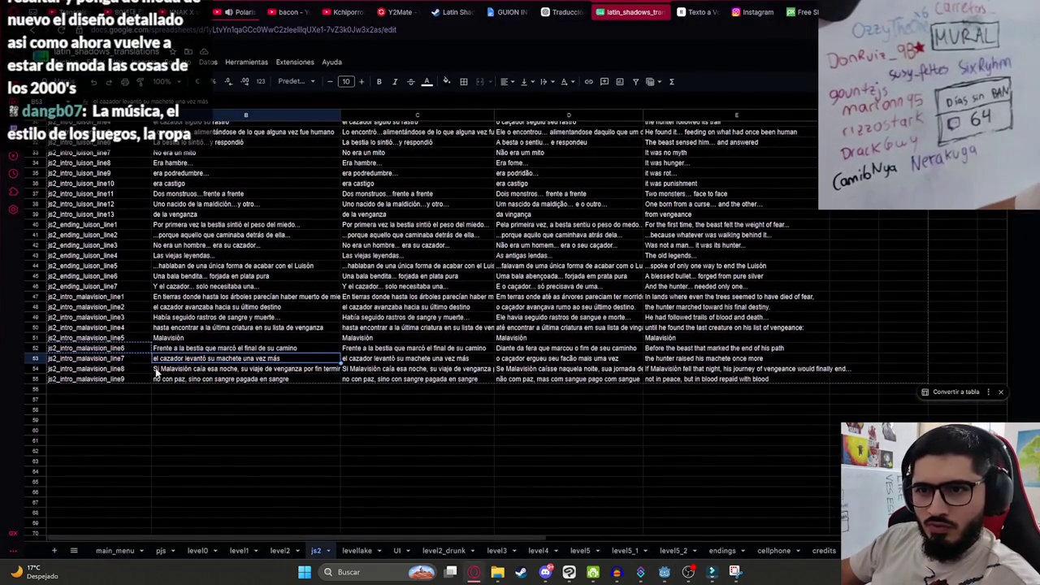
key(alt+Tab)
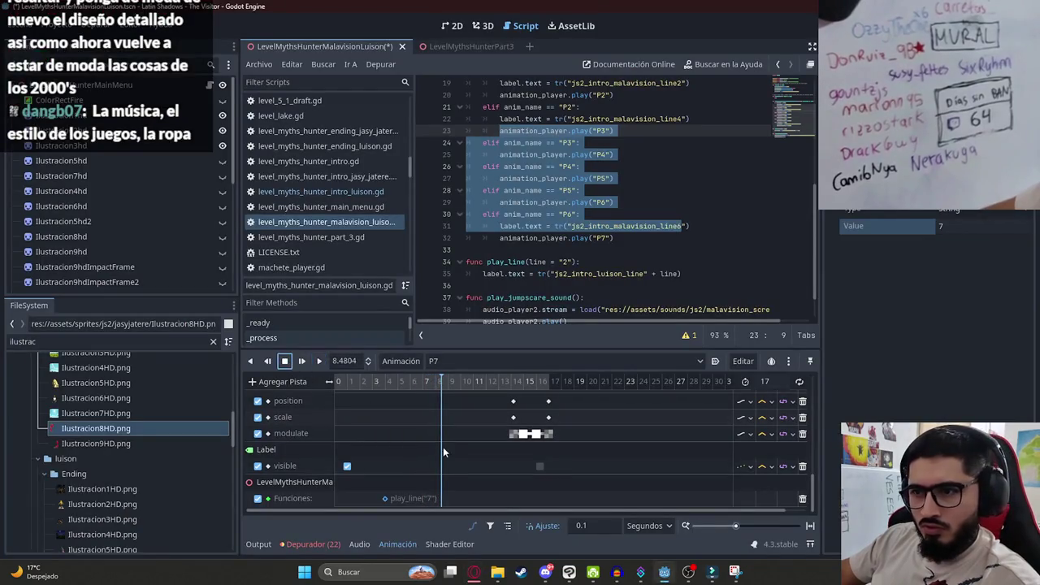
scroll(438, 431, up, 3)
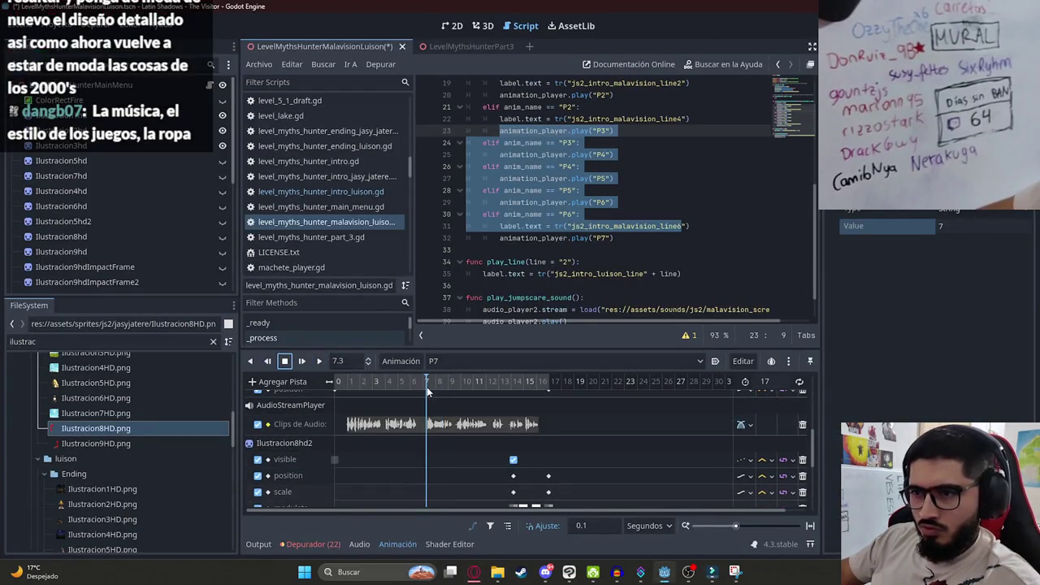
scroll(428, 439, down, 3)
Insert a second play_line key on the Funciones track and edit its argument for line 8.
click(421, 499)
right_click(424, 499)
click(434, 499)
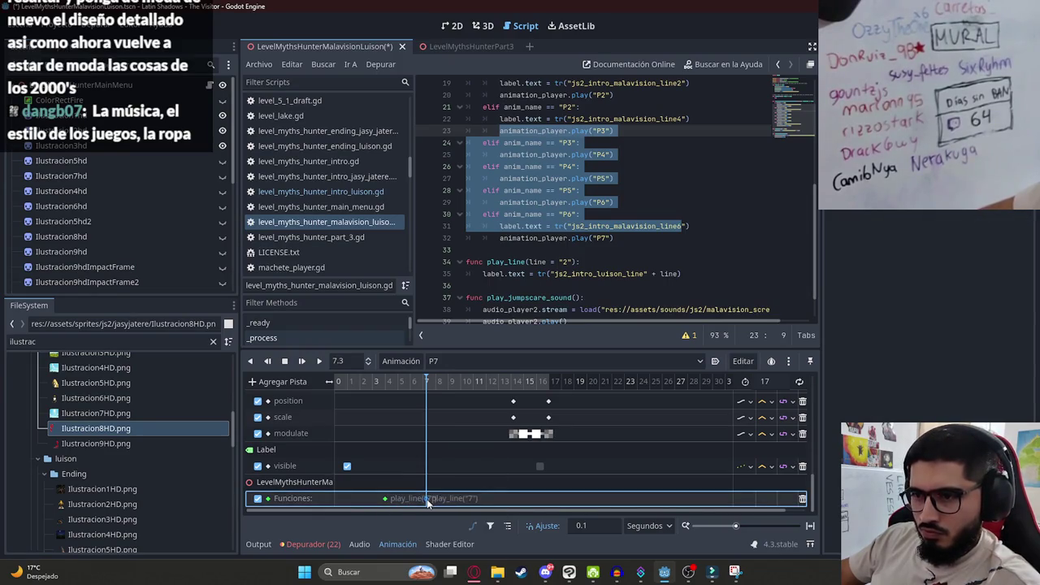
click(983, 225)
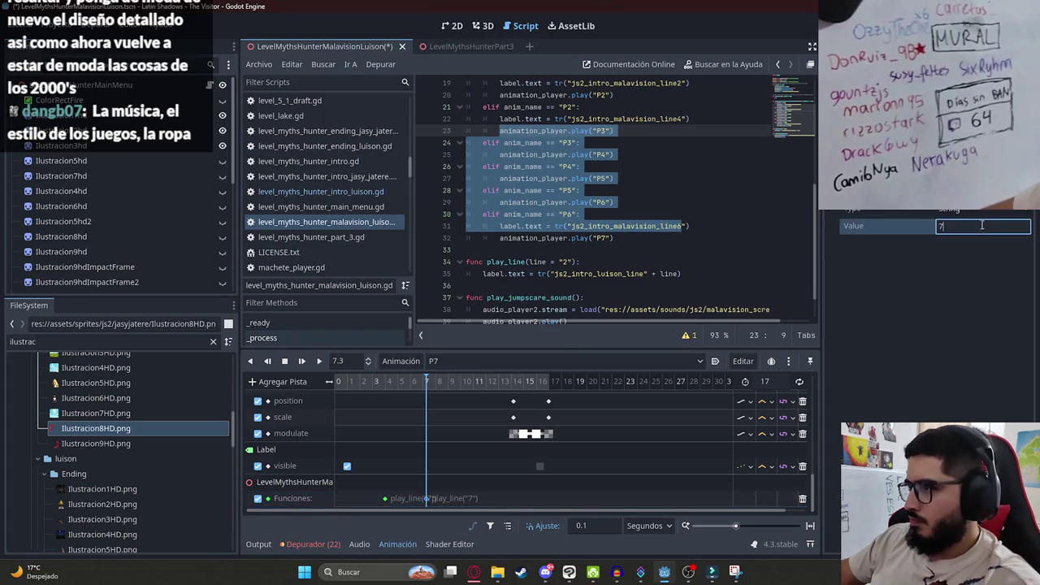
click(473, 571)
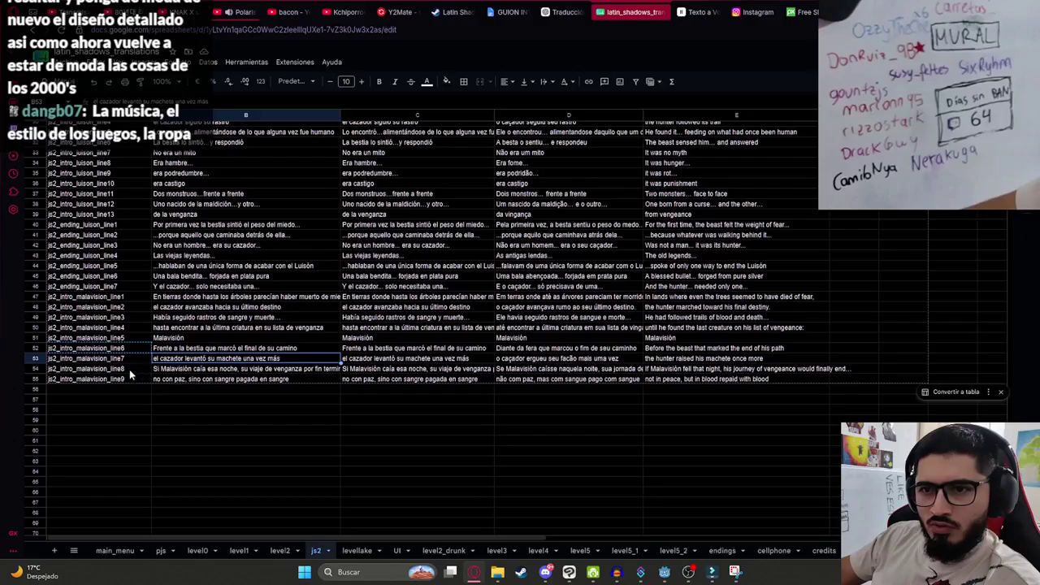
click(664, 571)
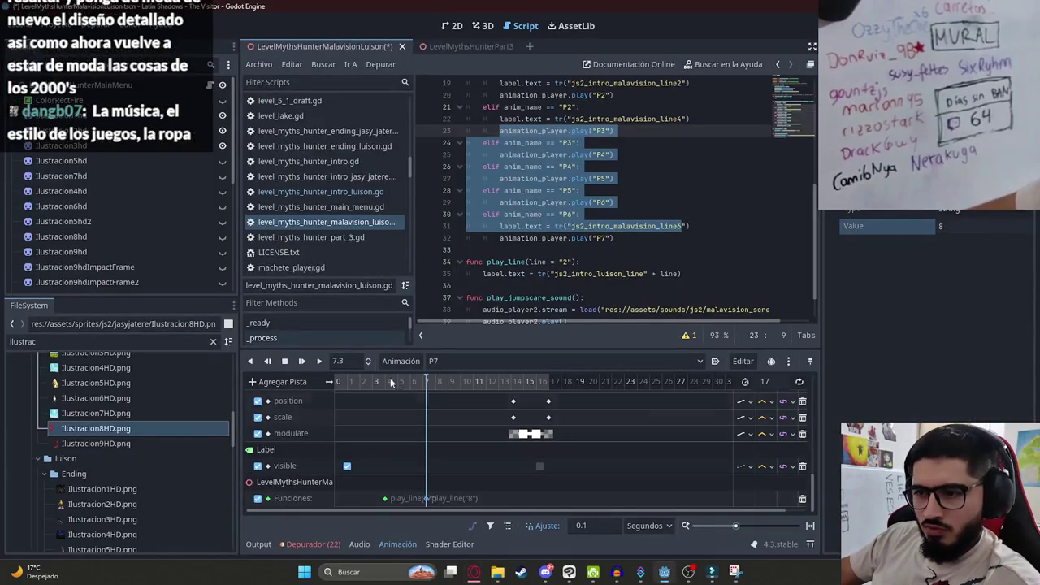
Check the malavision line8 subtitle in B54 and preview P7 against the spreadsheet.
key(alt+Tab)
click(210, 371)
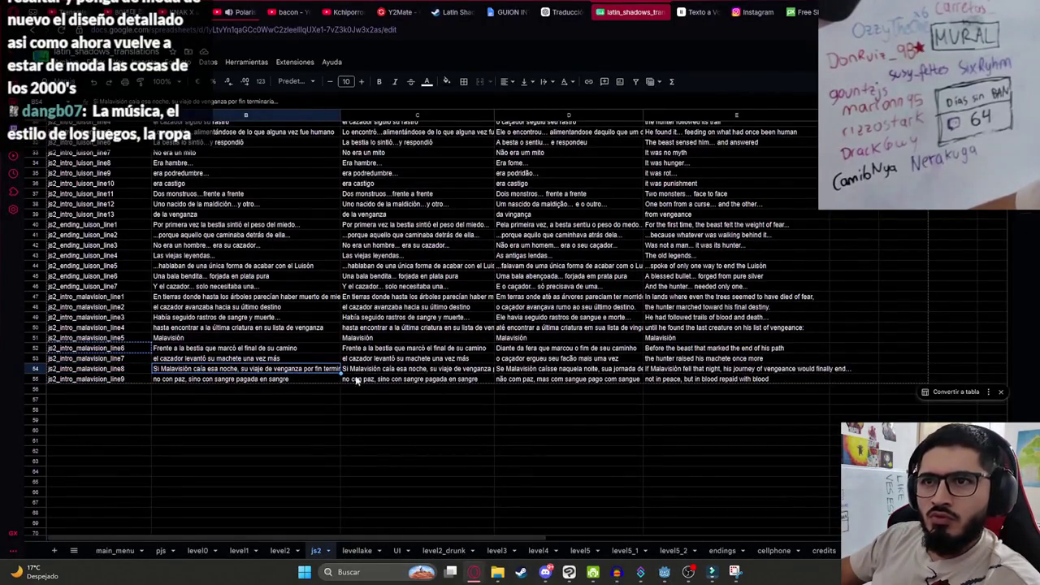
key(alt+Tab)
click(285, 360)
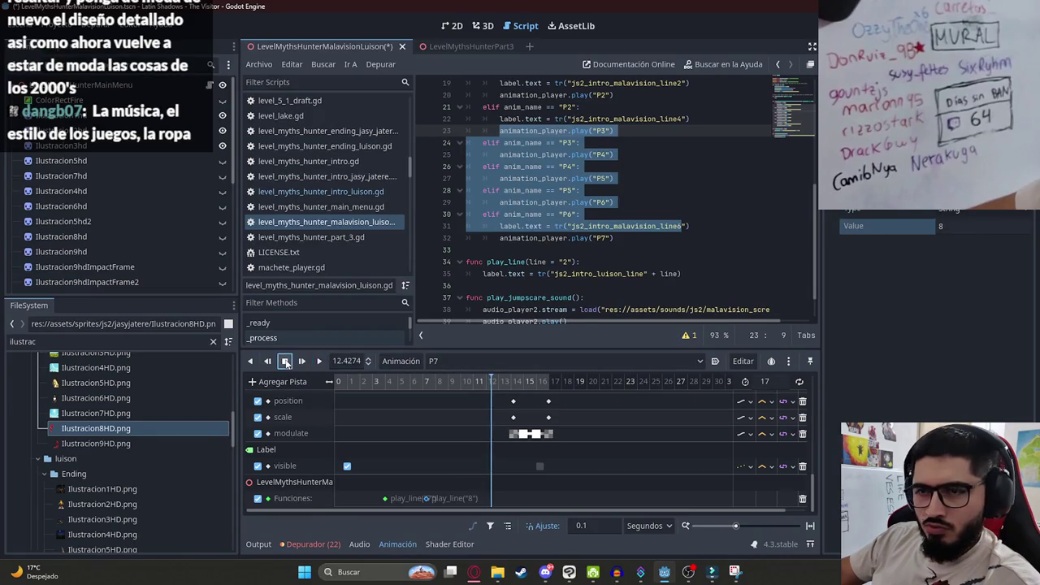
key(alt+Tab)
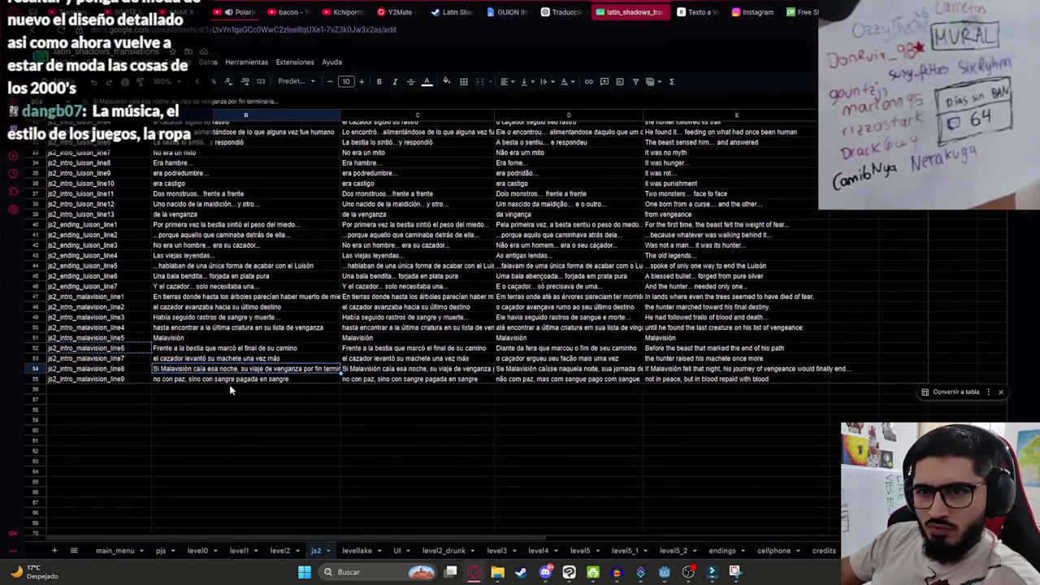
key(alt+Tab)
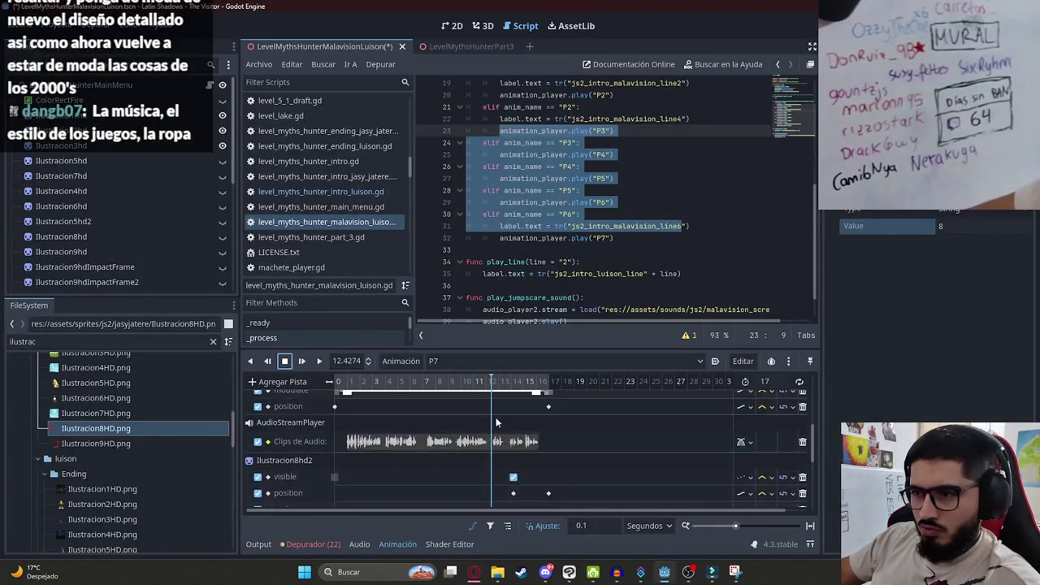
scroll(492, 407, down, 5)
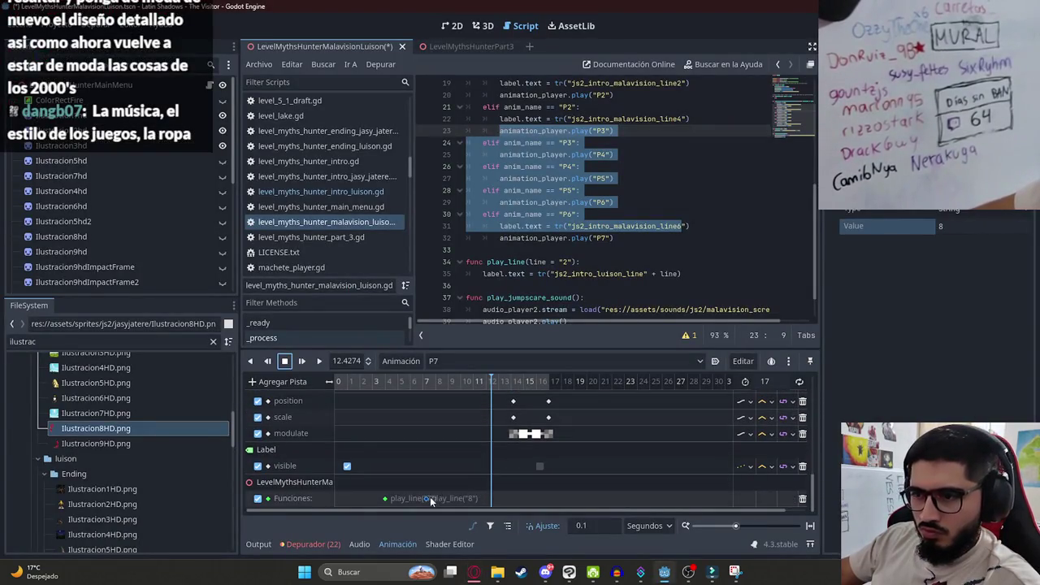
Insert a play_line("9") key on the Funciones track and save the scene.
right_click(485, 496)
click(488, 501)
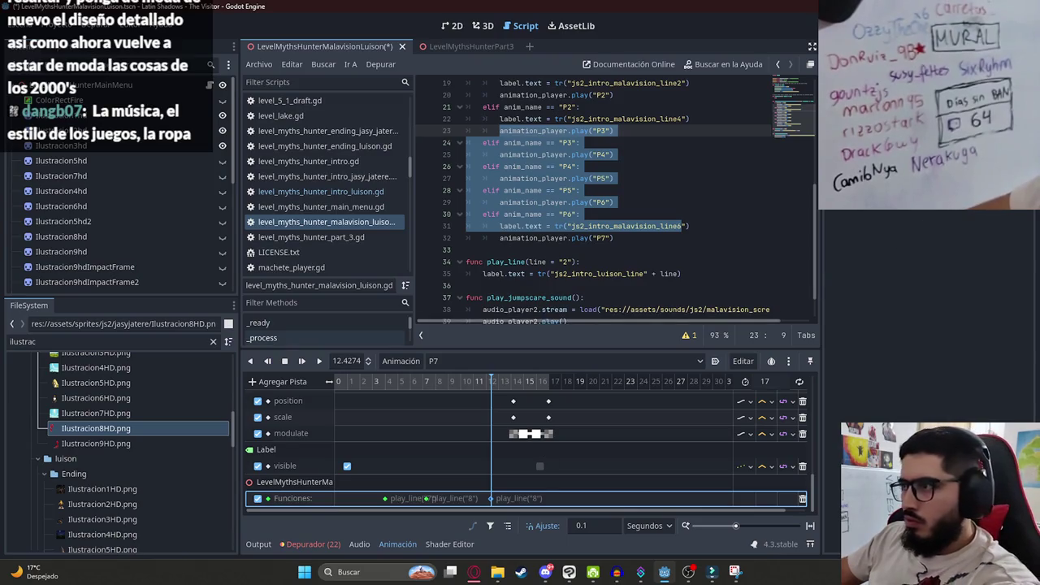
click(963, 221)
text(9)
key(Return)
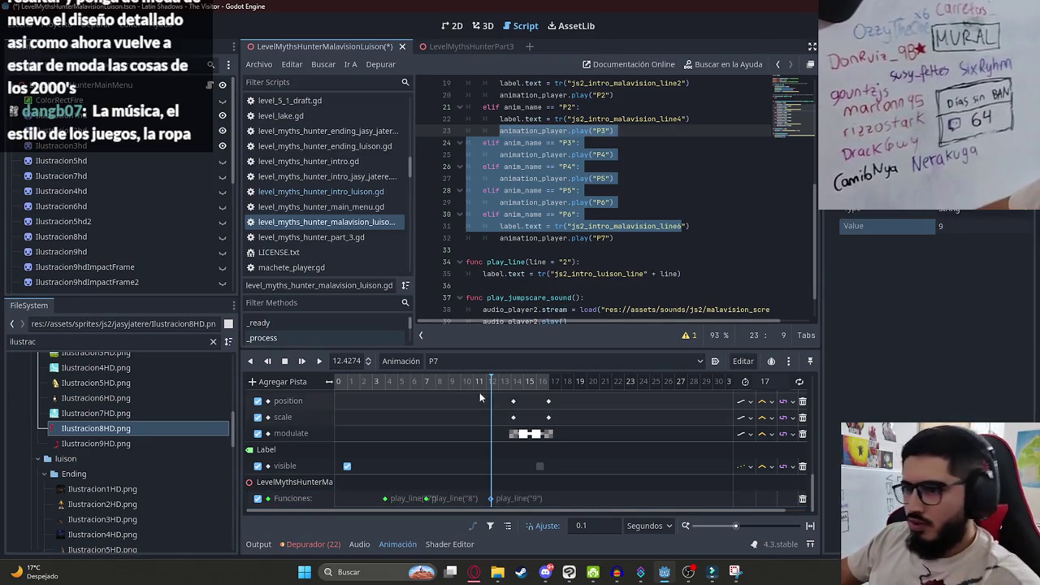
click(479, 388)
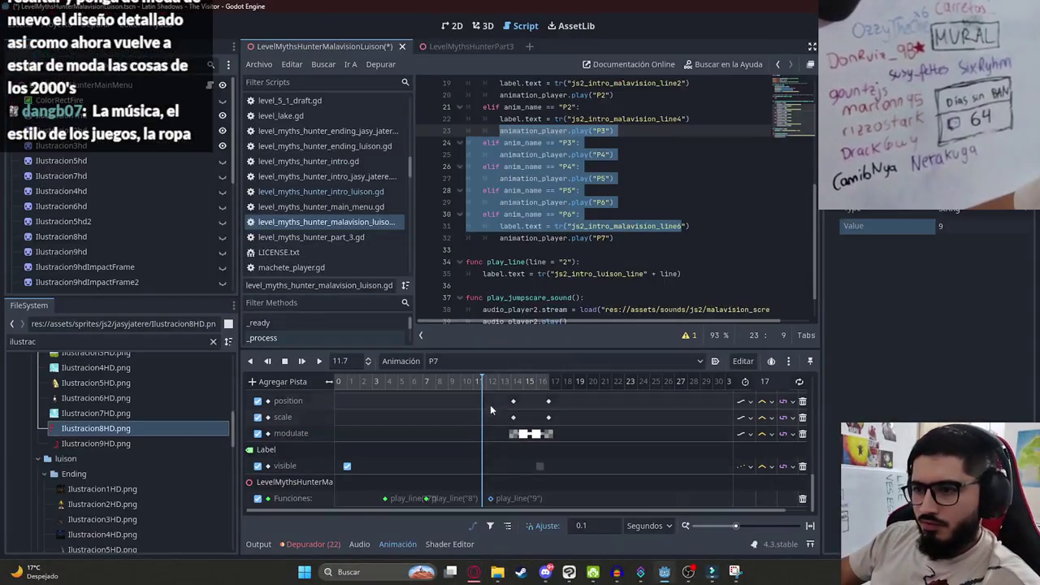
click(509, 394)
key(ctrl+s)
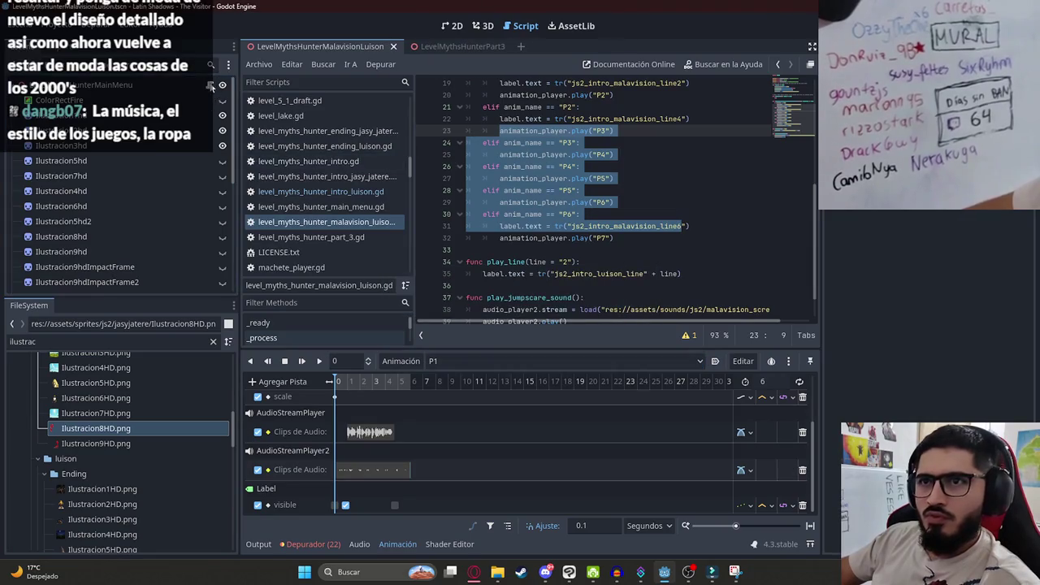
Pause the background music video playing in the browser.
click(652, 189)
click(658, 226)
scroll(650, 225, up, 6)
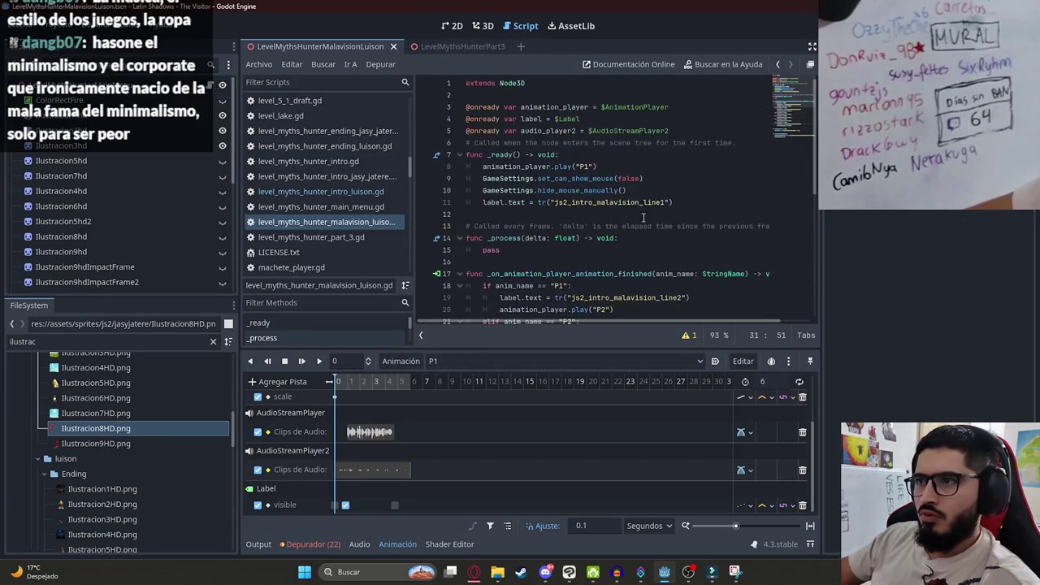
click(474, 572)
click(252, 11)
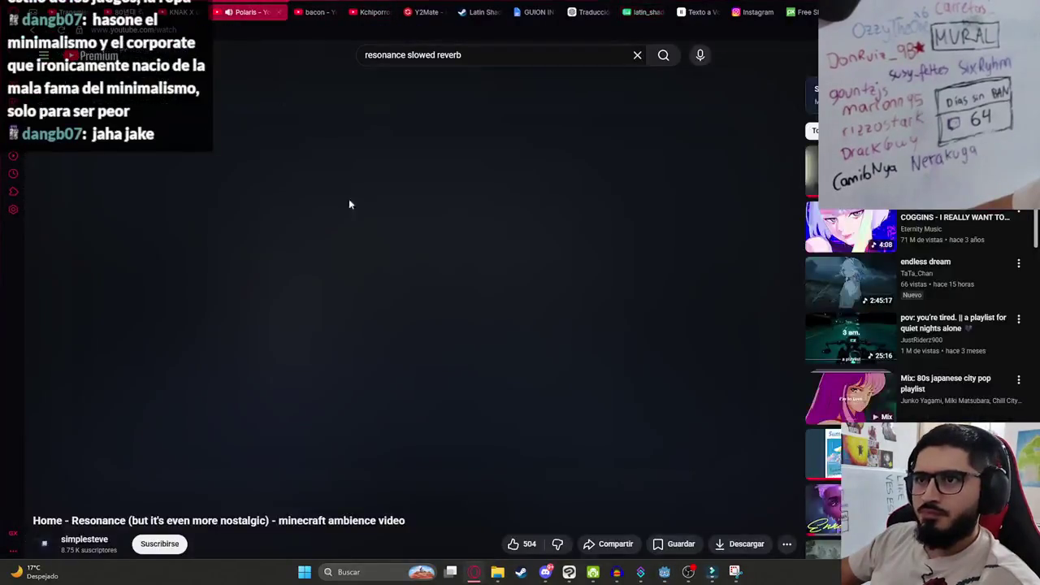
click(405, 328)
key(alt+Tab)
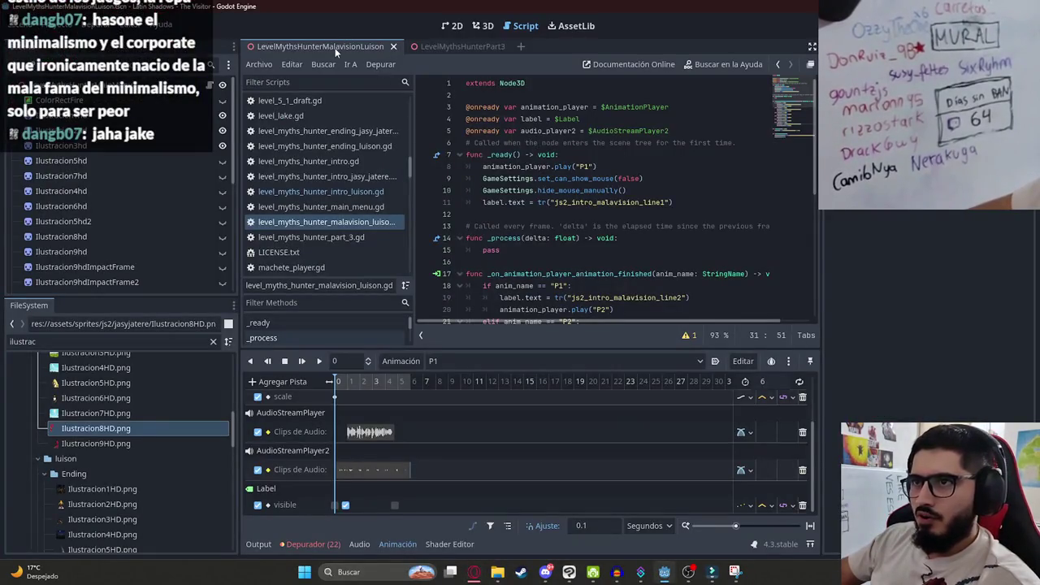
Run the current scene from its tab menu, then close it with Alt+F4.
right_click(336, 52)
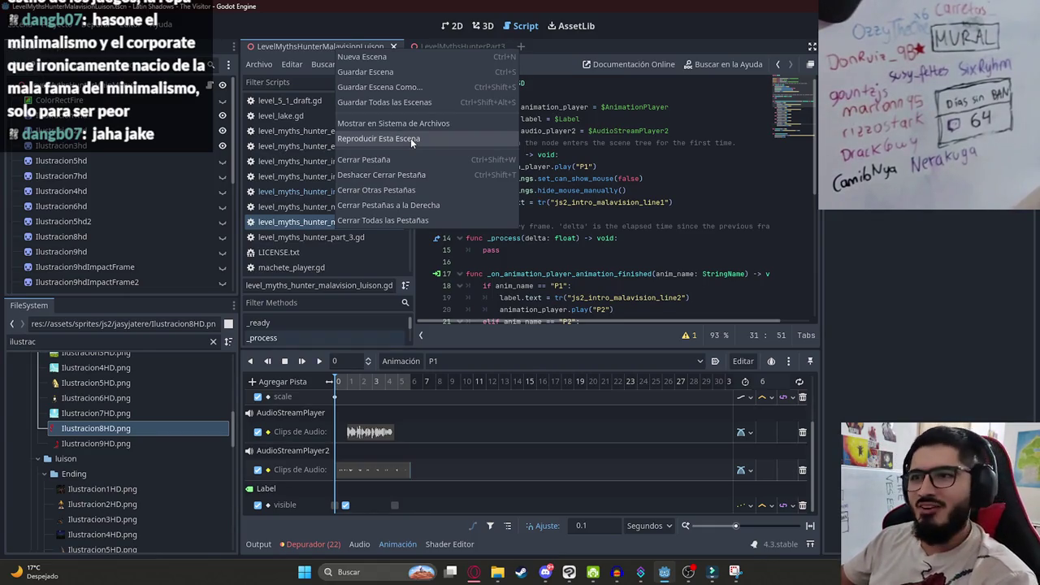
click(411, 138)
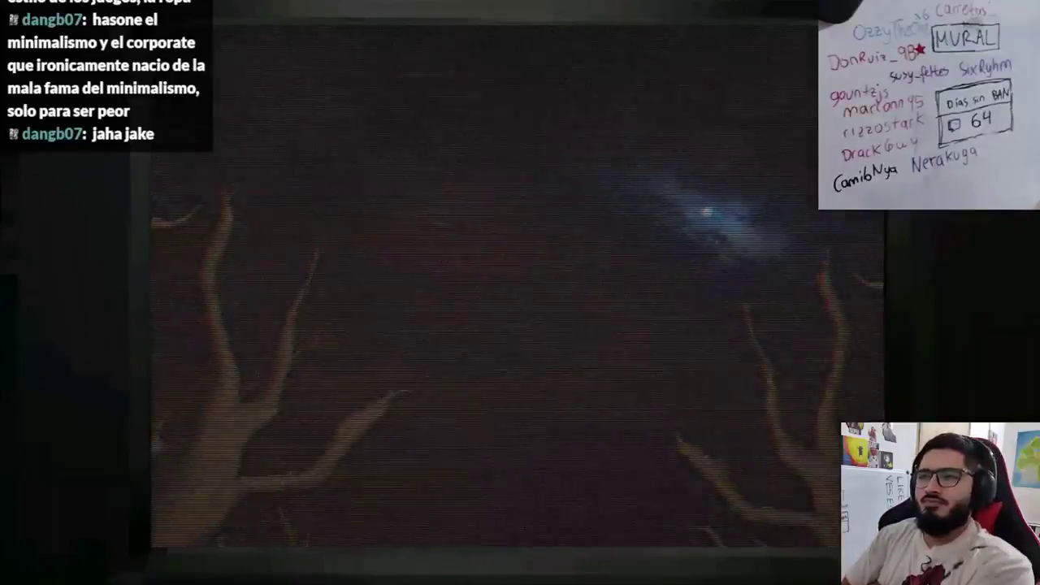
key(alt+F4)
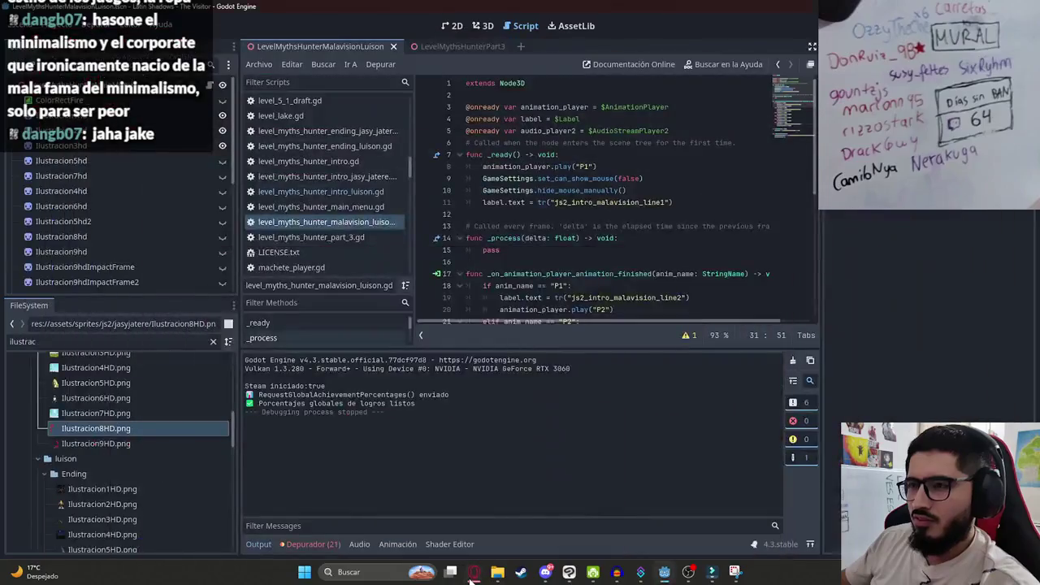
Review the Malavisión subtitle cells in rows 49–53 and how B11's two-line subtitle splits.
click(471, 577)
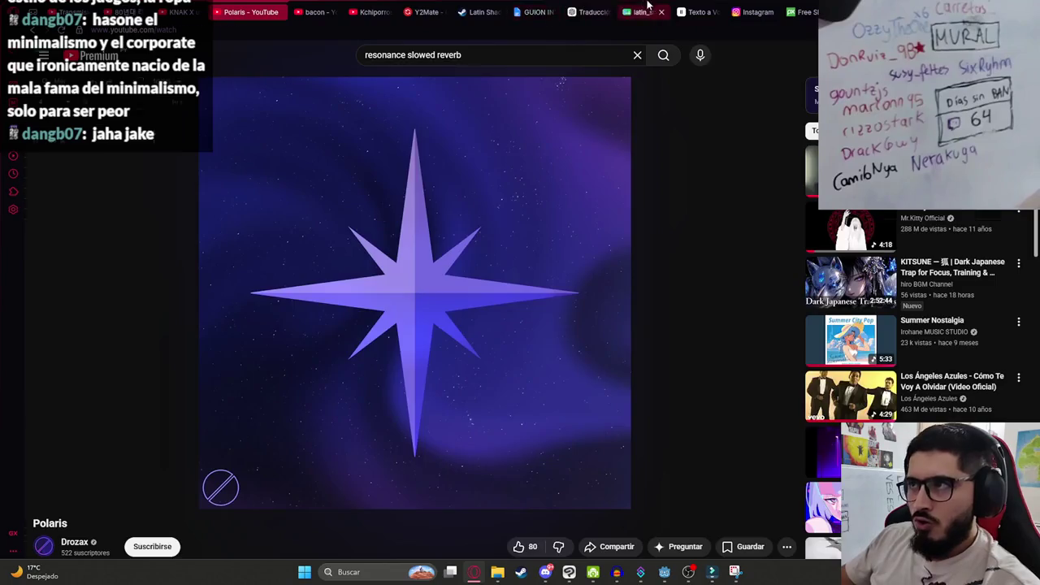
click(642, 11)
click(312, 337)
click(287, 363)
click(296, 349)
click(244, 328)
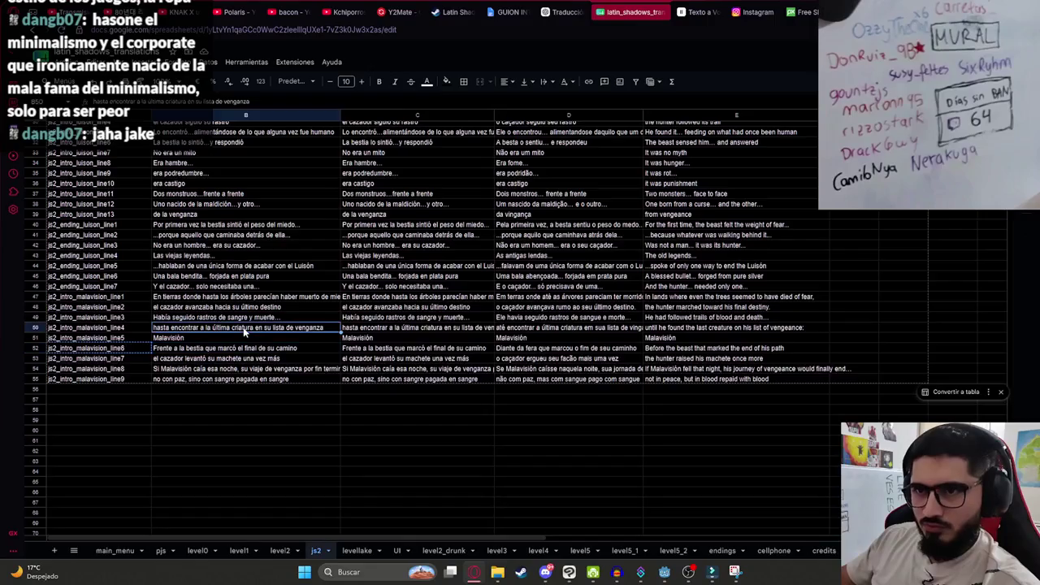
click(186, 318)
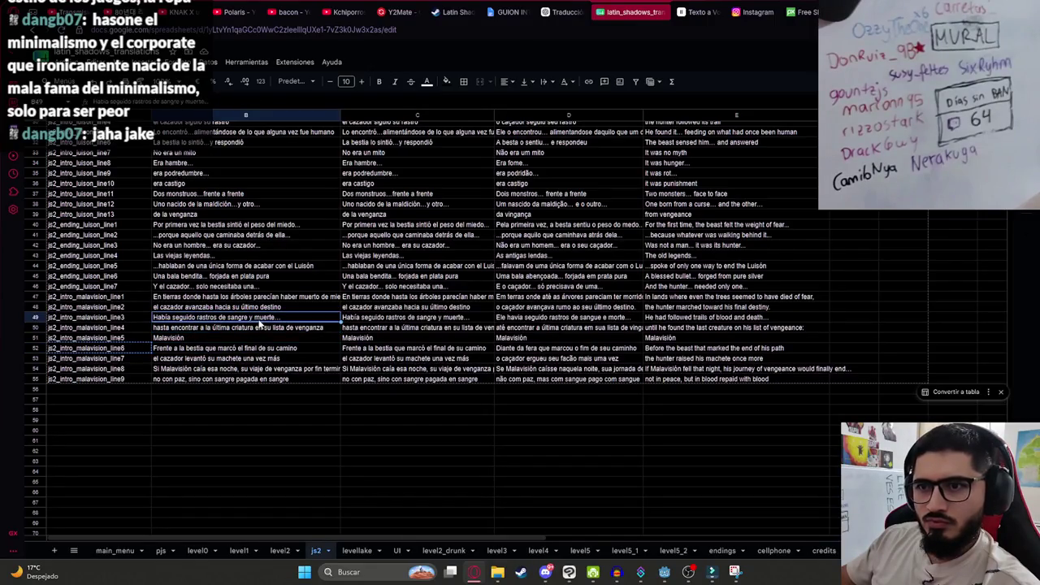
click(418, 327)
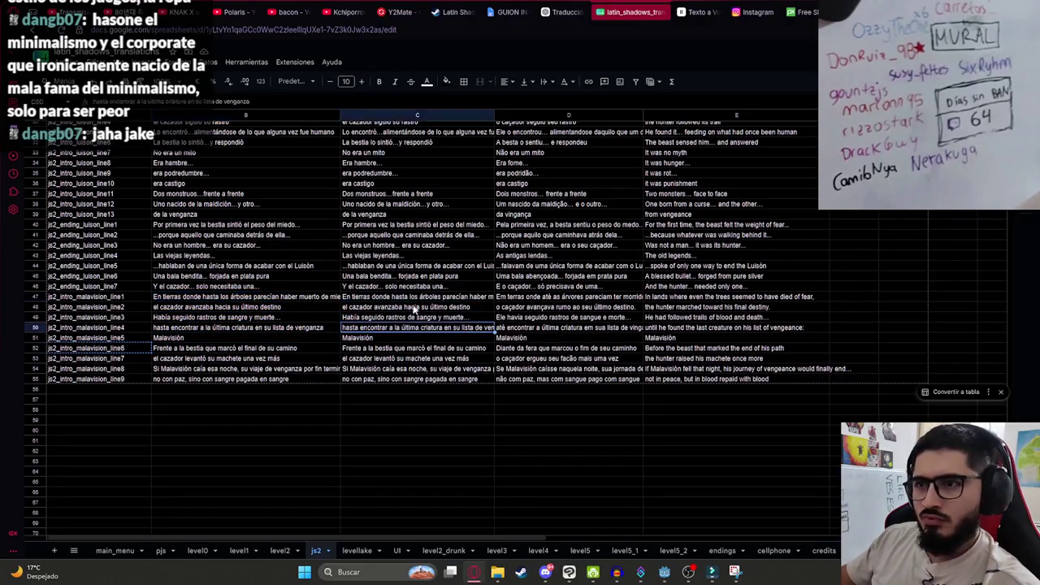
scroll(418, 299, up, 5)
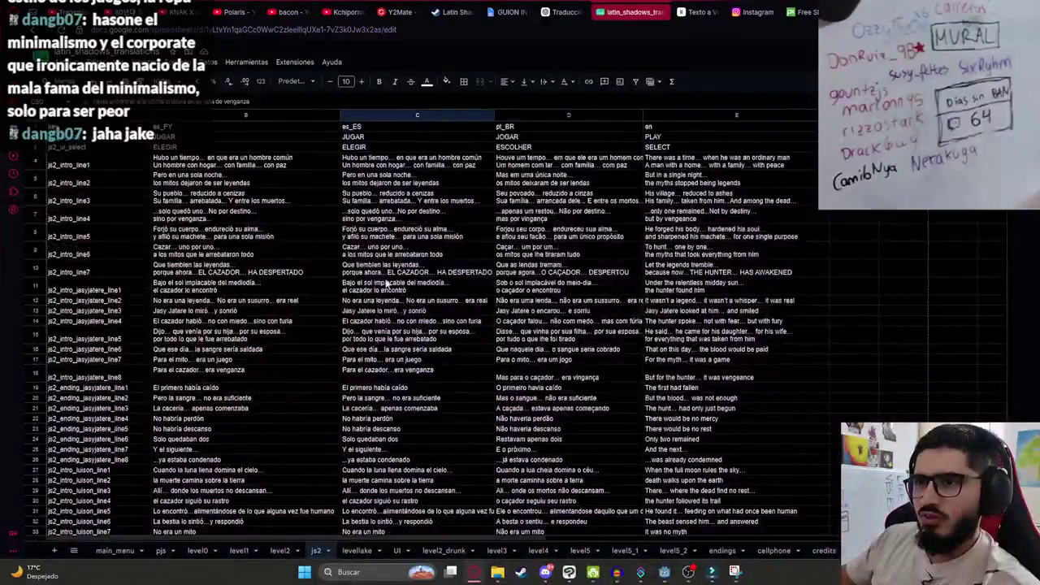
click(263, 284)
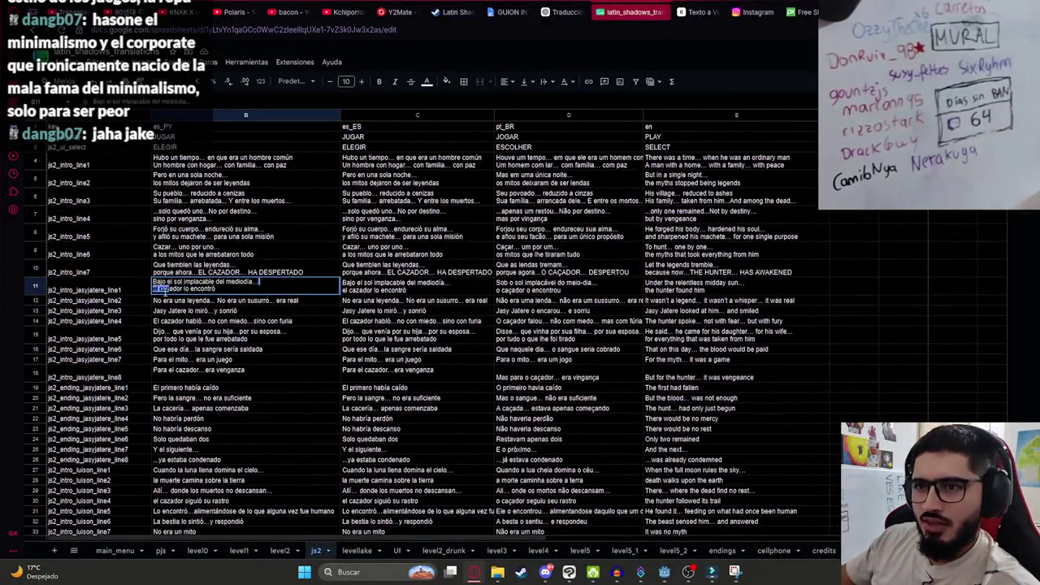
scroll(234, 337, down, 9)
scroll(234, 336, up, 4)
click(252, 368)
Split the B47 subtitle before 'haber' and the B54 subtitle onto two lines.
double_click(289, 351)
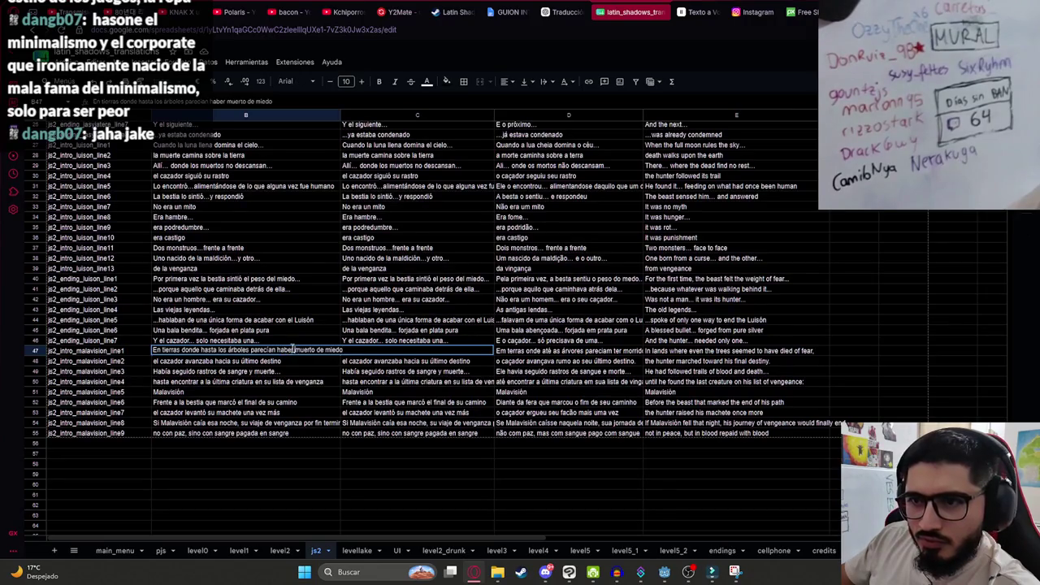
key(alt+Return)
click(318, 372)
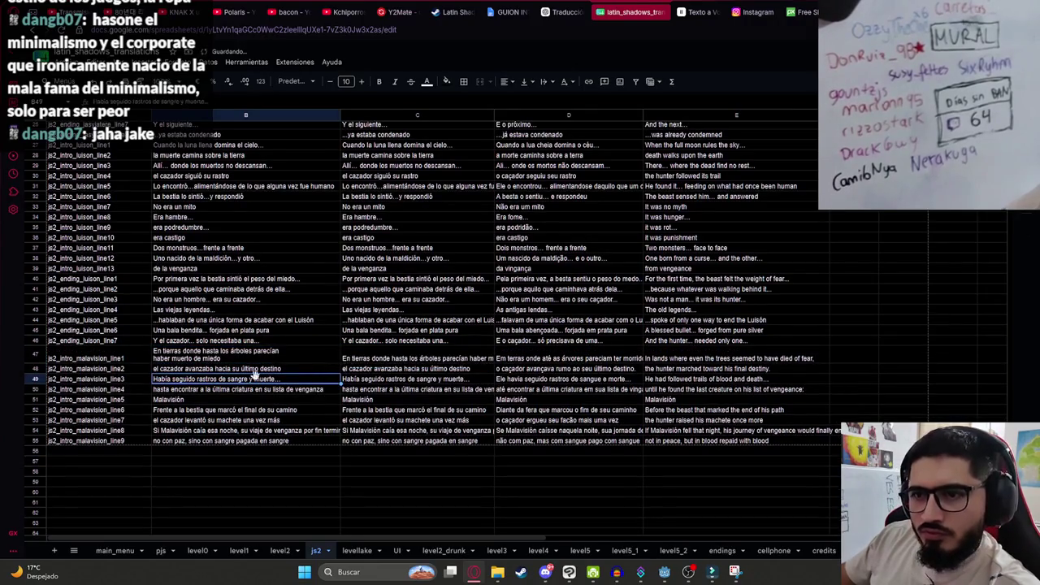
click(261, 421)
click(290, 427)
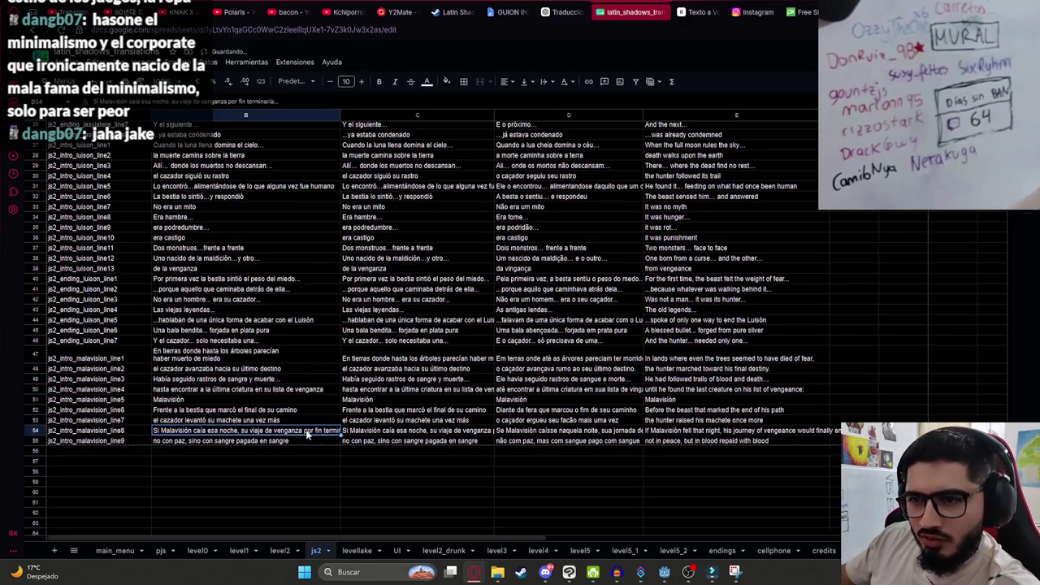
double_click(306, 433)
key(Return)
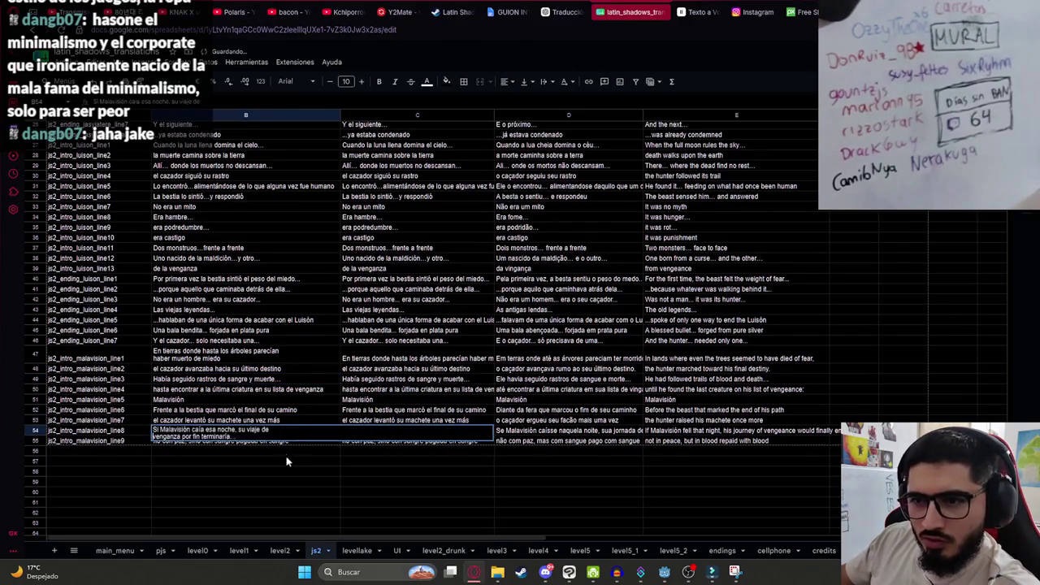
double_click(456, 437)
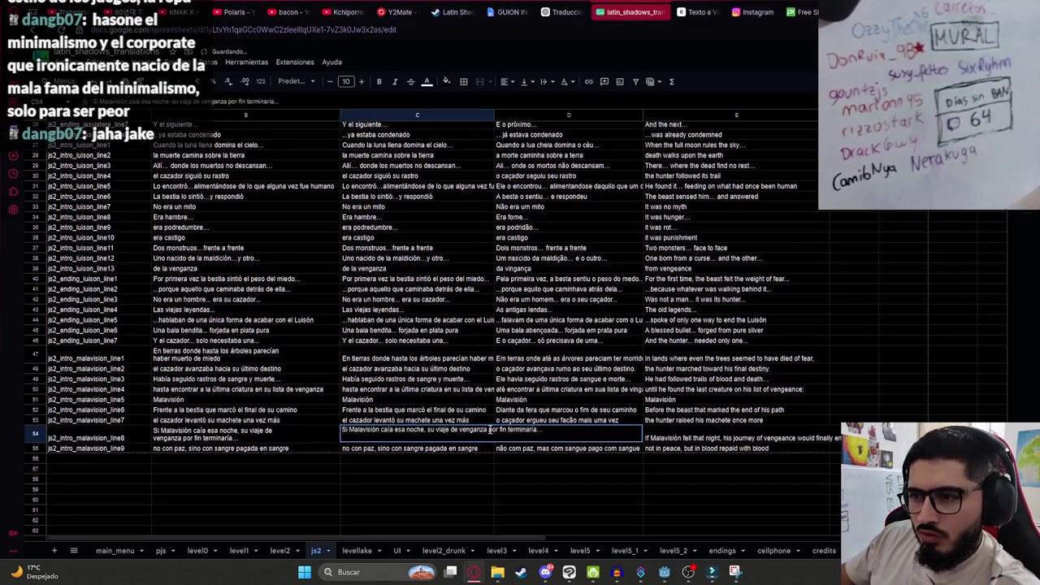
click(296, 434)
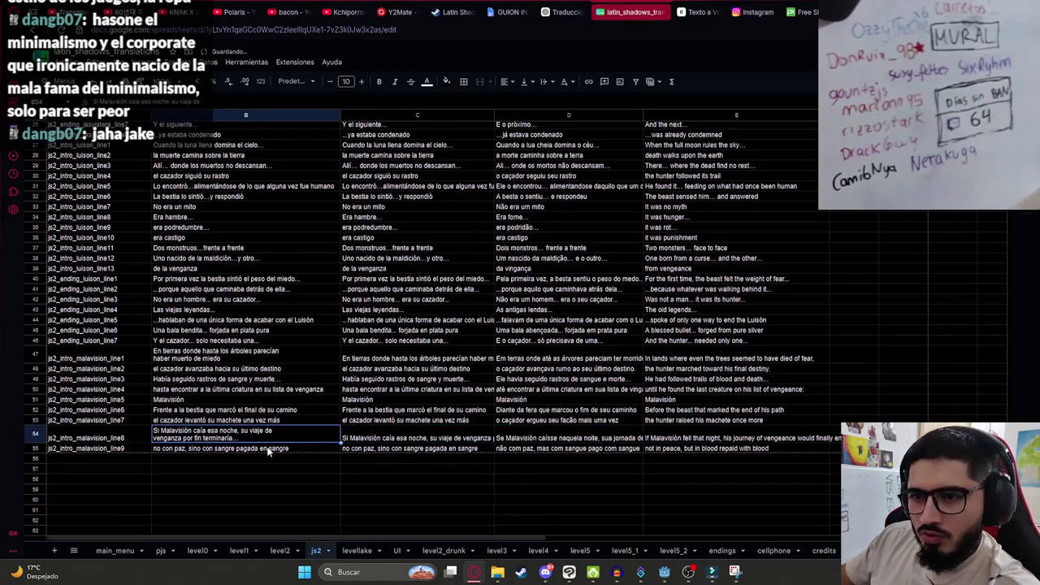
Copy the wrapped subtitles B47–B55 into column C starting at C47.
drag(268, 452, 251, 357)
key(ctrl+c)
click(421, 360)
key(ctrl+v)
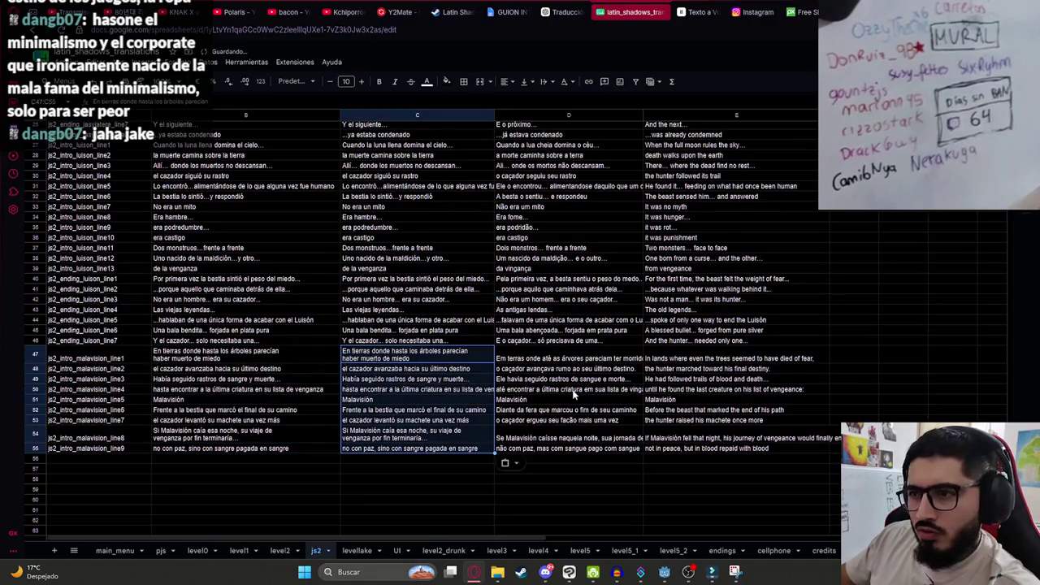
double_click(480, 351)
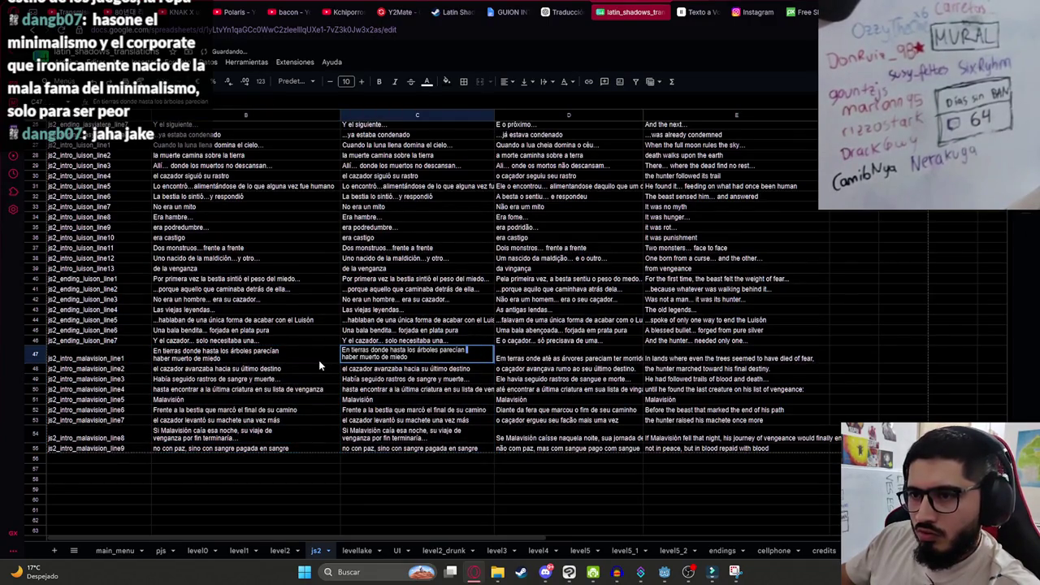
Wrap the Portuguese texts in D47 and D54 onto two lines.
double_click(532, 360)
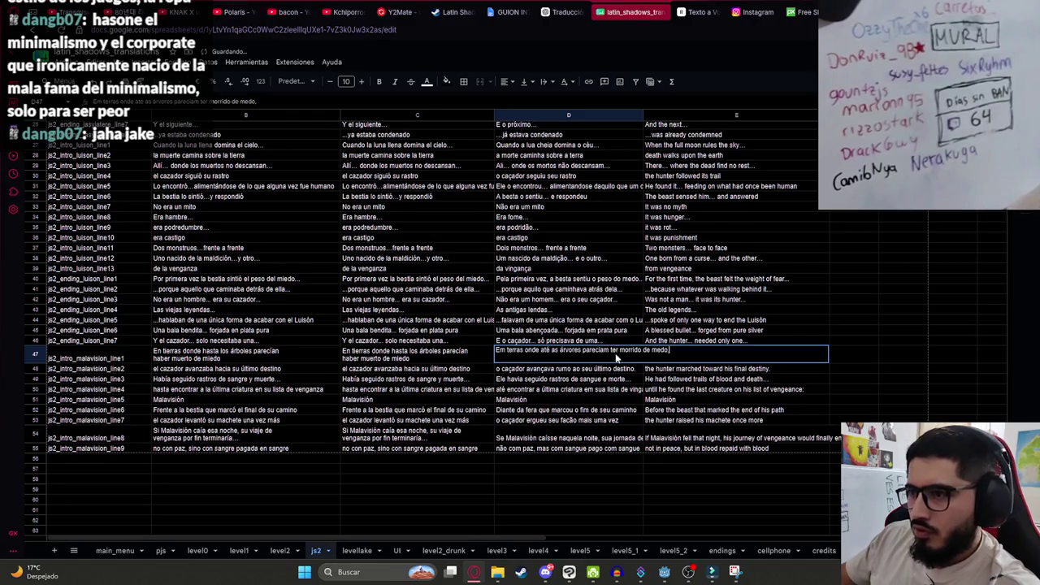
click(608, 381)
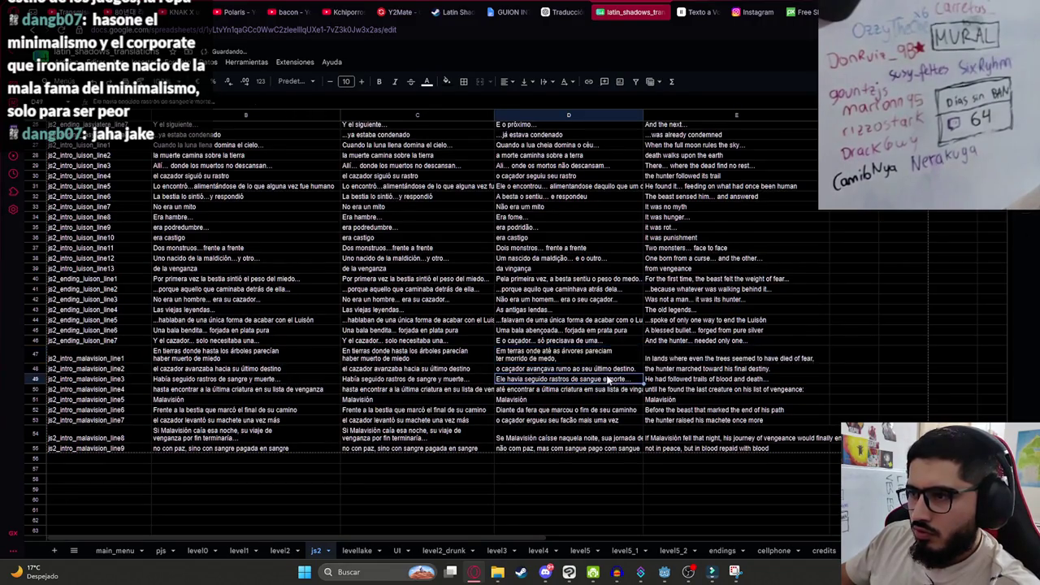
double_click(597, 437)
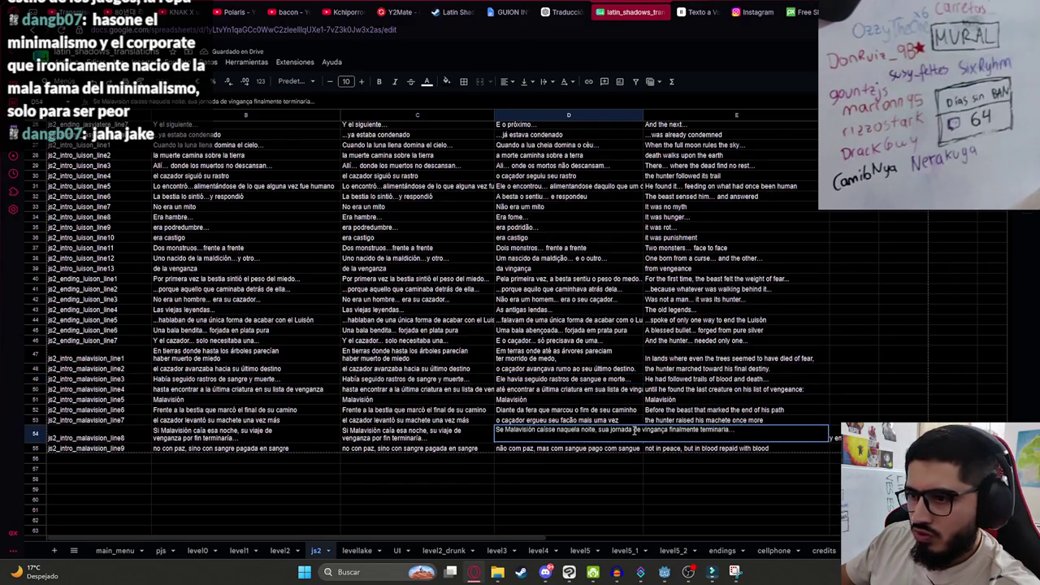
key(Return)
key(Right)
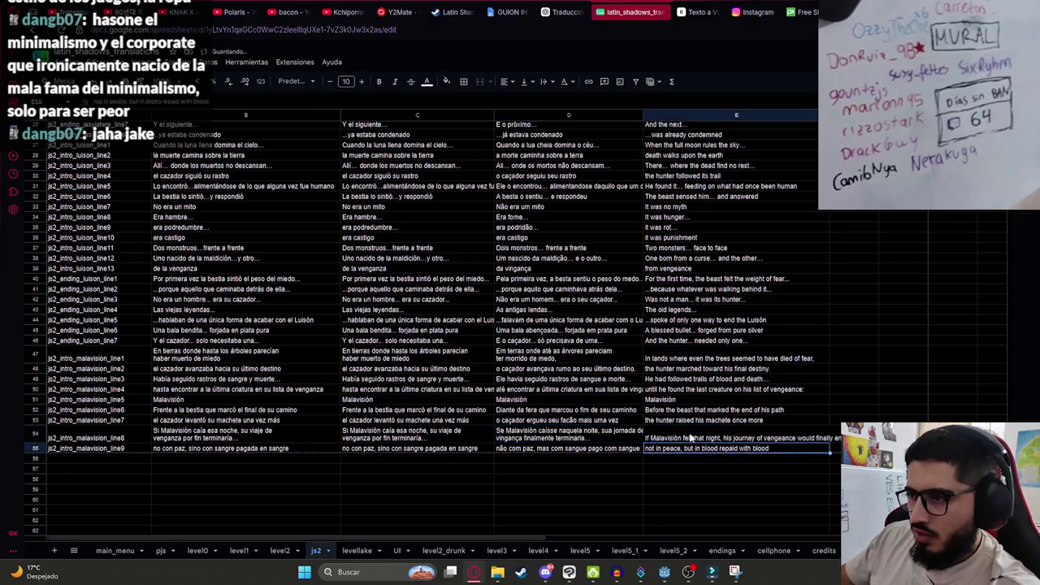
Wrap the English texts in E54 and E47 onto two lines.
double_click(693, 438)
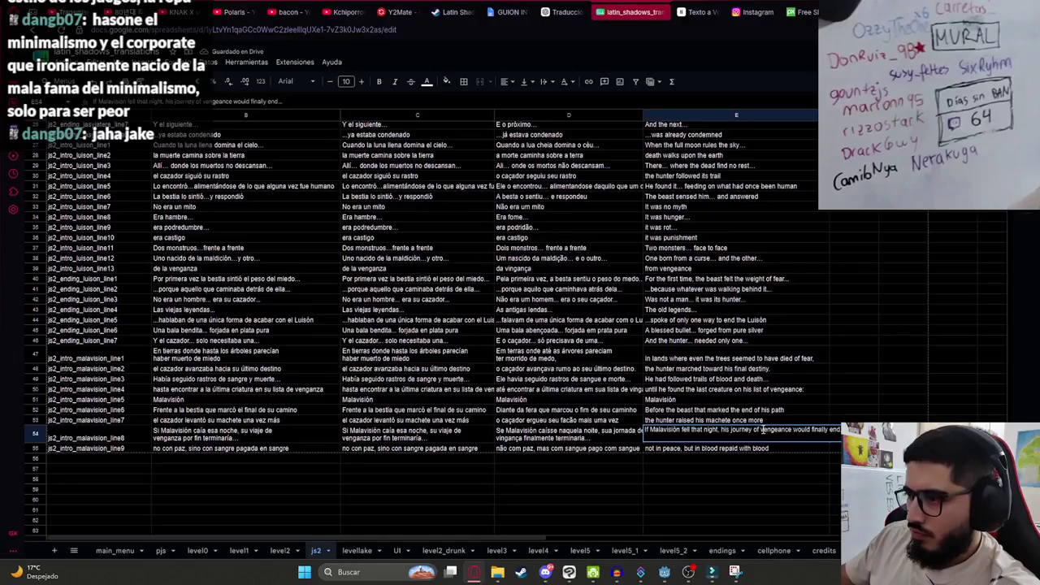
click(721, 414)
click(681, 367)
double_click(703, 363)
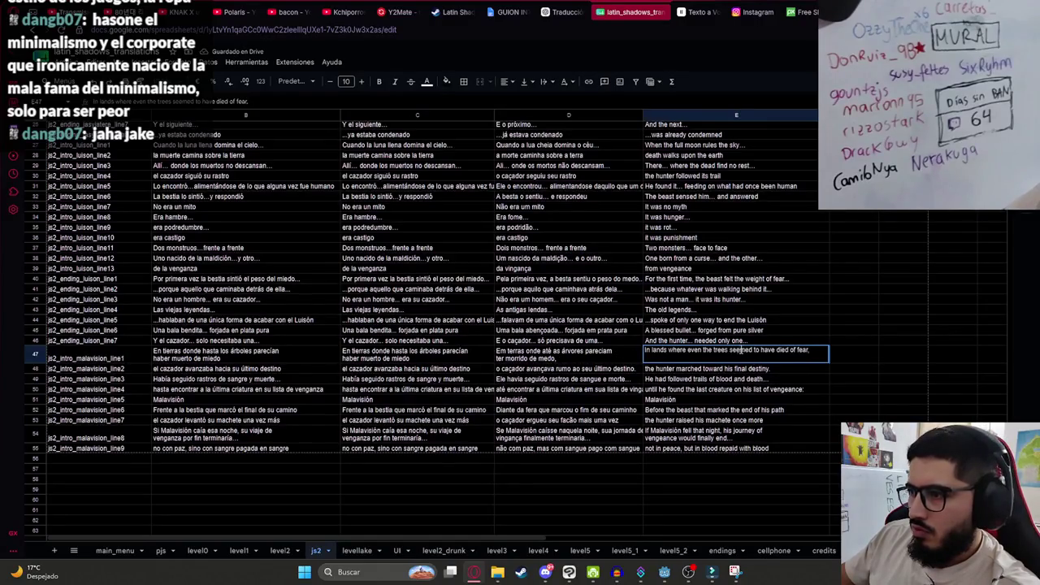
click(454, 360)
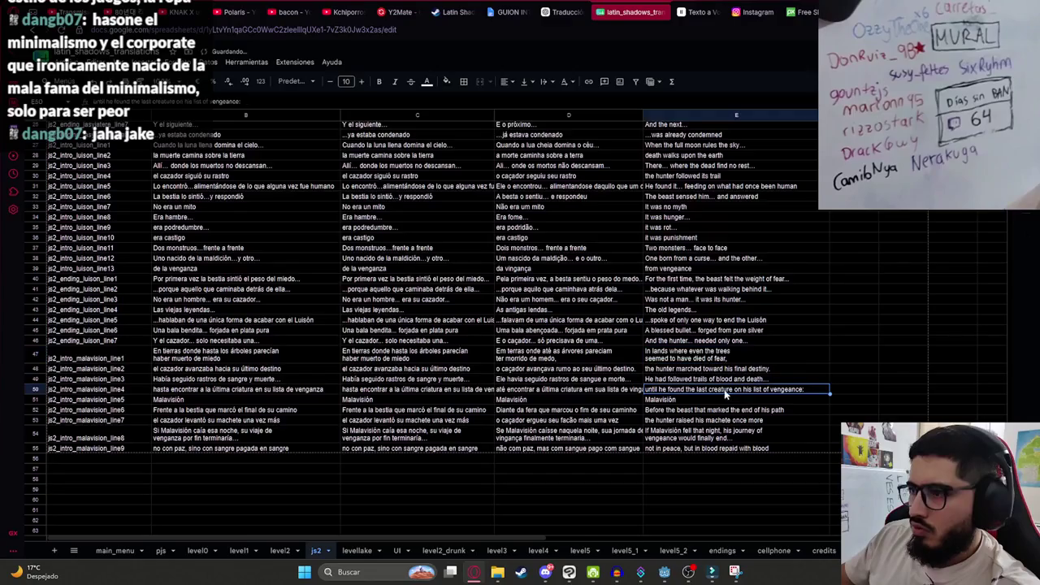
click(69, 62)
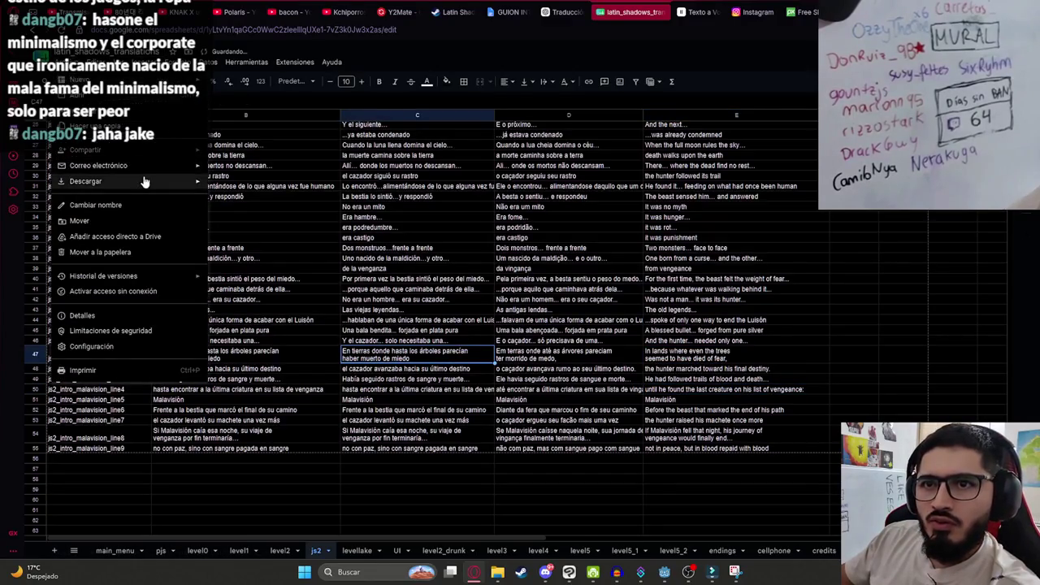
Download the js2 sheet as CSV and move it into the game's translations folder.
mouse_move(86, 181)
click(304, 250)
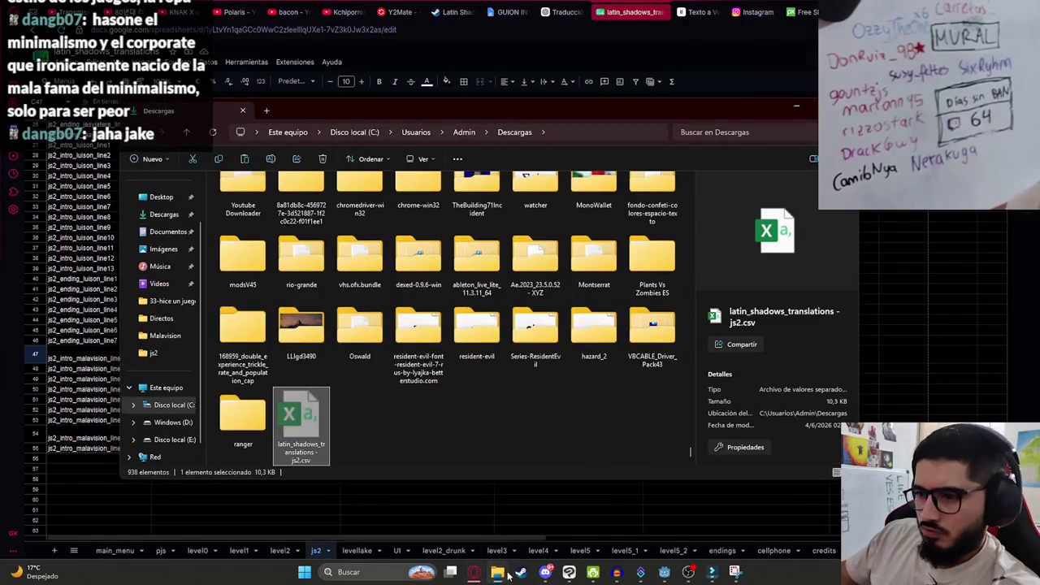
click(407, 518)
key(ctrl+v)
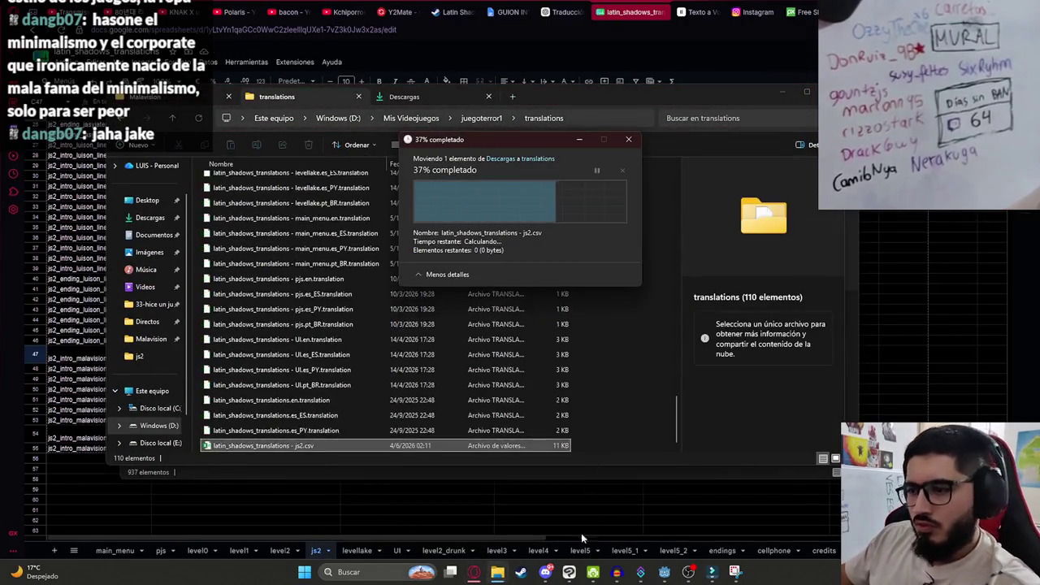
click(664, 572)
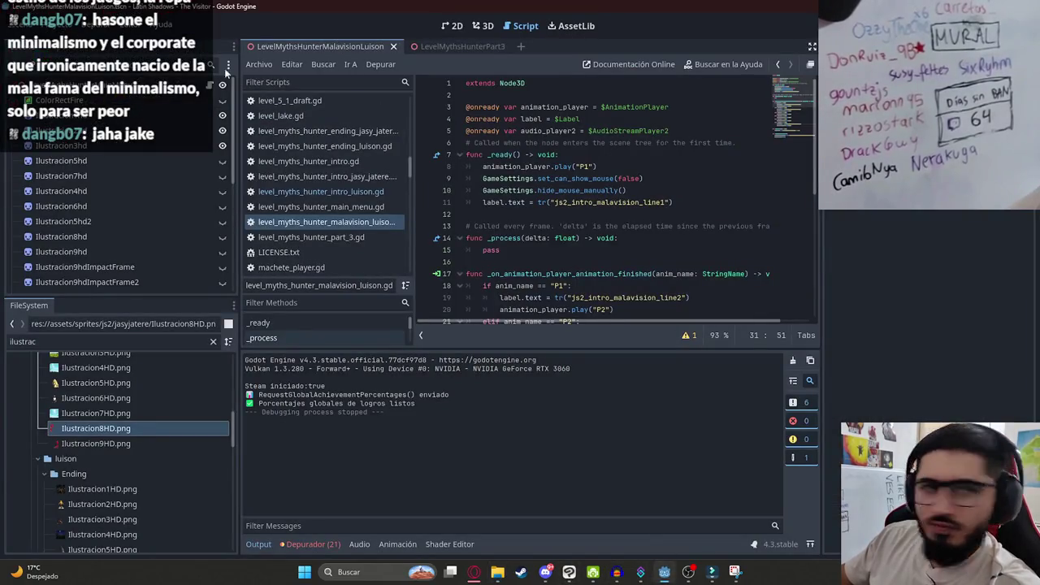
right_click(313, 54)
Reload and test-run the intro scene, compare Spanish lines B48–B50, then return to 2D view.
click(388, 142)
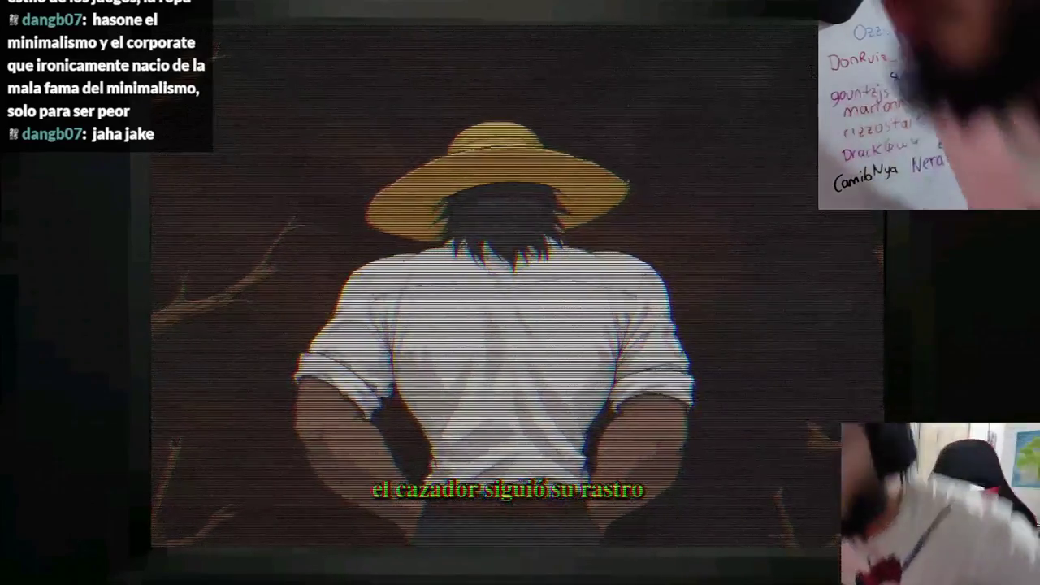
key(alt+F4)
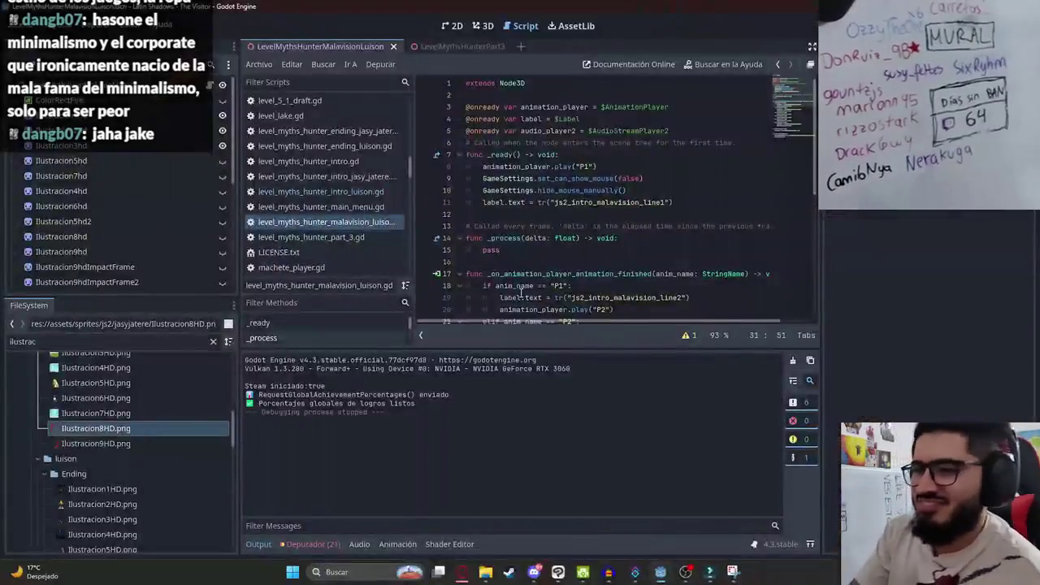
key(alt+Tab)
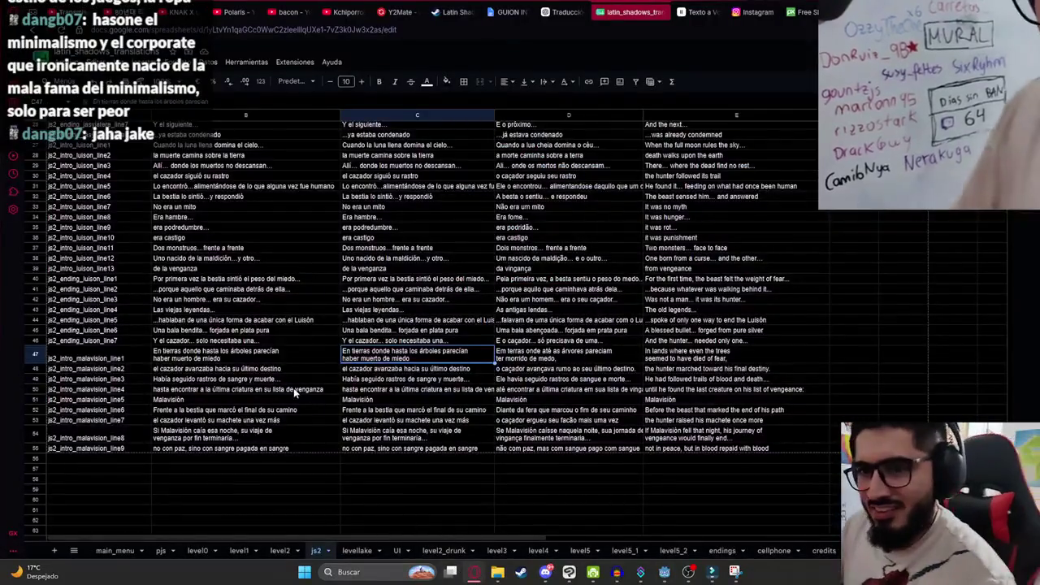
click(265, 352)
double_click(236, 369)
click(236, 380)
click(215, 392)
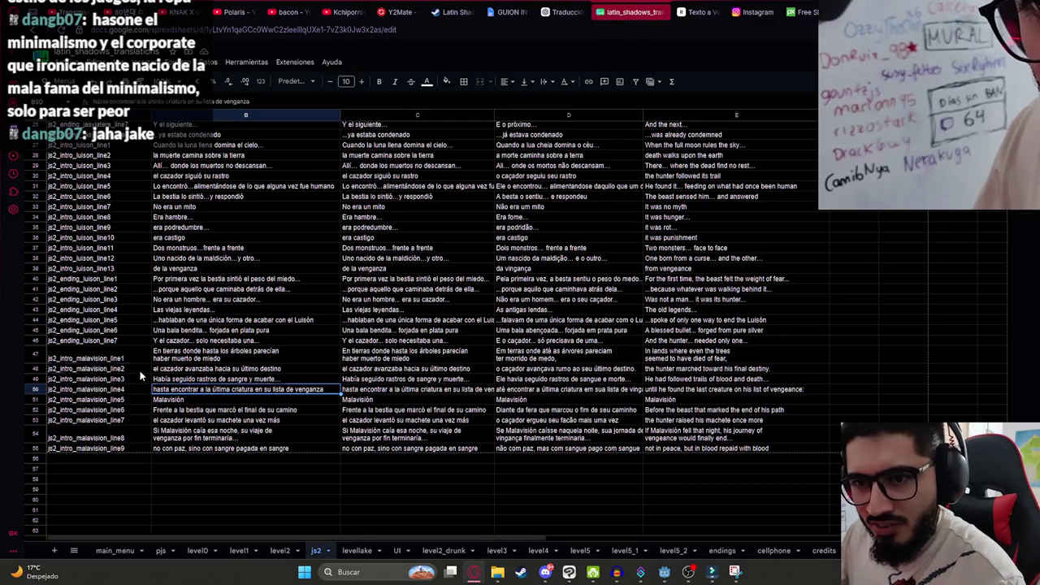
key(alt+Tab)
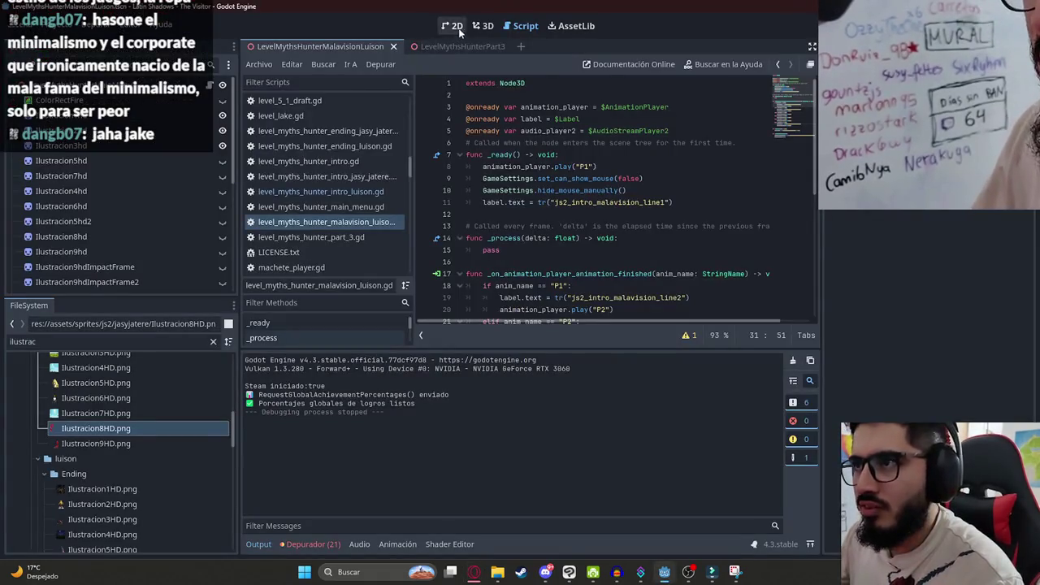
click(457, 26)
scroll(124, 261, down, 5)
Open the AnimationPlayer's P2 animation and preview it from about 6.9 seconds.
click(65, 283)
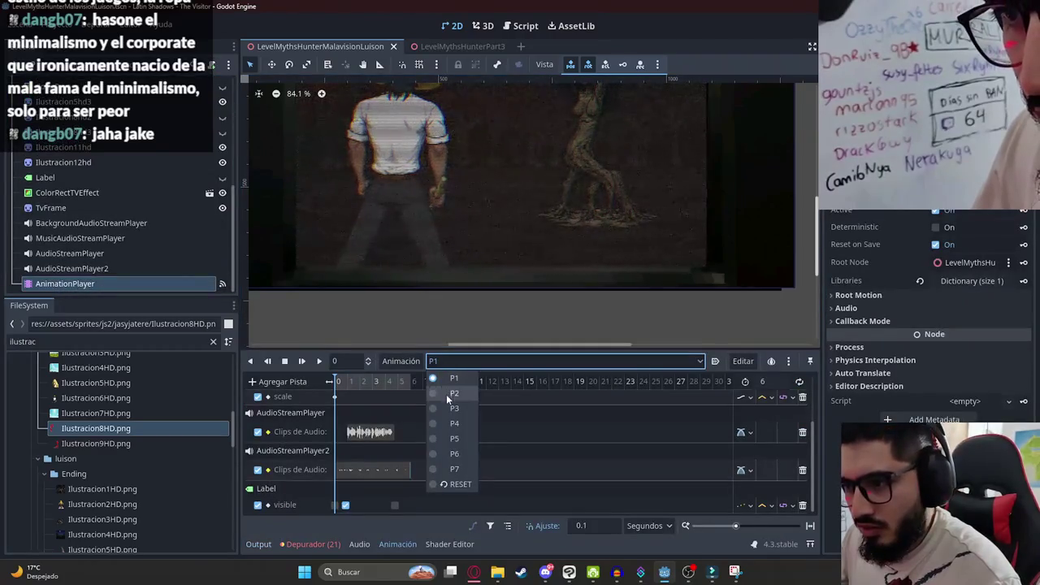
click(453, 393)
scroll(368, 423, down, 2)
click(382, 397)
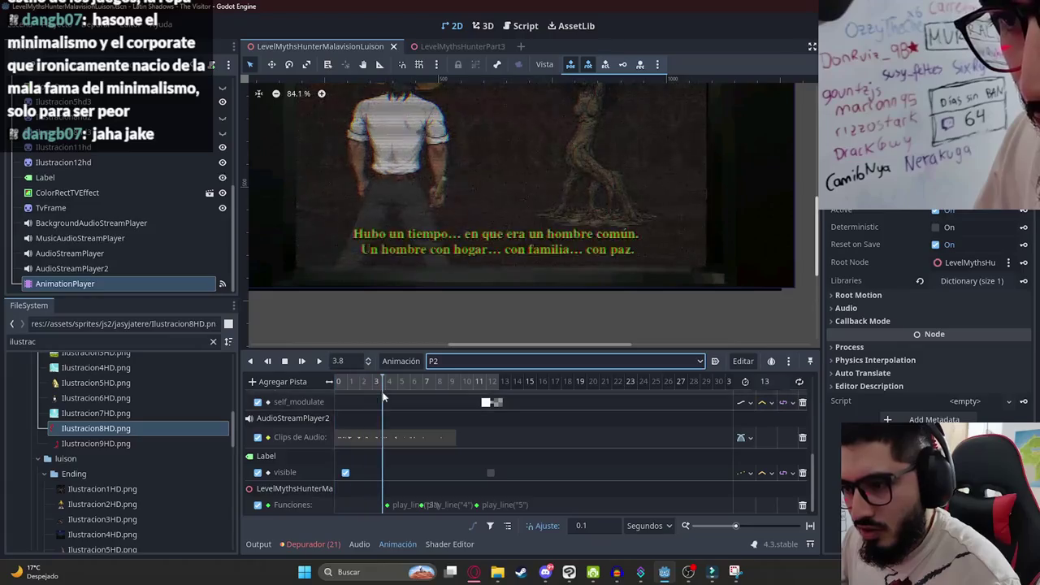
click(388, 505)
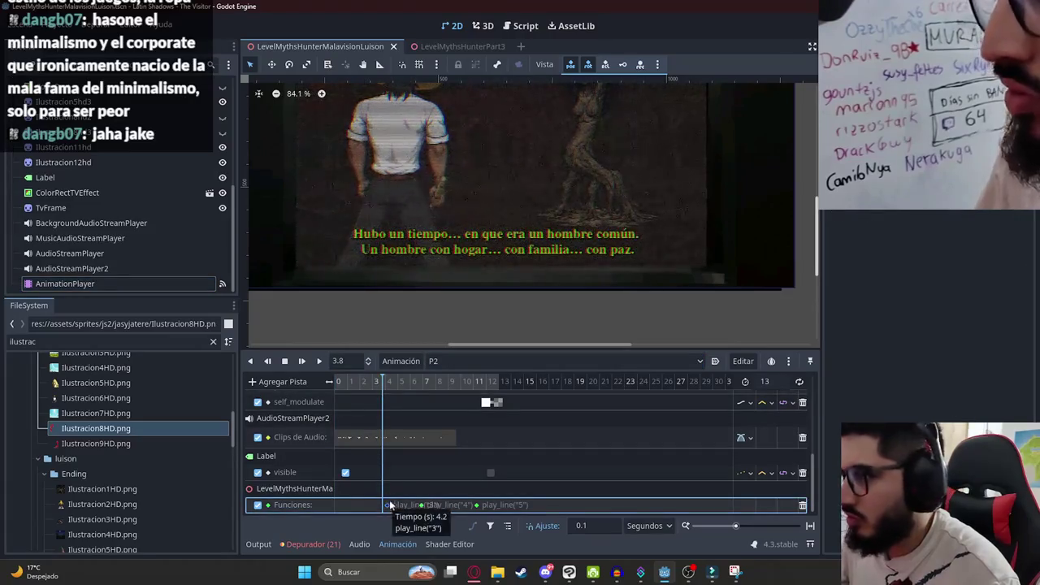
ctrl+scroll(413, 483, up, 3)
scroll(449, 478, down, 1)
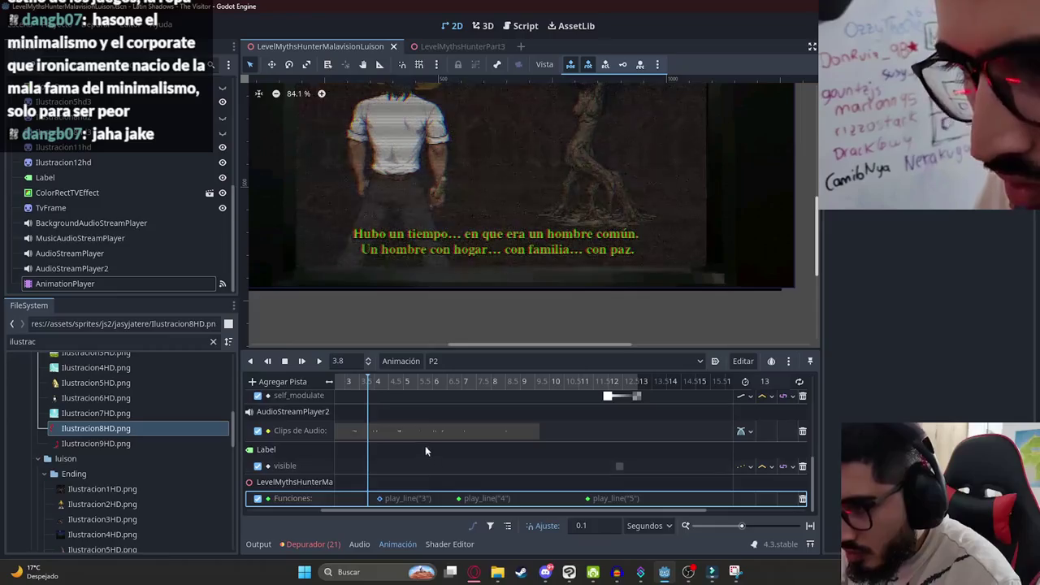
drag(384, 385, 459, 387)
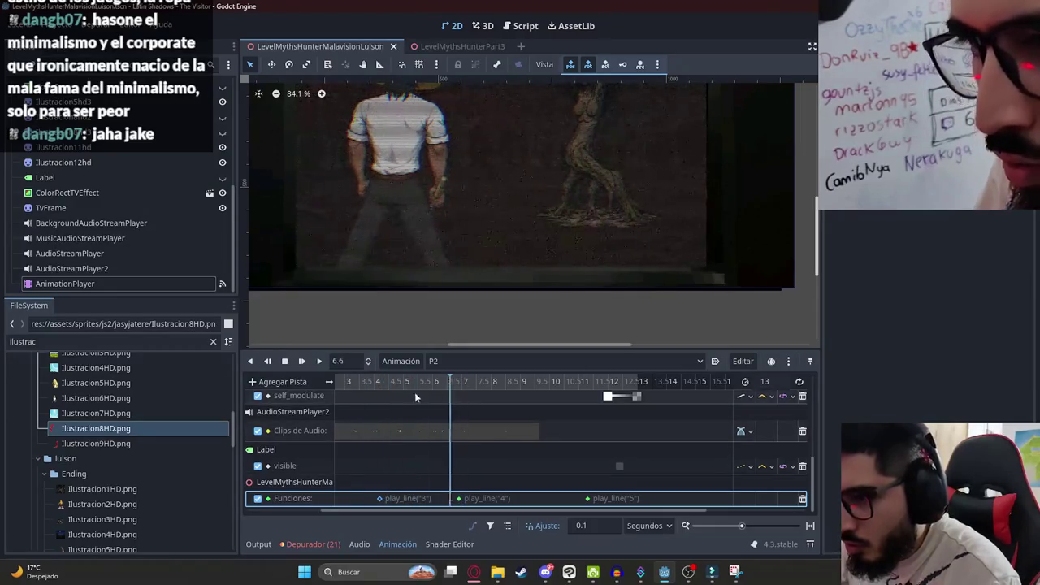
click(318, 361)
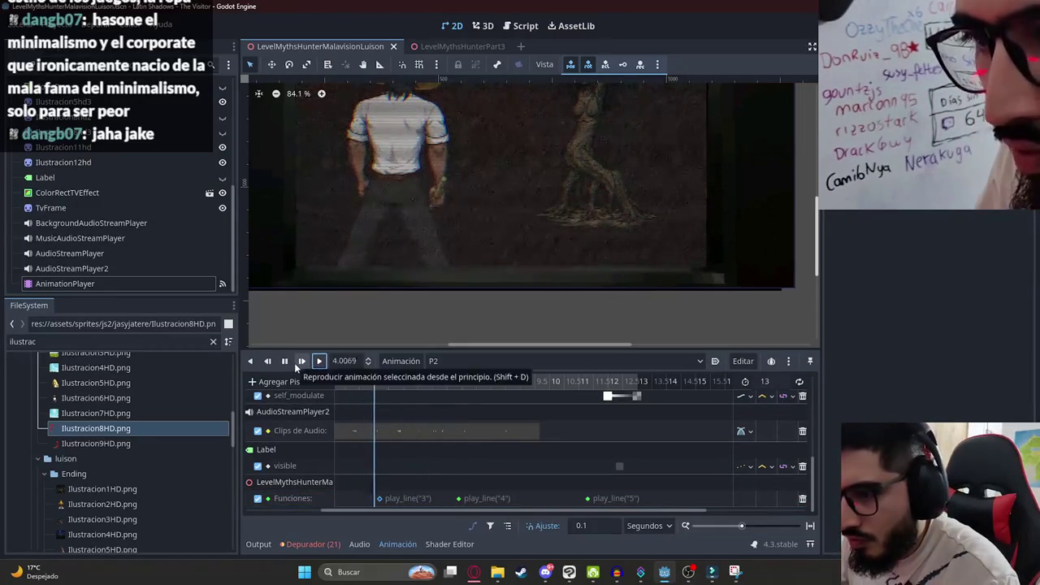
Compare the P2 preview with Spanish subtitle lines B49 and B50 in the spreadsheet.
key(alt+Tab)
click(158, 379)
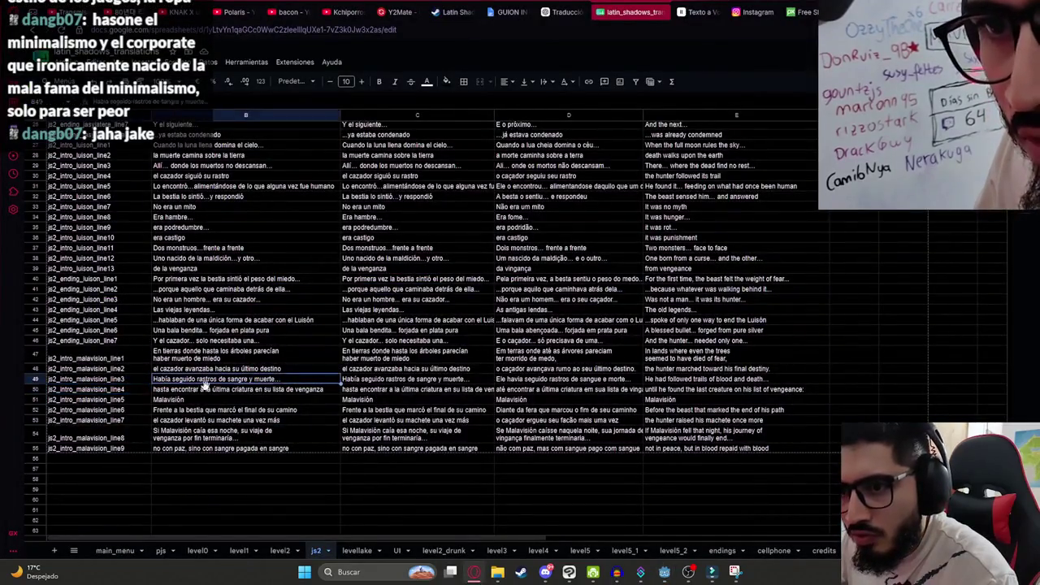
key(alt+Tab)
key(alt+Tab)
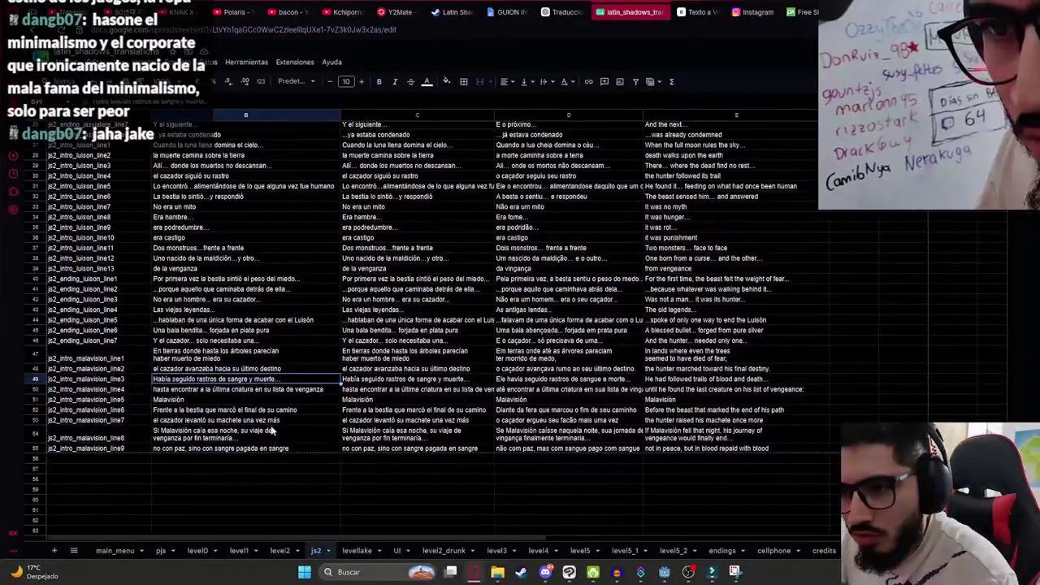
click(201, 390)
key(alt+Tab)
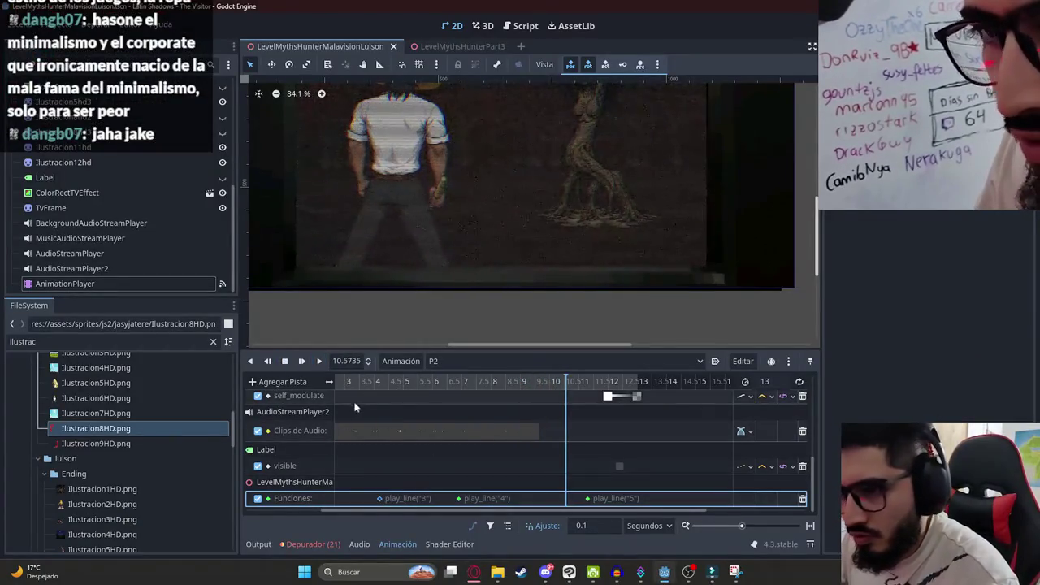
On line 35 of play_line, swap the js2_intro_luison_ prefix for js2_intro_malavision_ and save the script.
scroll(181, 82, up, 1)
scroll(122, 212, up, 2)
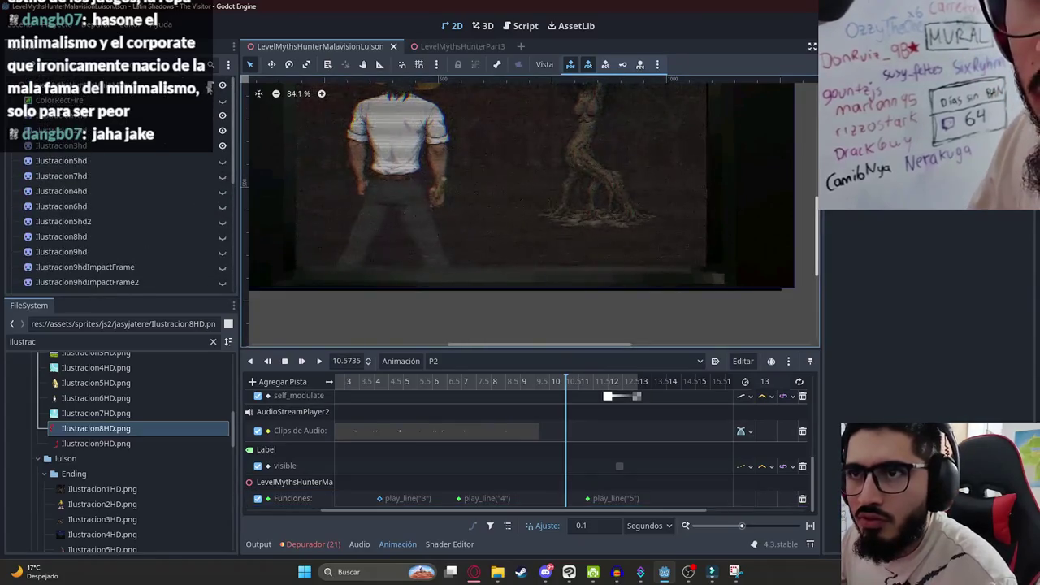
click(518, 25)
click(589, 167)
click(583, 120)
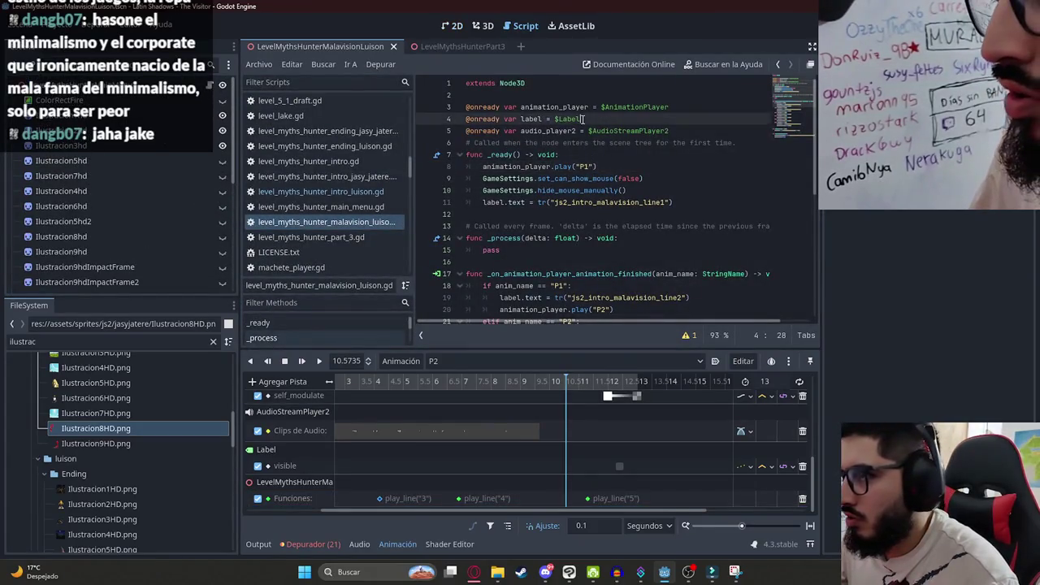
scroll(793, 103, down, 7)
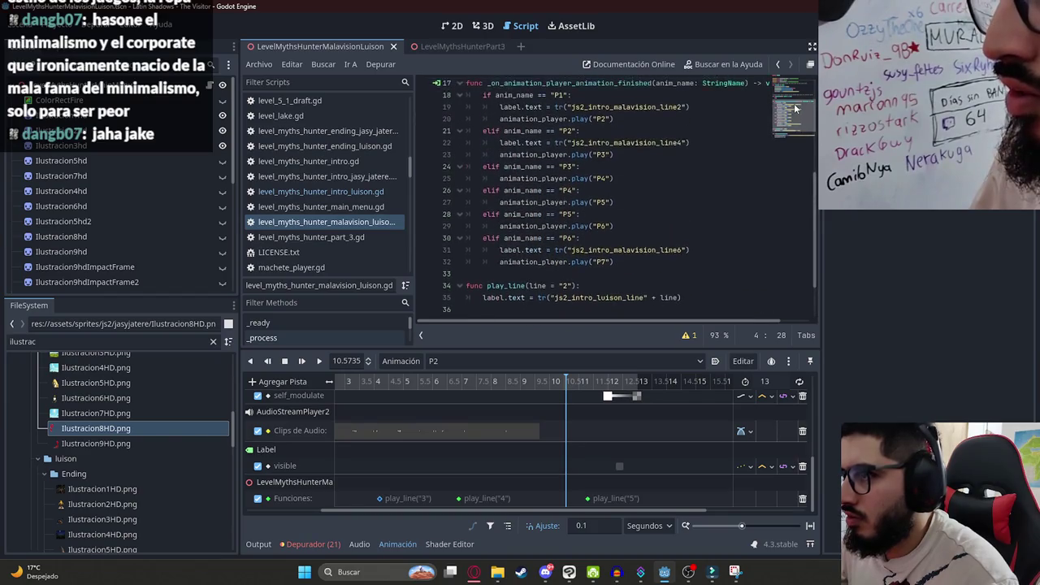
click(575, 226)
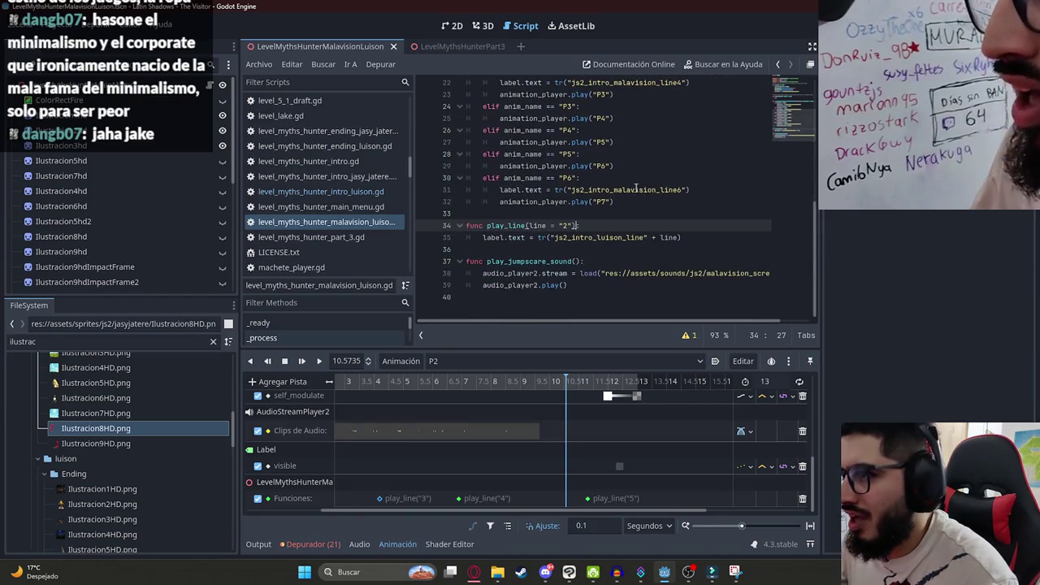
click(658, 189)
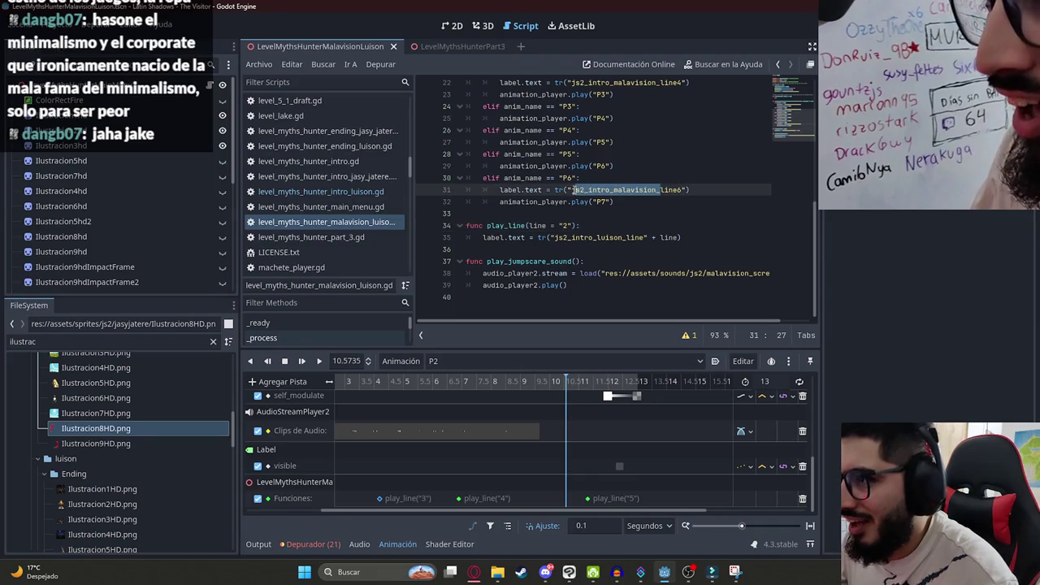
drag(626, 238, 553, 238)
key(ctrl+v)
right_click(339, 46)
click(393, 132)
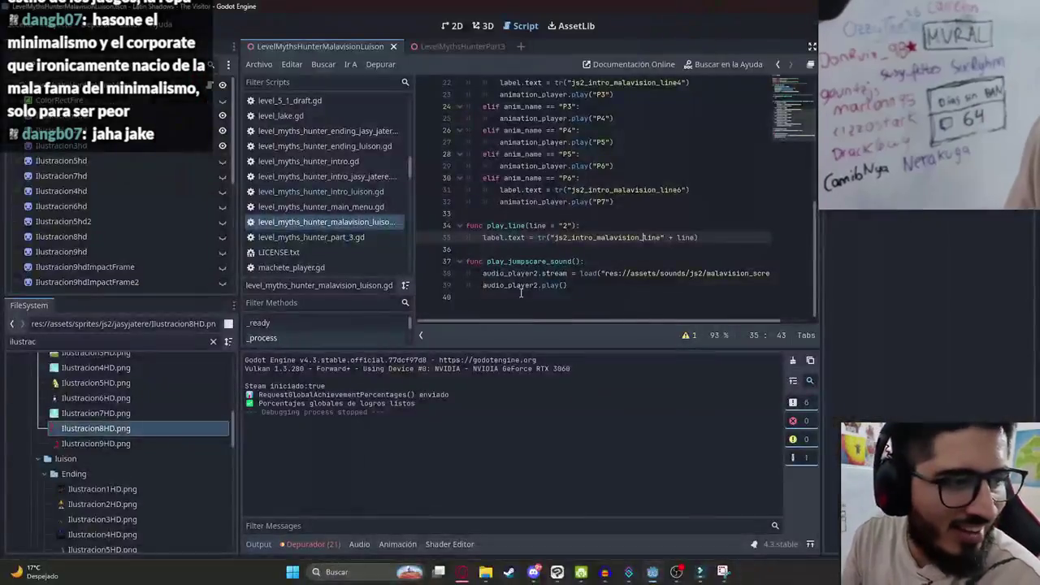
Duplicate the P6 elif block below itself and change its condition to P7.
click(602, 261)
scroll(636, 298, up, 3)
scroll(636, 298, down, 3)
drag(615, 274, 485, 253)
key(ctrl+c)
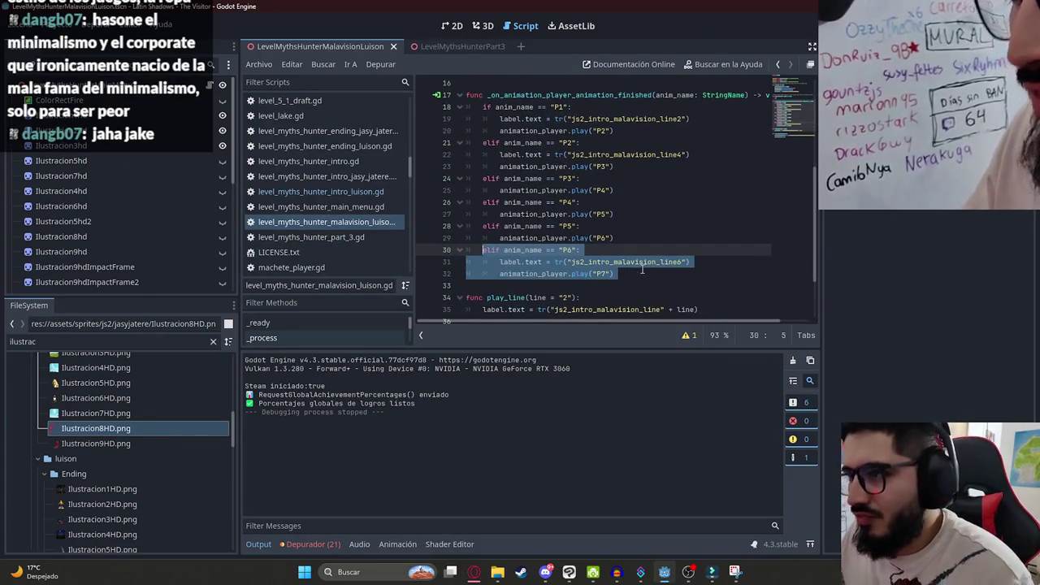
click(637, 274)
key(Return)
key(ctrl+v)
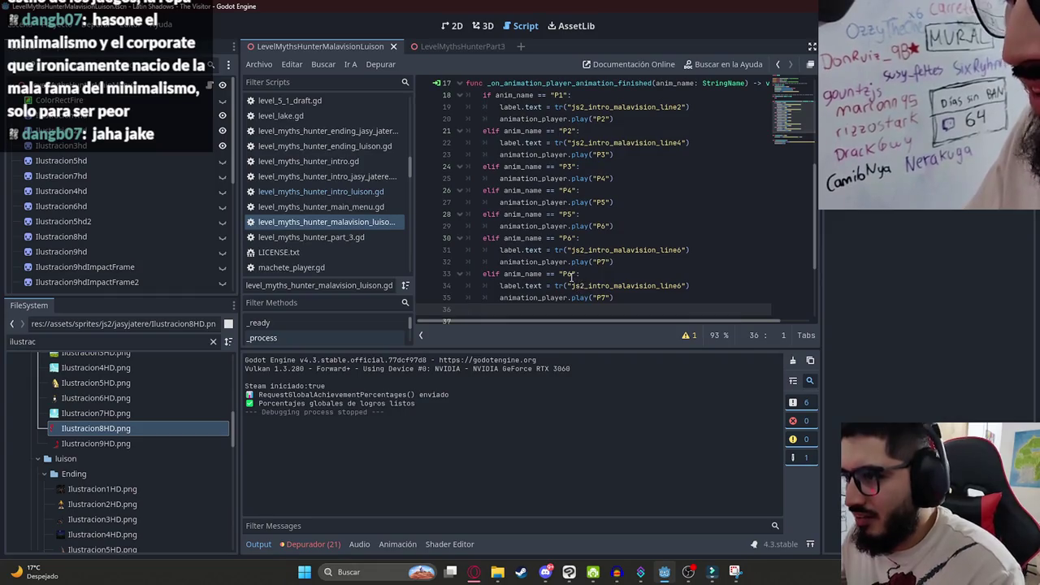
click(572, 275)
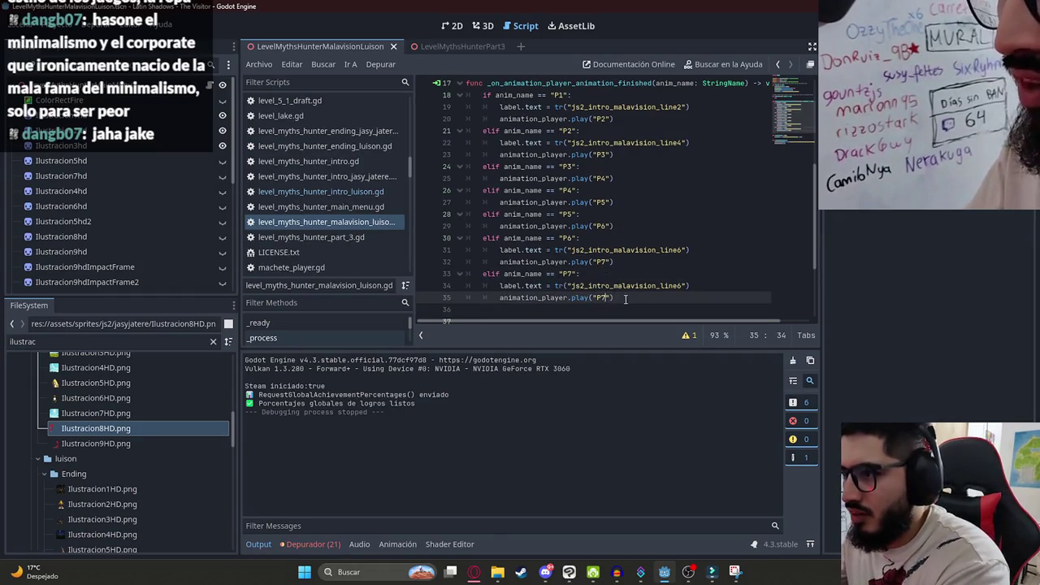
Replace the P7 body with get_tree().change_scene_to_file("res://scenes/Levels/LevelMythsHunterPart3.tscn").
drag(624, 297, 433, 304)
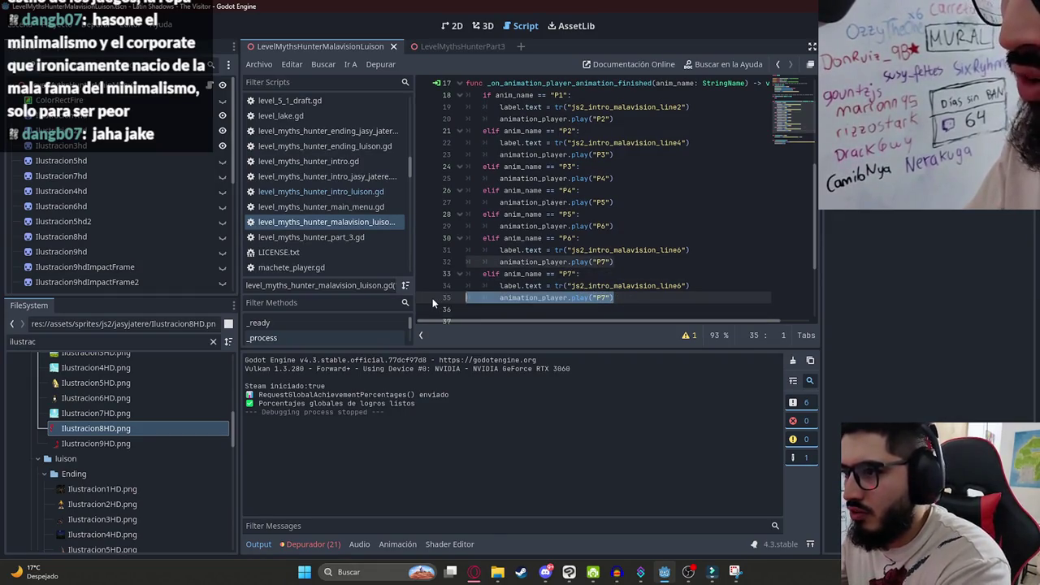
click(701, 282)
key(ctrl+shift+k)
drag(615, 286, 499, 287)
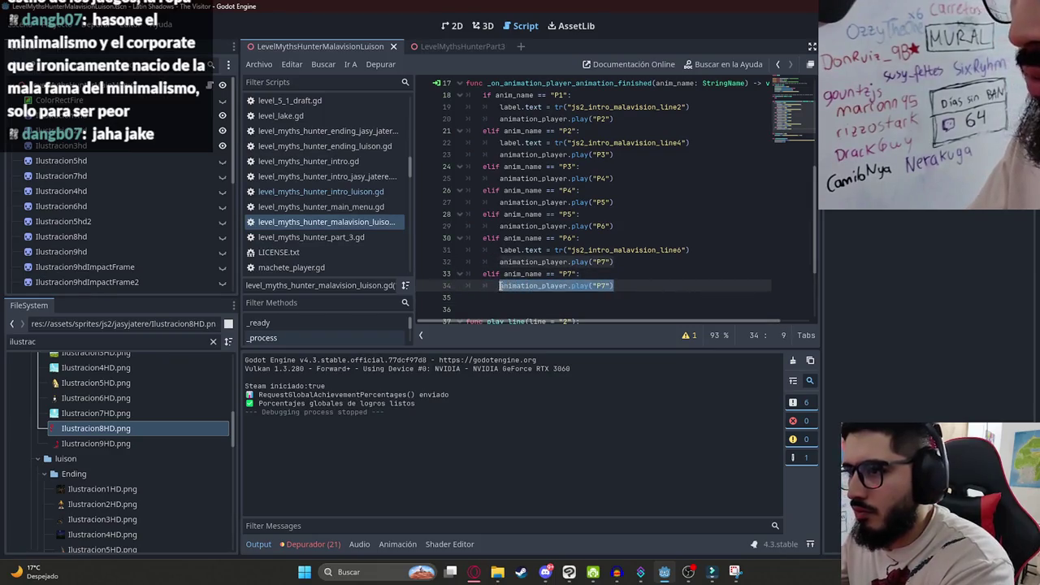
key(BackSpace)
scroll(504, 285, down, 1)
click(516, 264)
key(BackSpace)
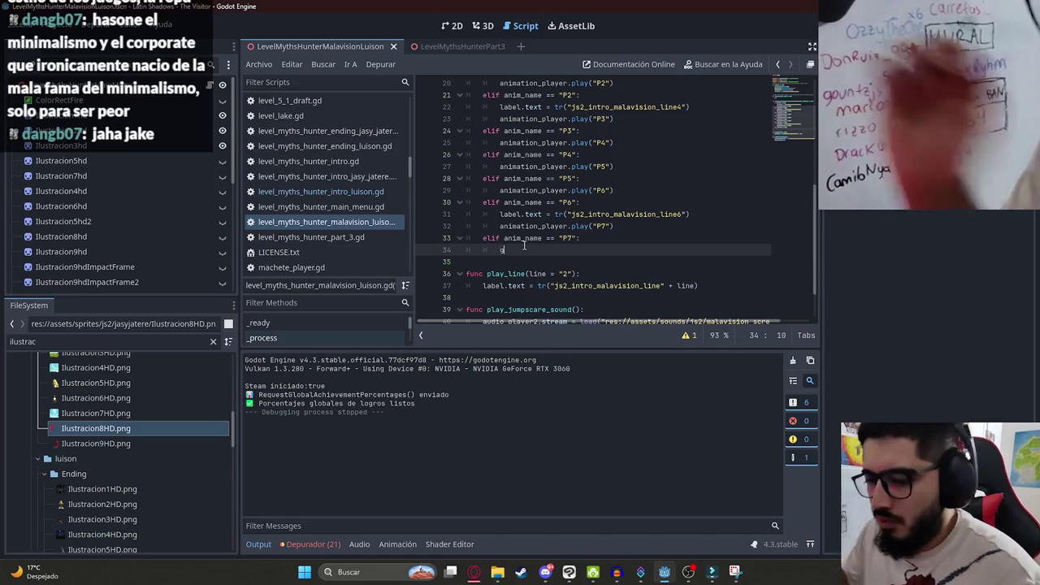
text(get_tree)
key(Return)
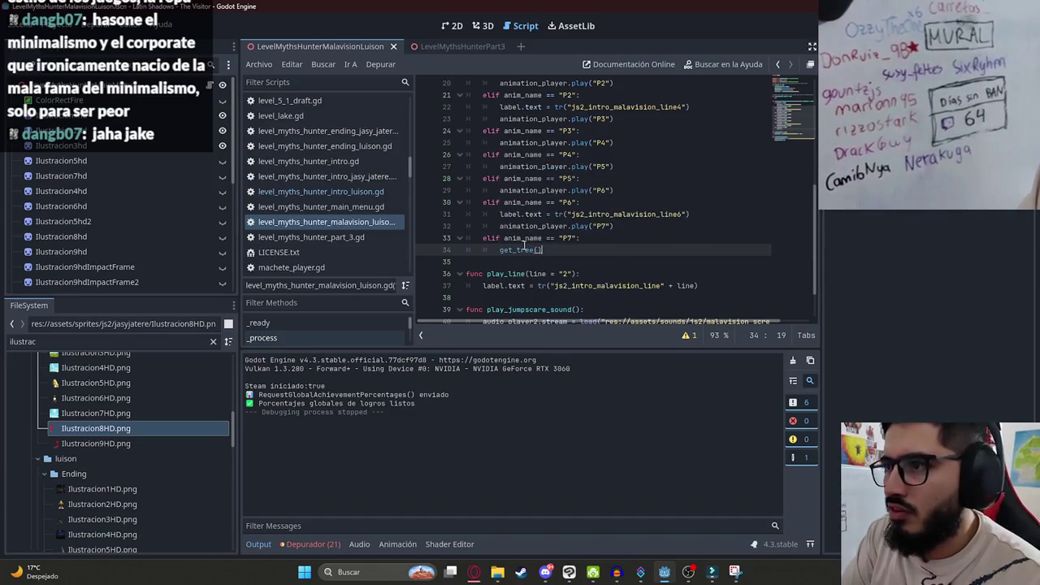
text(.cha)
key(Return)
text(")
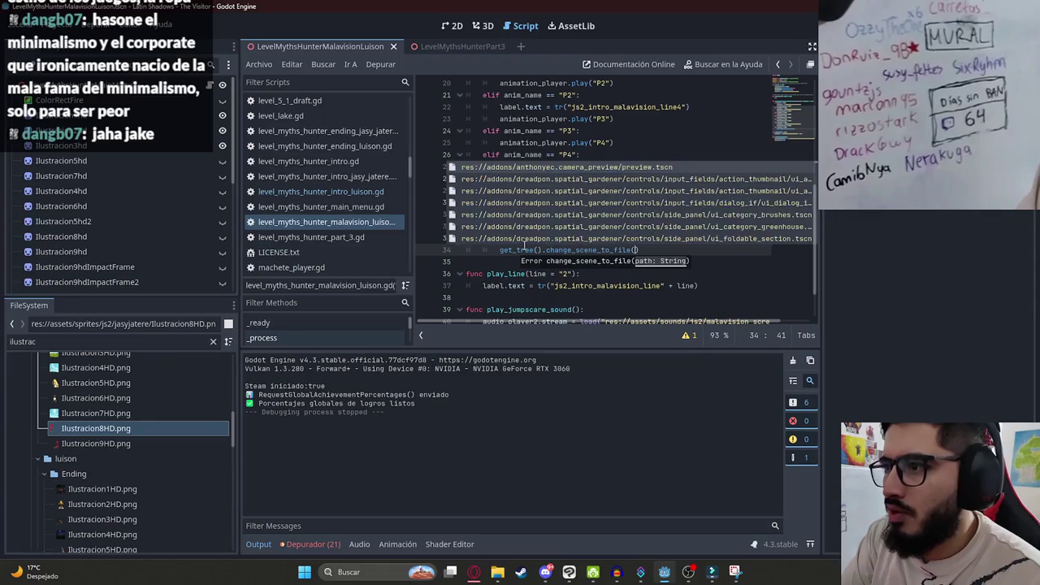
text(art3)
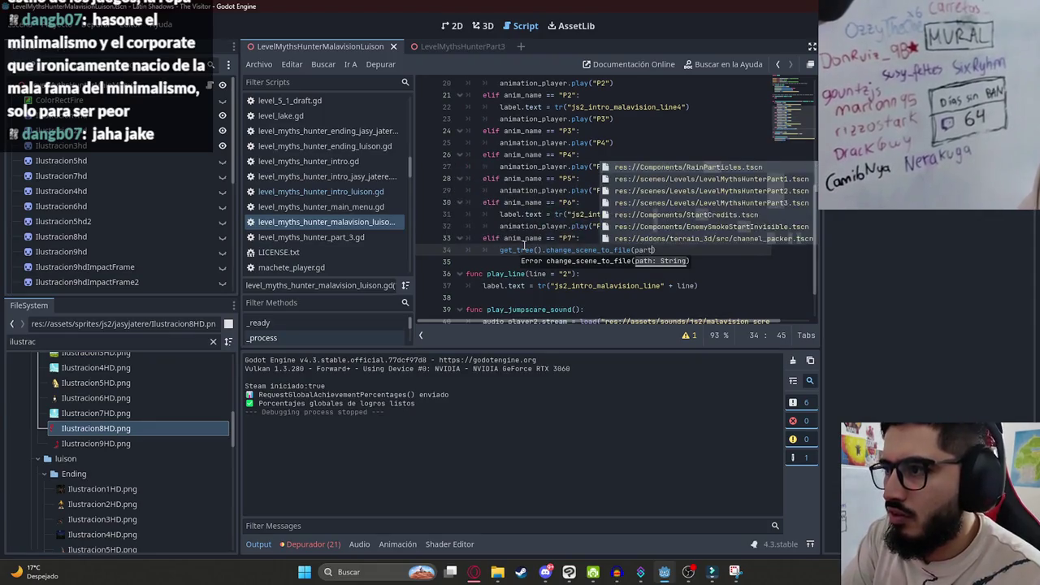
key(Return)
Save the script with Ctrl+S and return to the 2D scene view.
key(ctrl+s)
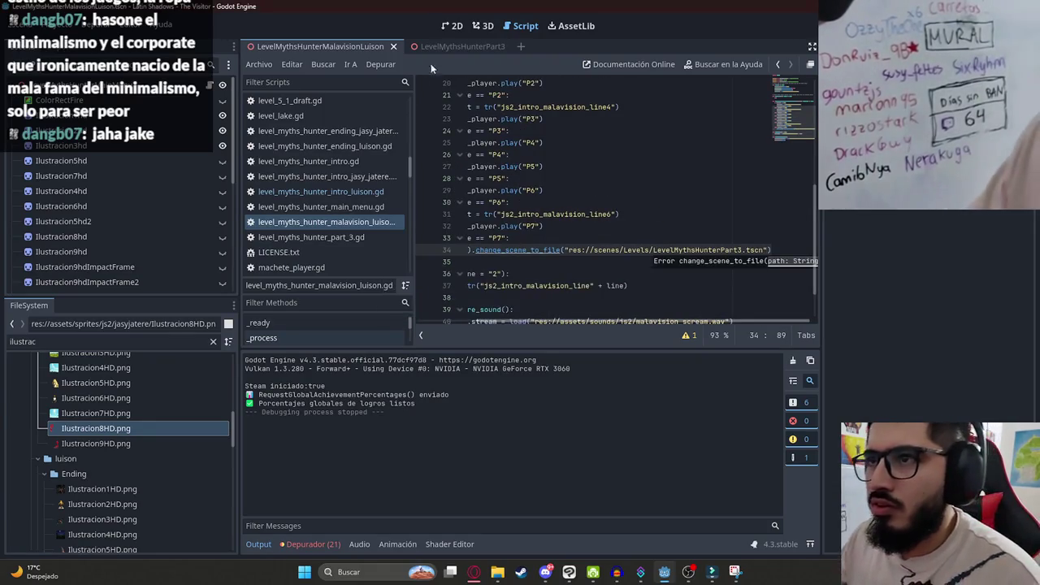
click(552, 190)
drag(543, 324, 461, 320)
click(460, 262)
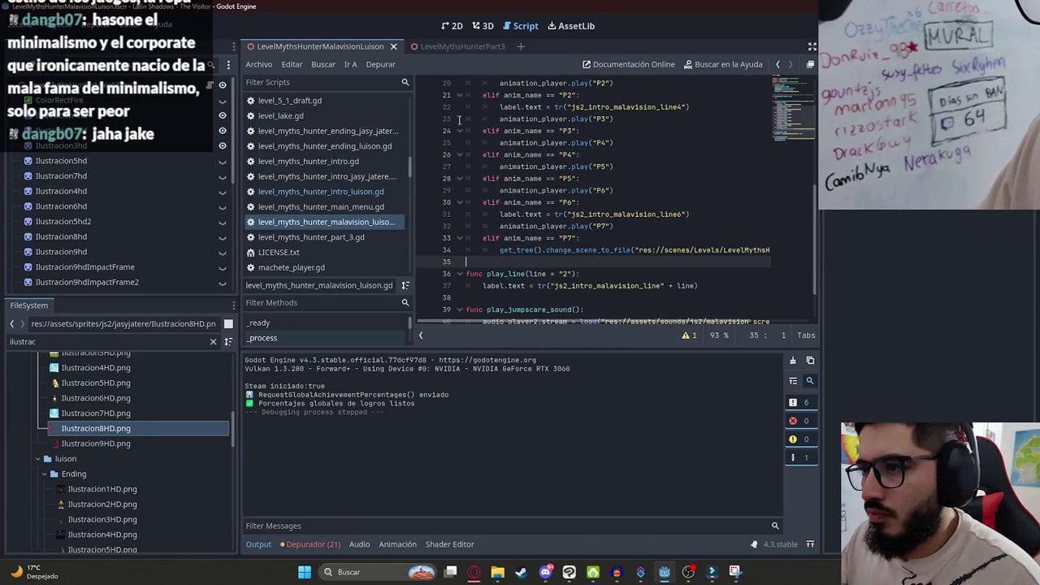
right_click(305, 47)
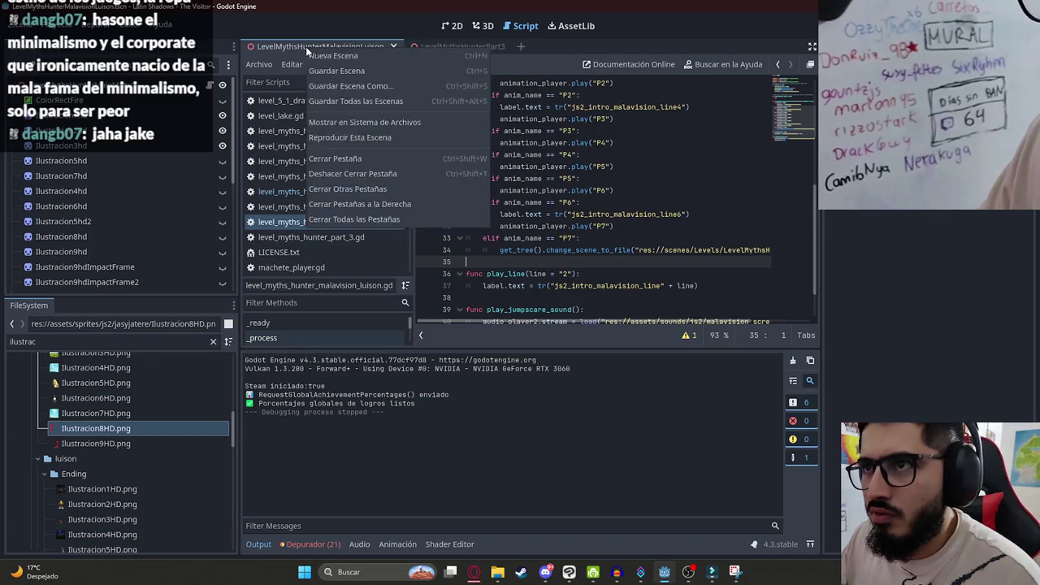
shift+click(584, 149)
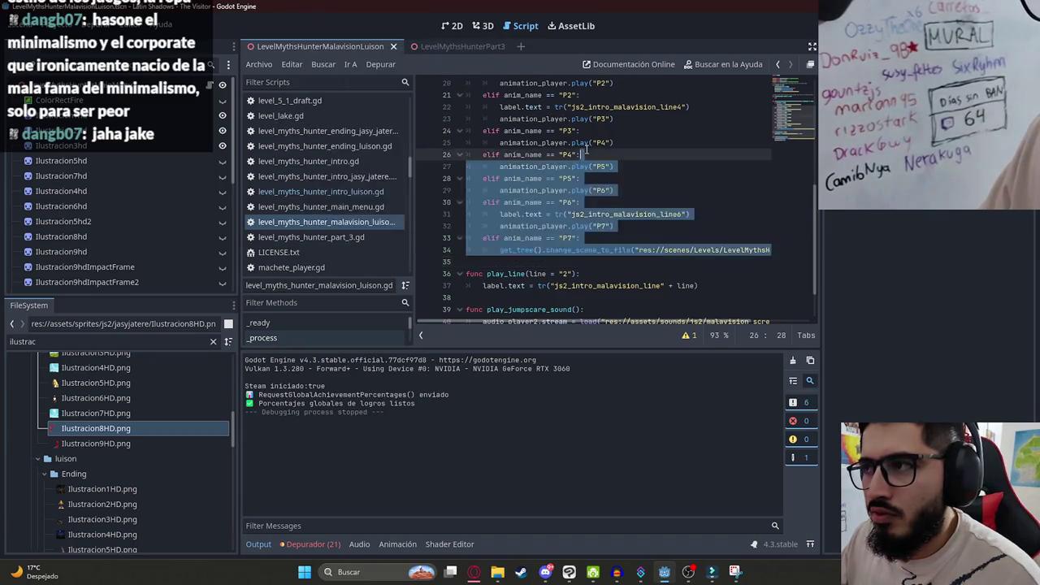
scroll(620, 121, up, 2)
click(606, 192)
click(452, 25)
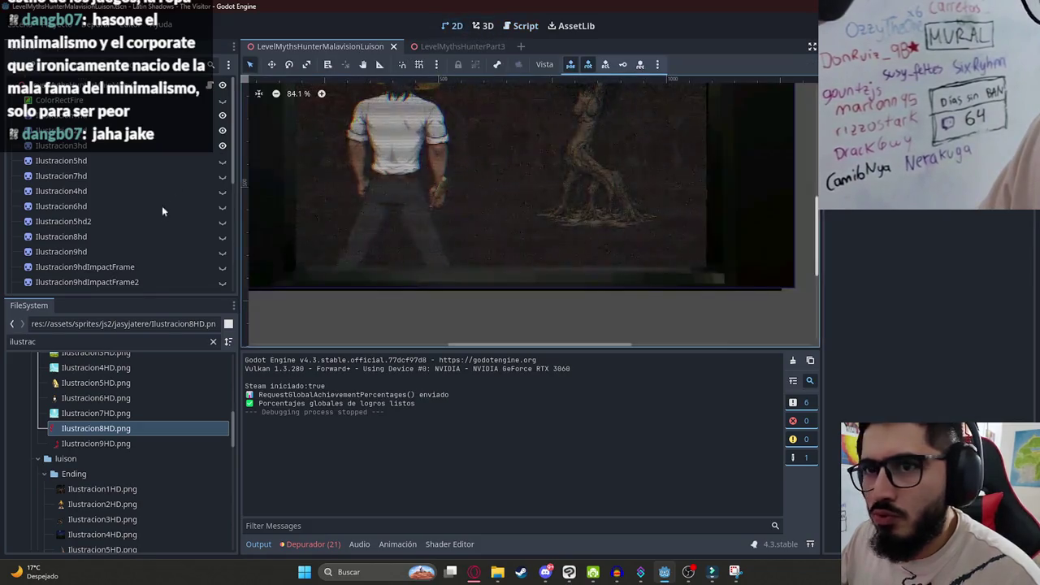
Preview the P4 animation from the start on the AnimationPlayer node.
scroll(121, 260, down, 5)
click(117, 283)
click(438, 360)
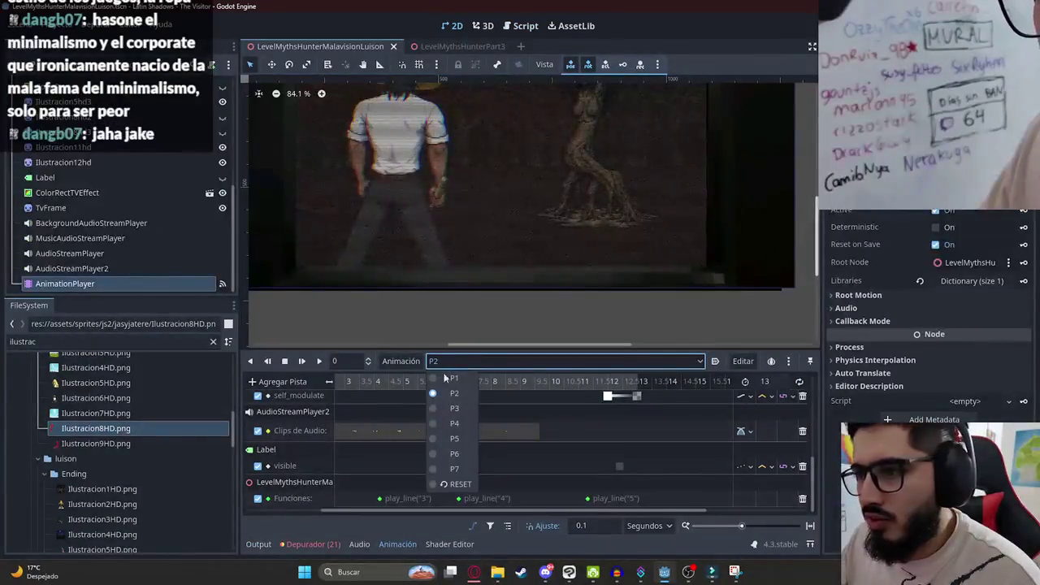
click(456, 423)
drag(401, 383, 256, 383)
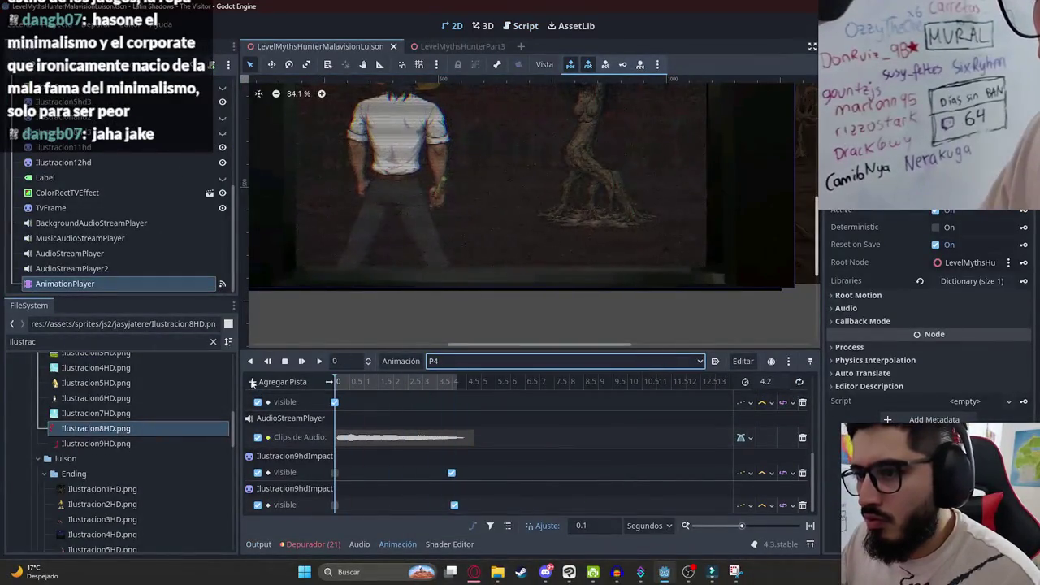
click(324, 364)
scroll(219, 97, up, 5)
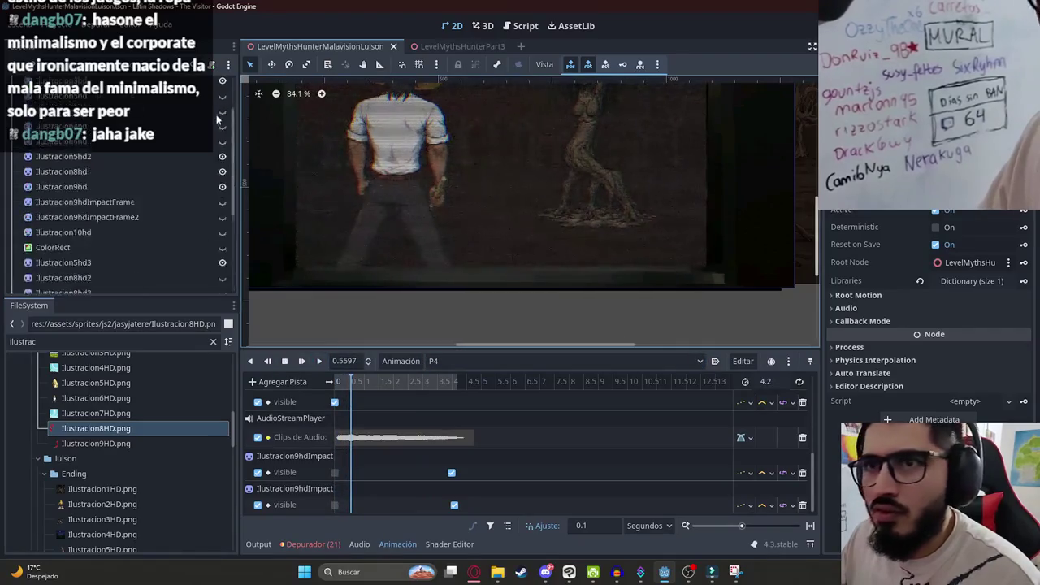
Add $BackgroundAudioStreamPlayer.stop() at the top of the P3 branch.
click(210, 85)
click(644, 203)
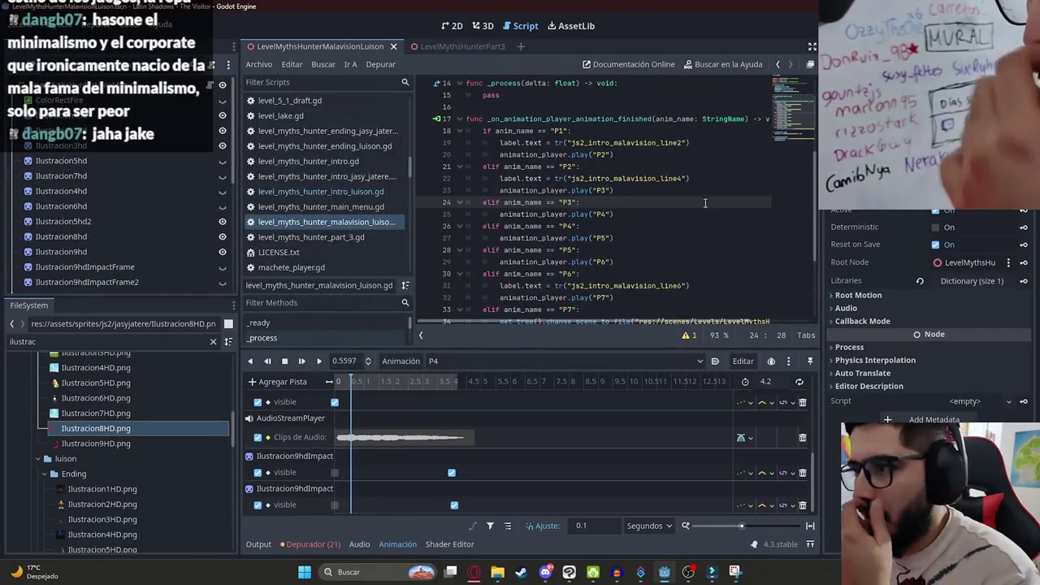
click(628, 214)
key(Return)
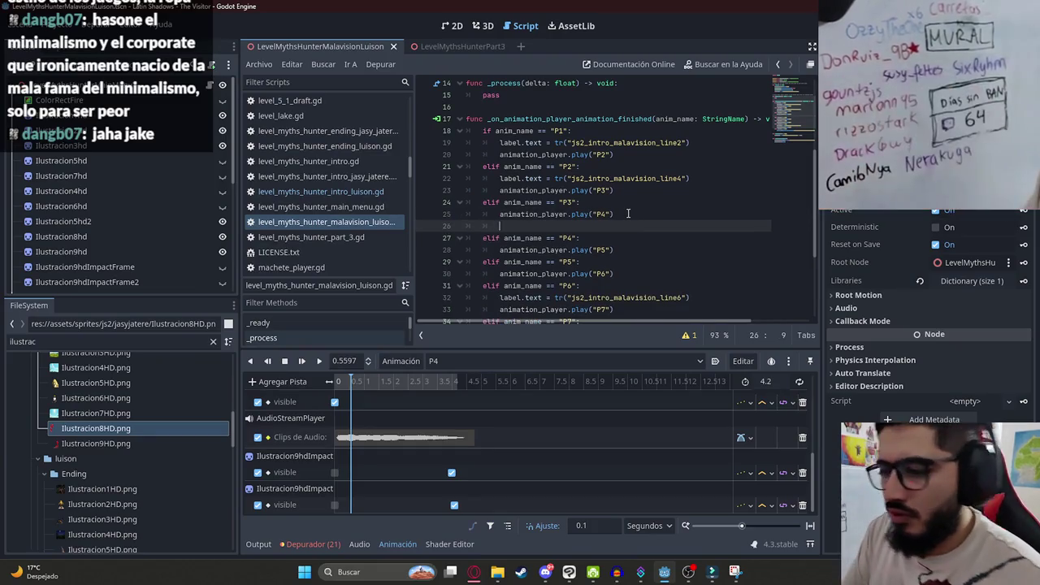
key(alt+Up)
text($Bac)
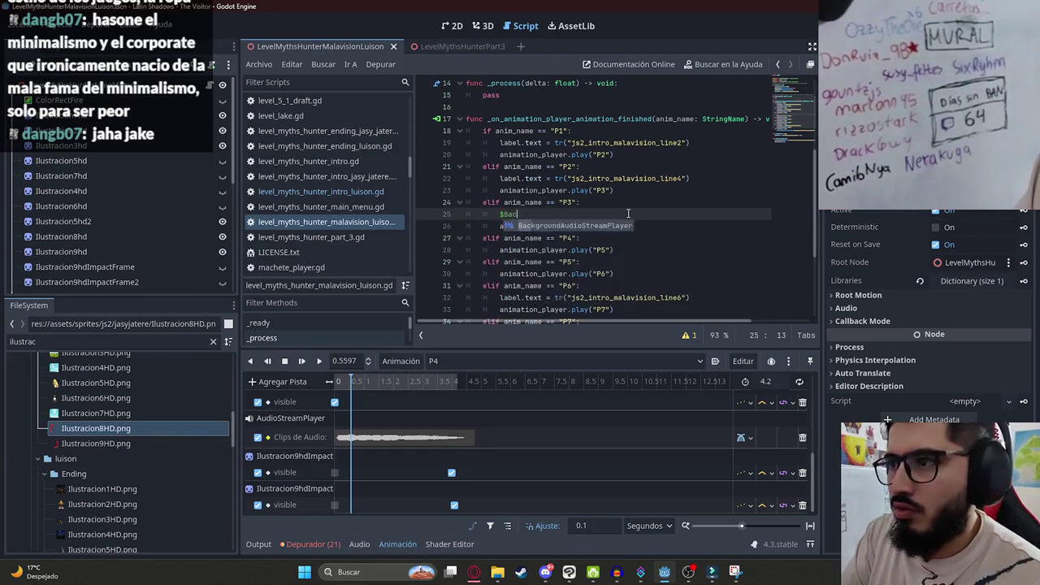
key(Return)
text(st)
key(Return)
Add $BackgroundAudioStreamPlayer.play() to the P6 branch and run the current scene.
double_click(598, 215)
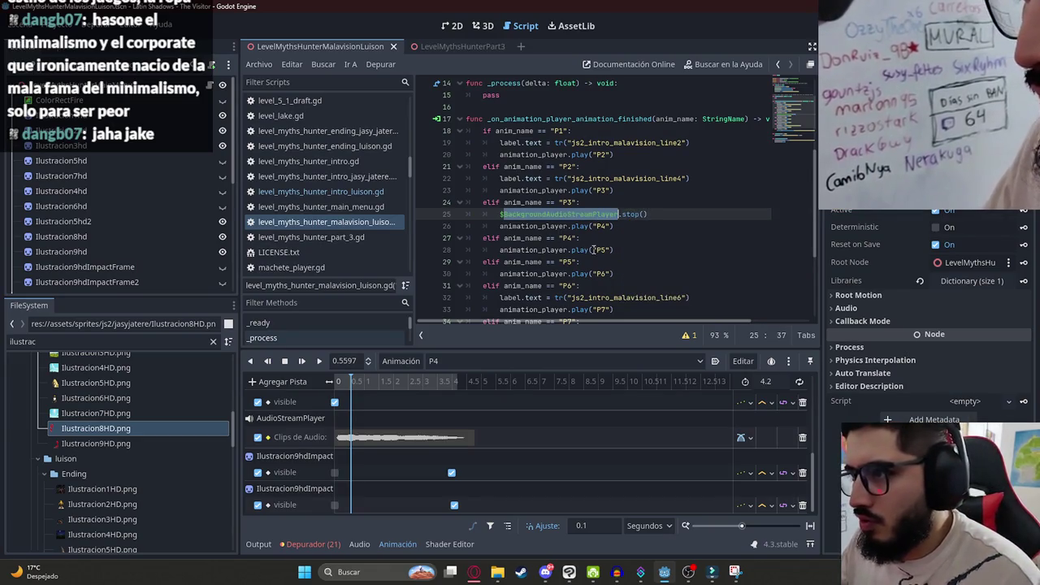
click(617, 240)
key(Return)
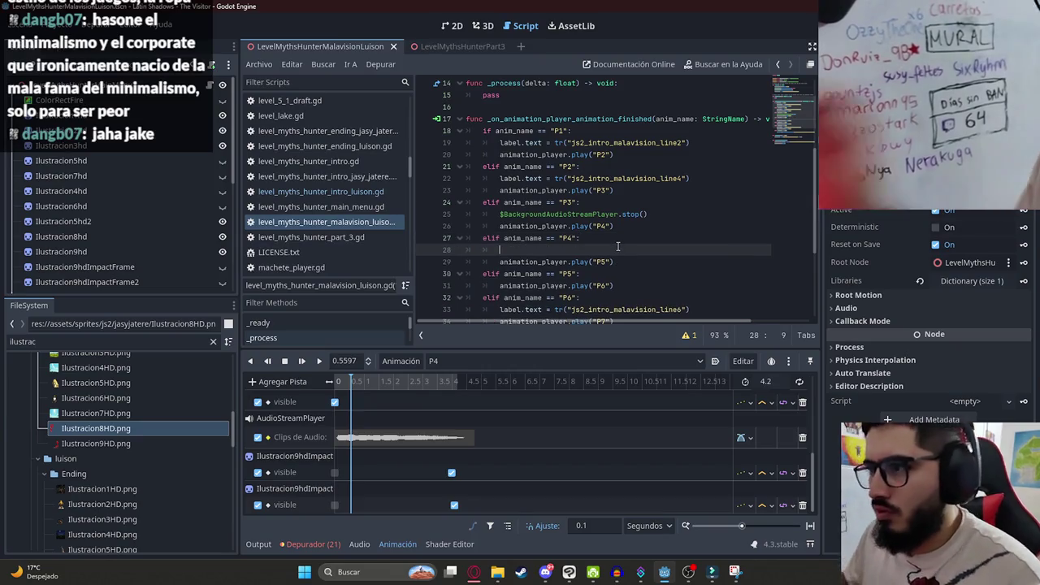
text(BackgroundAudioStreamPlayer)
key(ctrl+z)
key(ctrl+z)
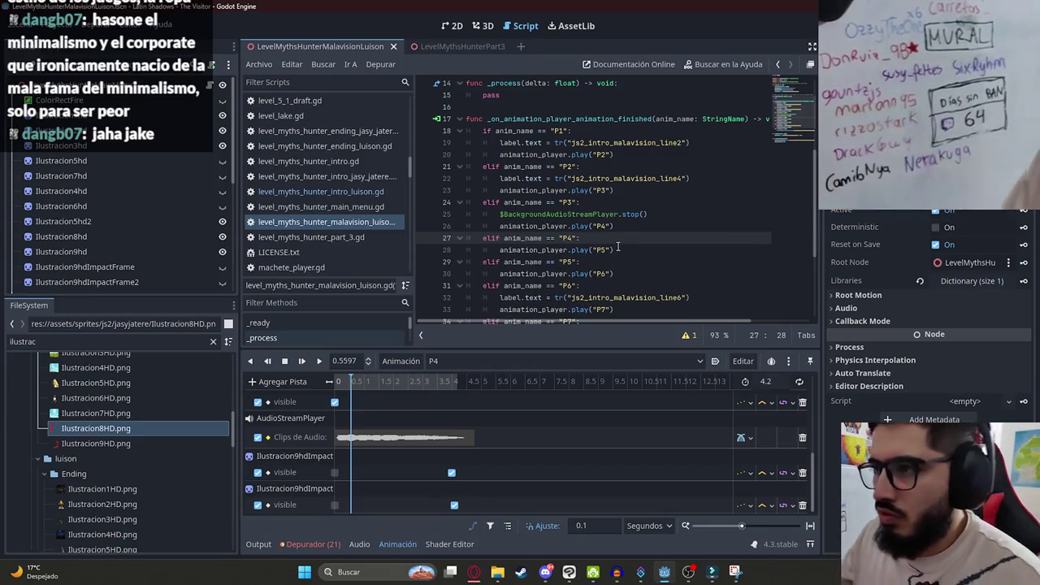
scroll(637, 251, down, 1)
click(602, 252)
key(Return)
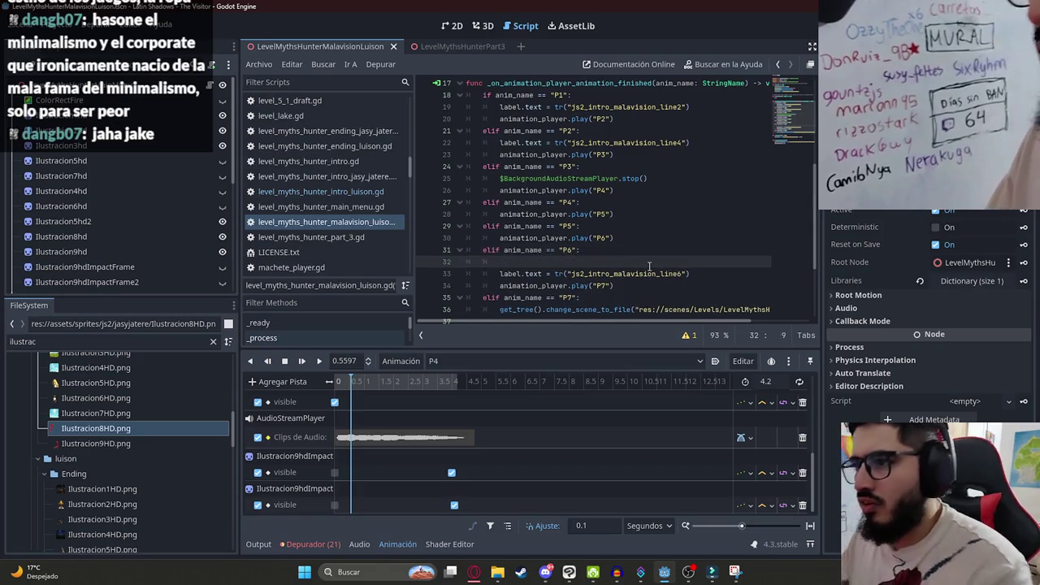
text($BackgroundAudioStreamPlayer.play()
key(Return)
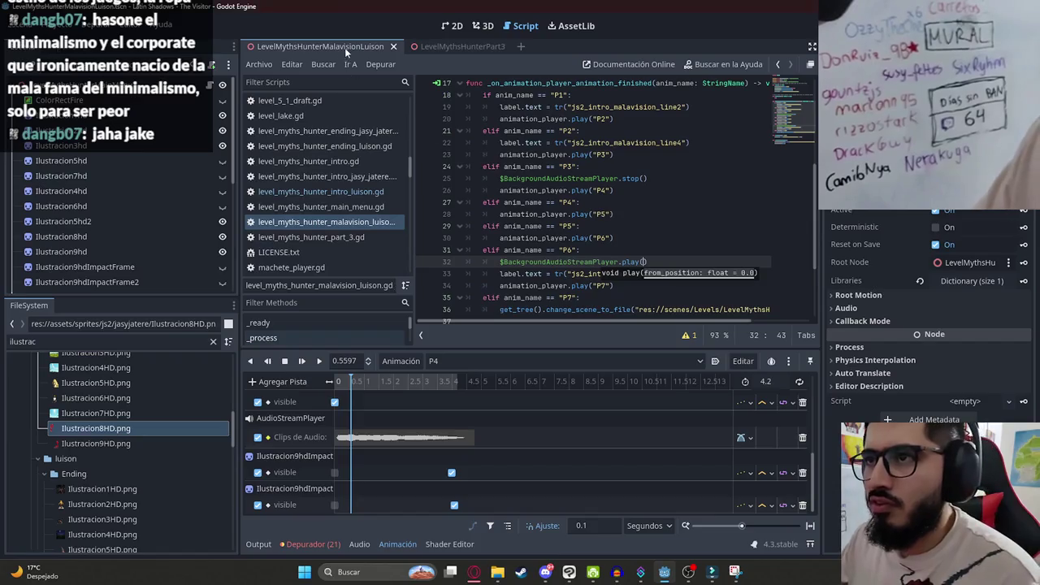
right_click(321, 47)
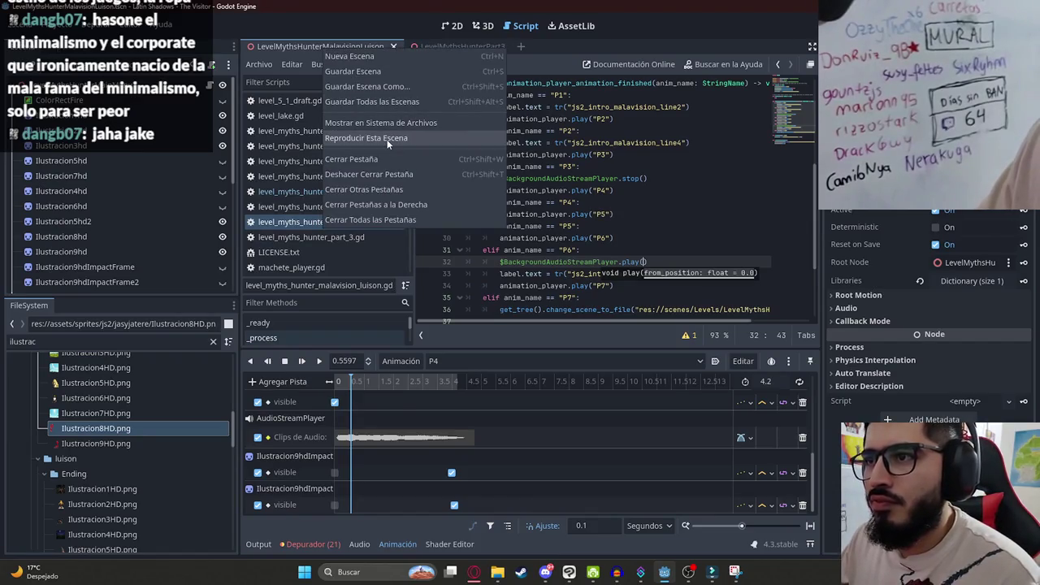
click(387, 139)
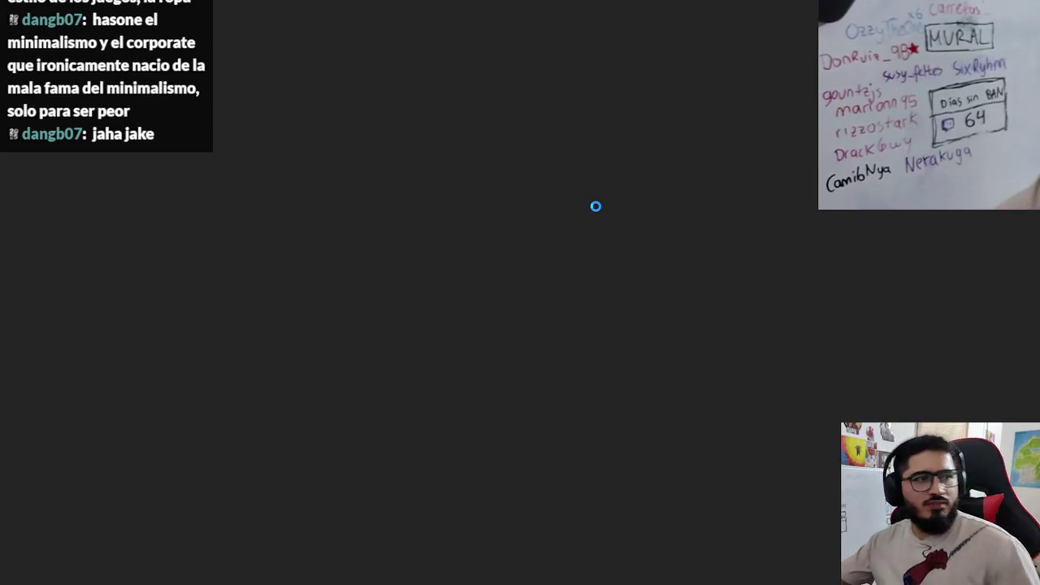